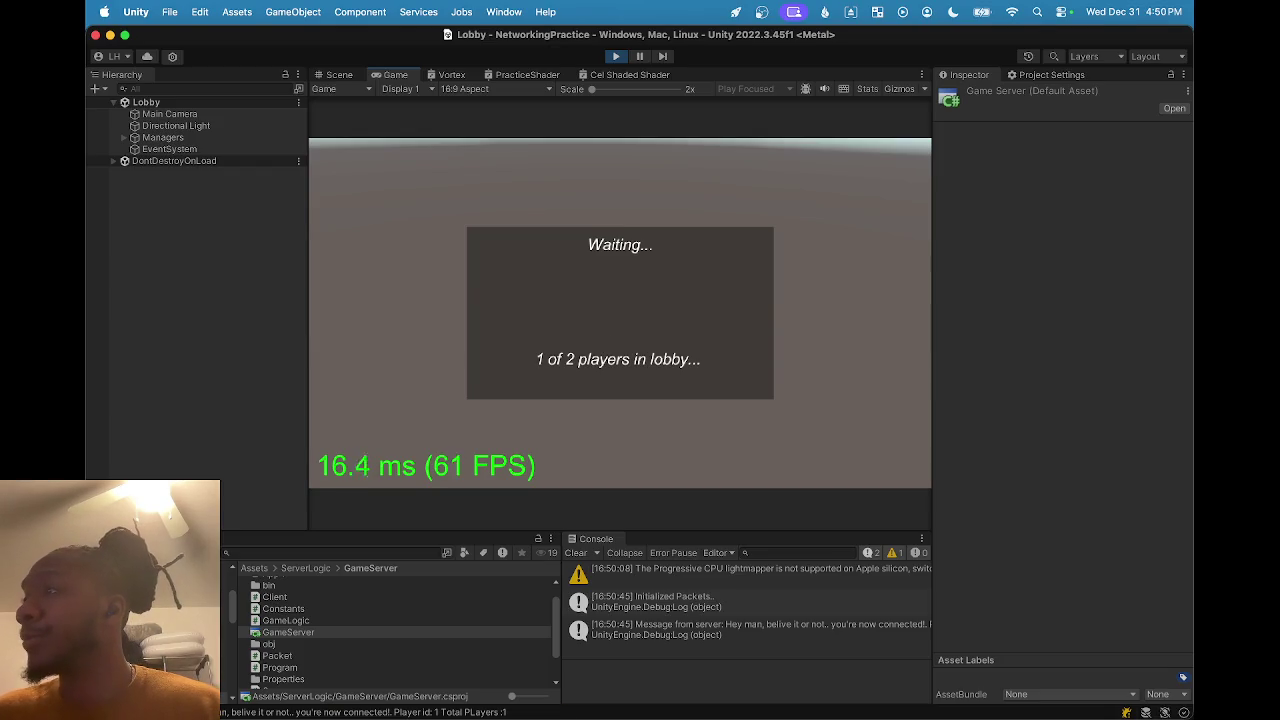
Connect the second client to the lobby, then return to the editor at Character Select.
key(super+Tab)
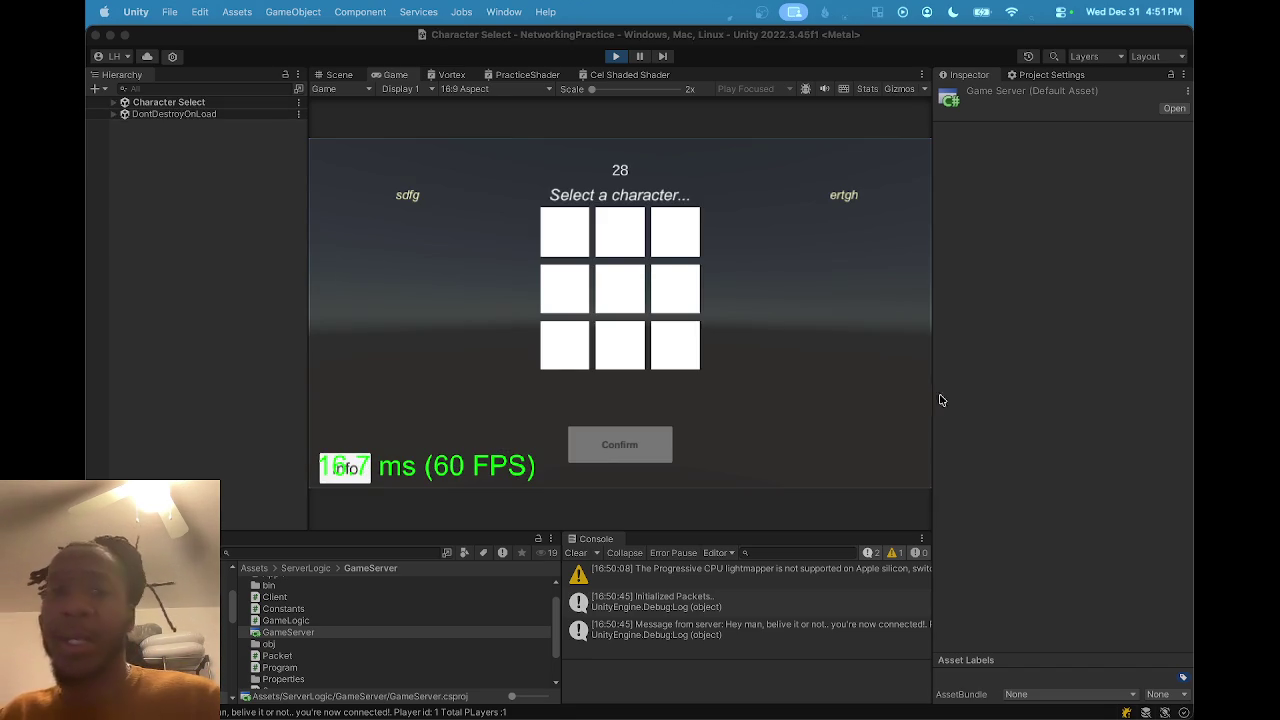
click(622, 224)
Pick The Brawn from the top-middle character slot and confirm the choice.
click(612, 238)
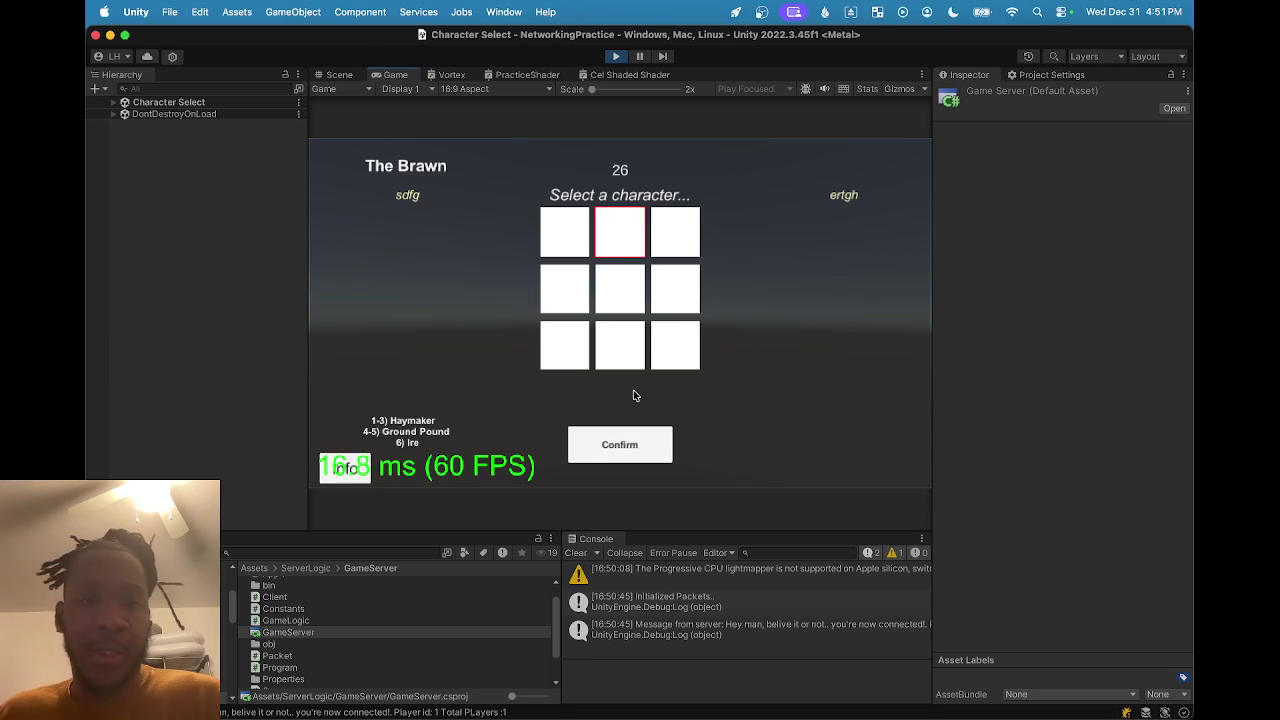
click(621, 448)
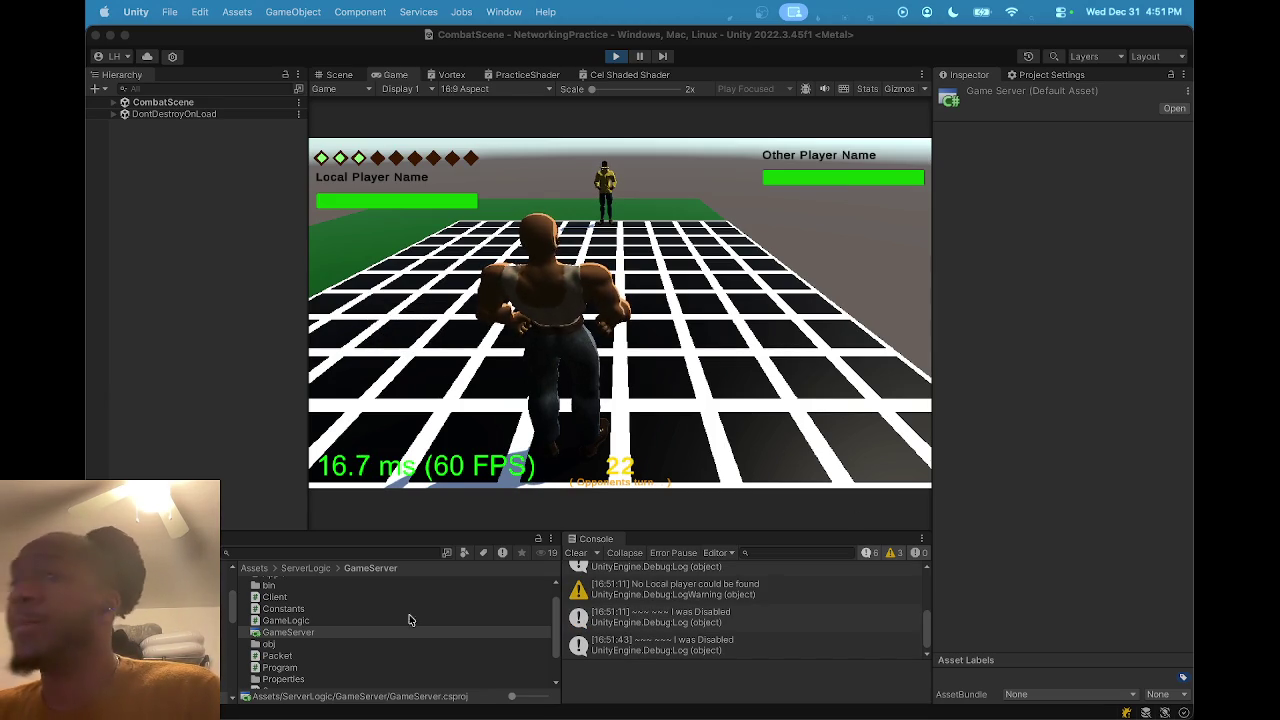
Roll the die and hit the opponent with the Ire attack.
click(534, 365)
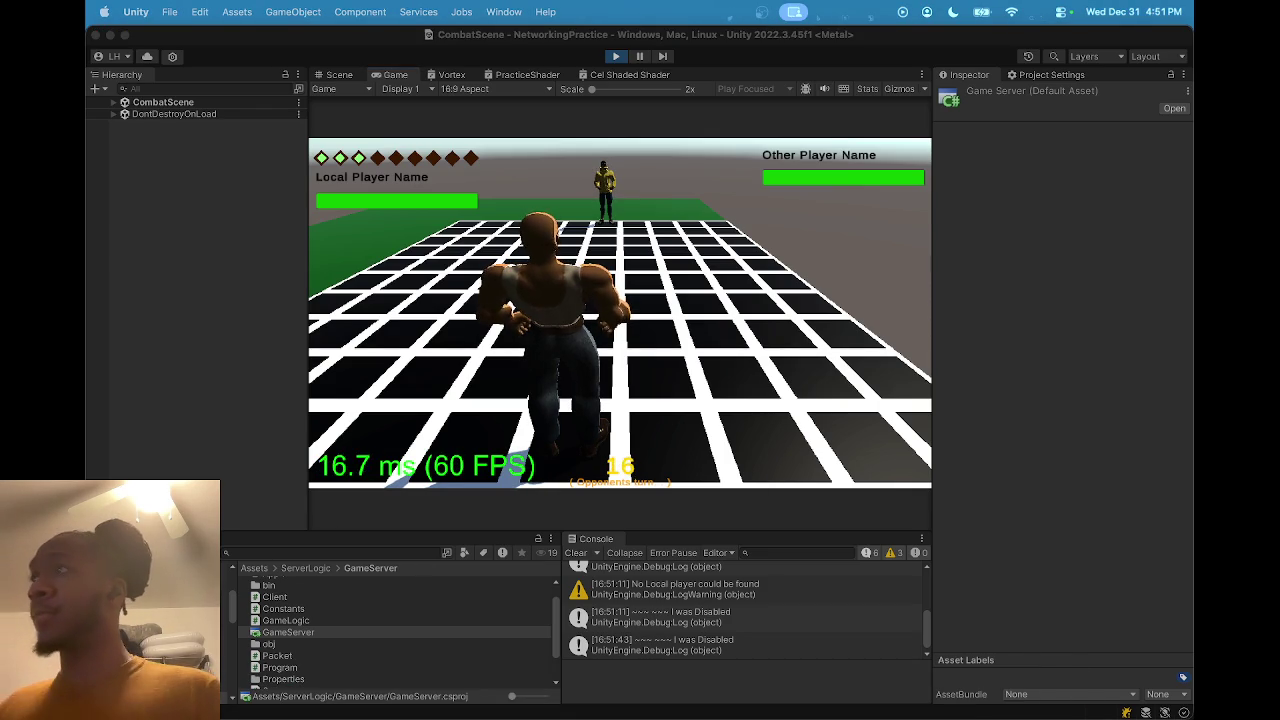
click(381, 369)
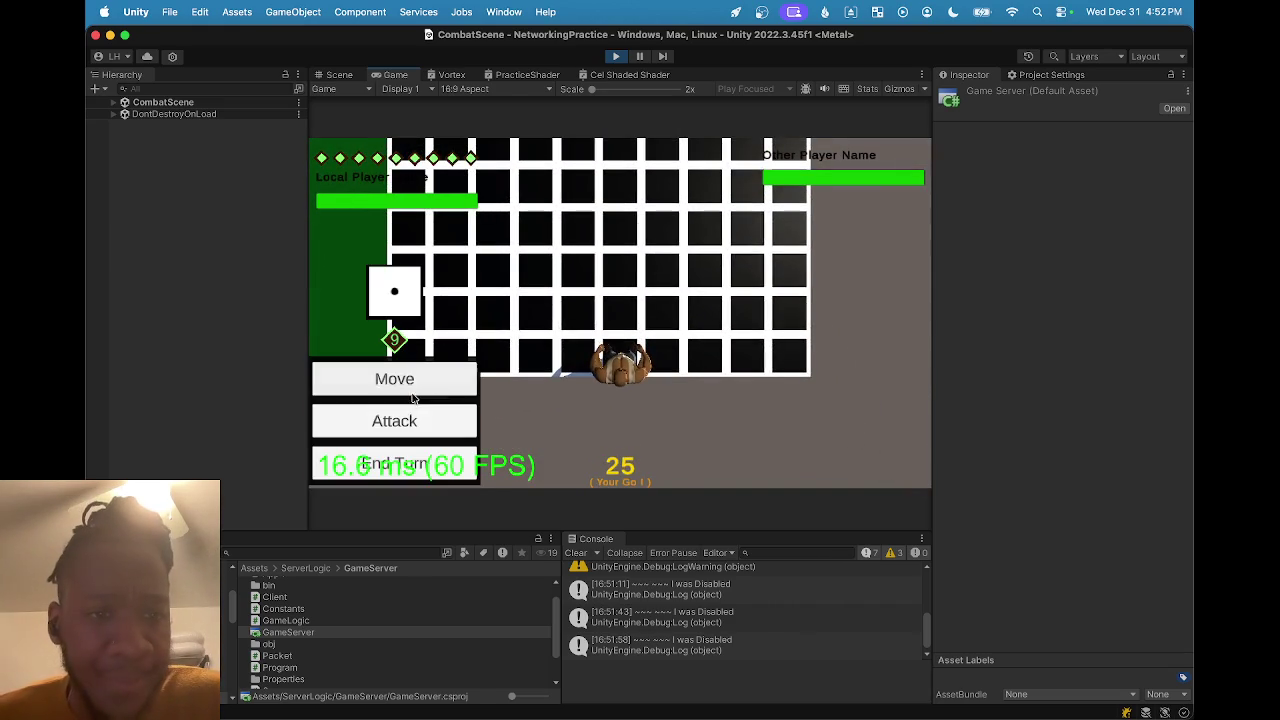
click(425, 436)
click(362, 365)
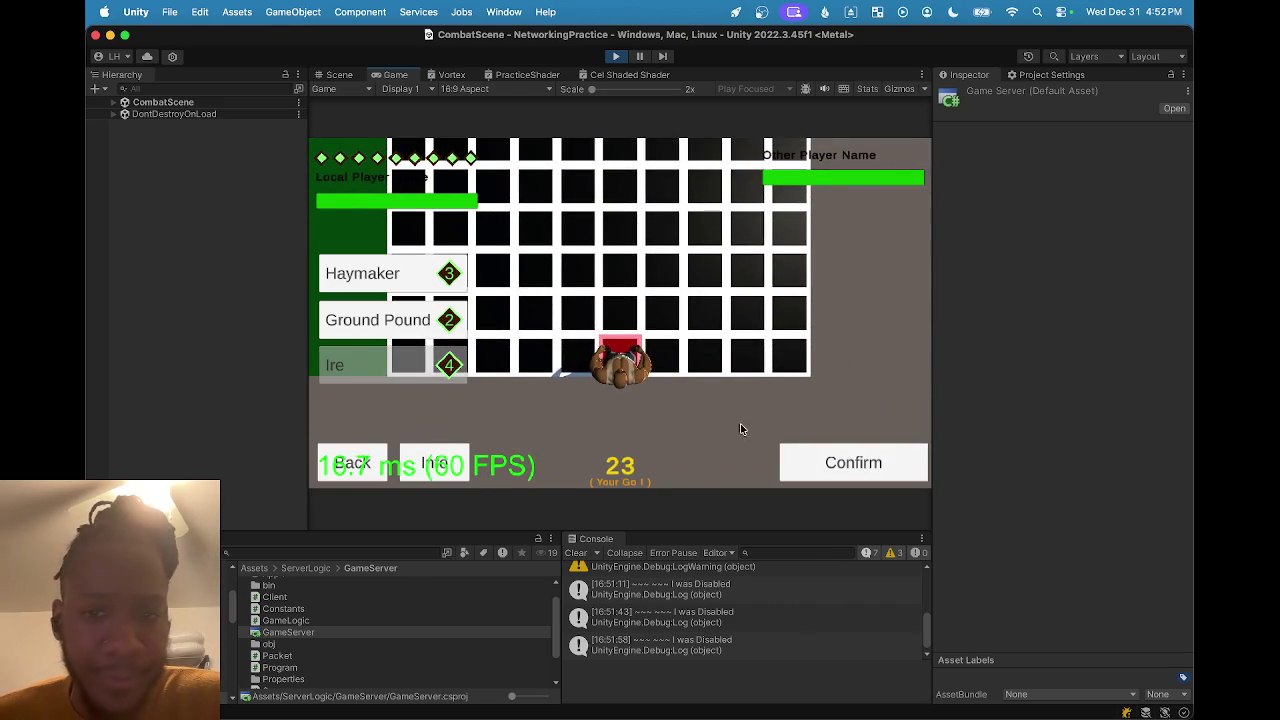
click(835, 464)
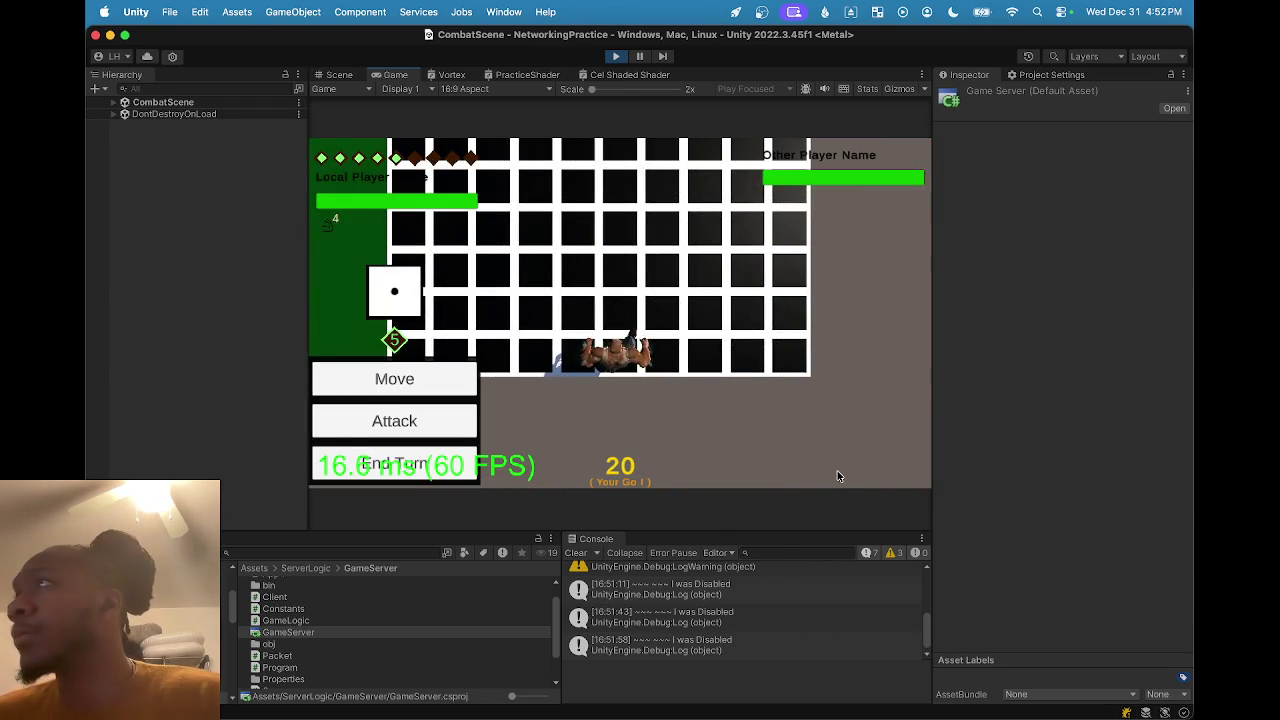
Move The Brawn to a new grid tile and end the turn.
click(408, 381)
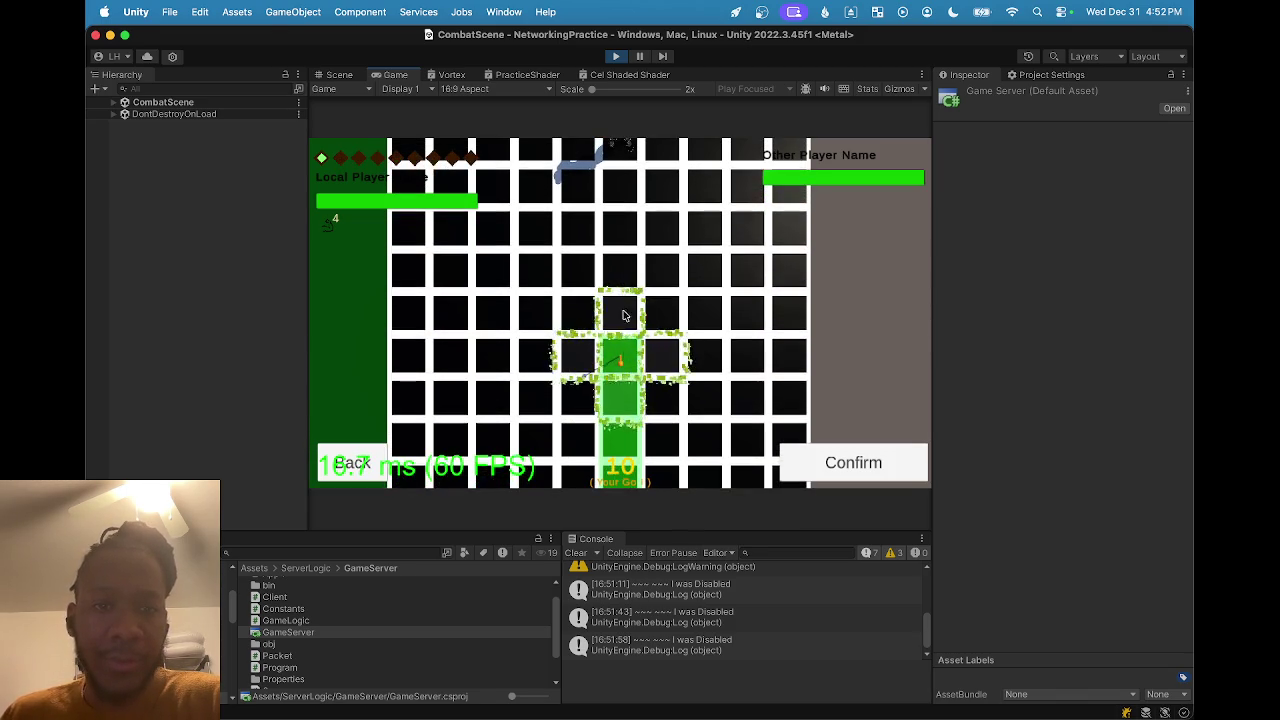
click(826, 465)
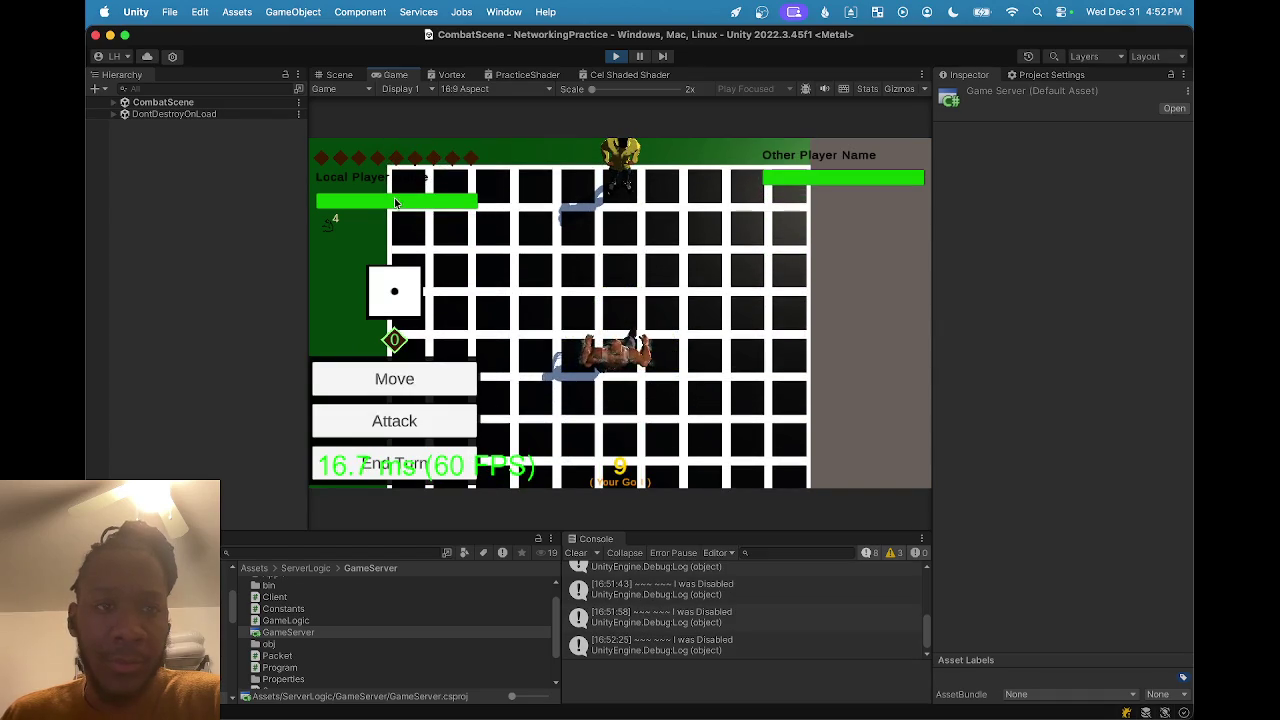
click(411, 465)
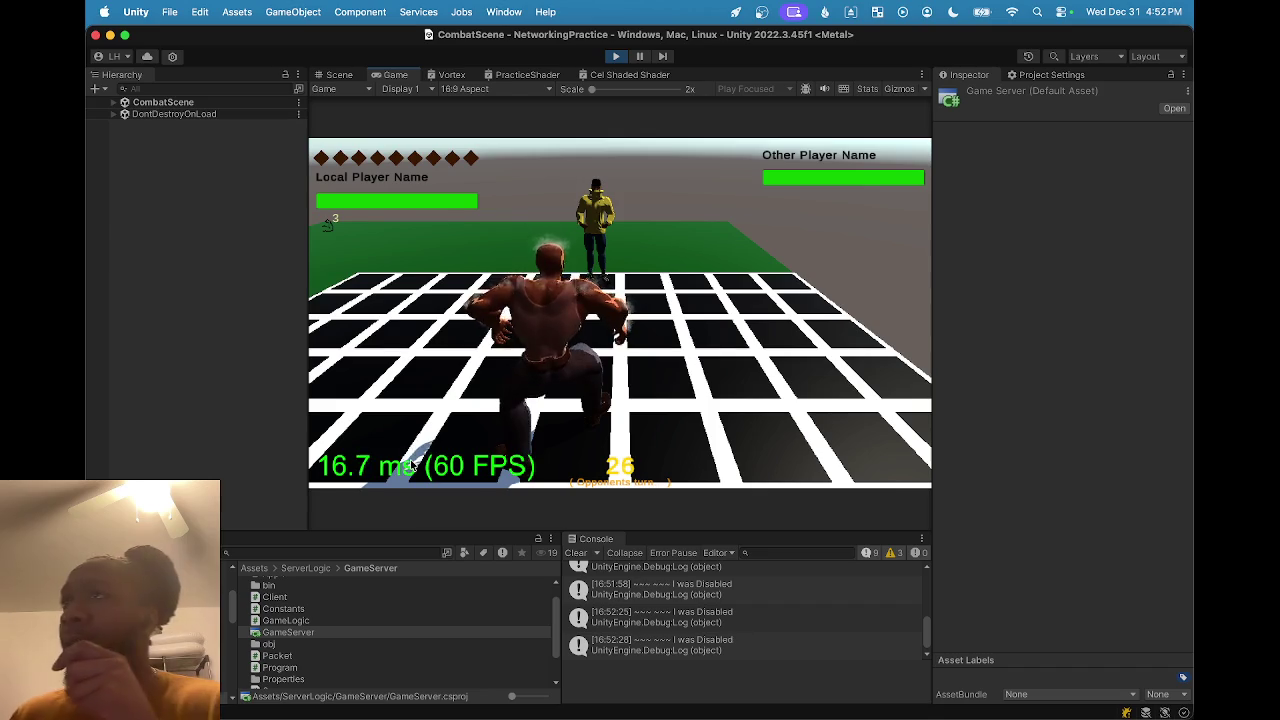
click(322, 80)
Zoom the Scene view in and out around The Brawn and the die.
scroll(606, 336, down, 3)
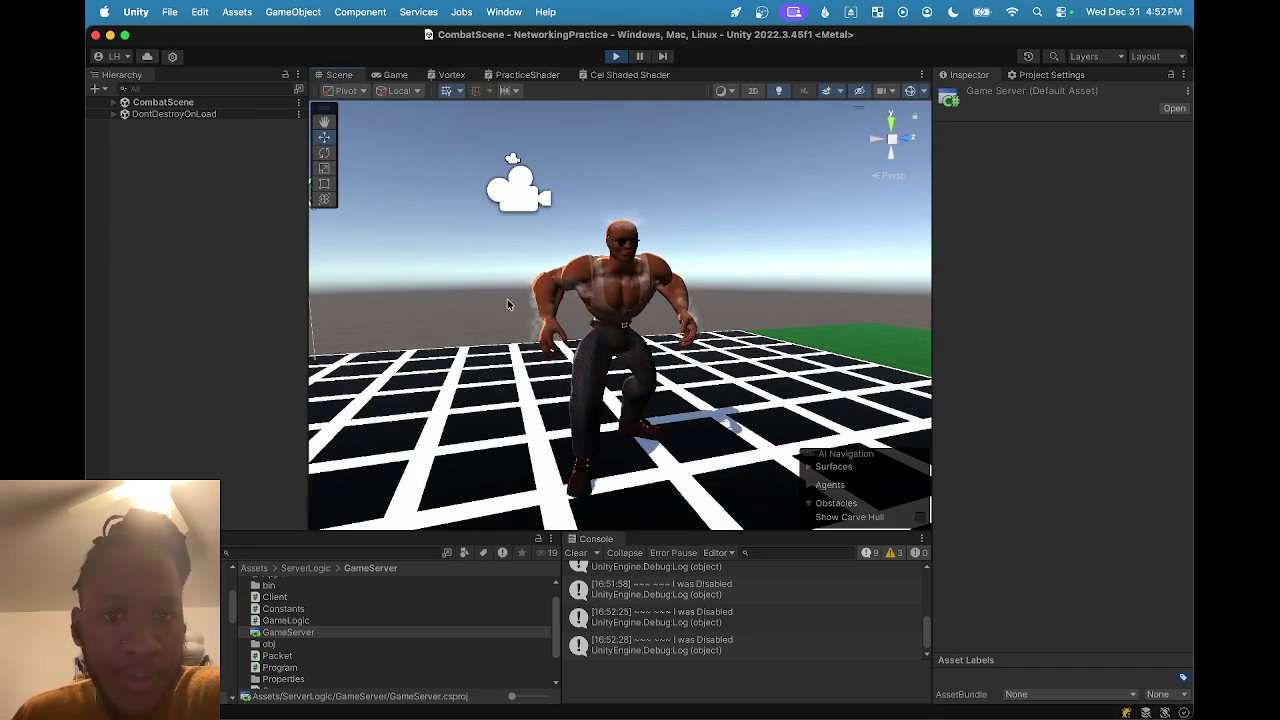
scroll(604, 310, up, 3)
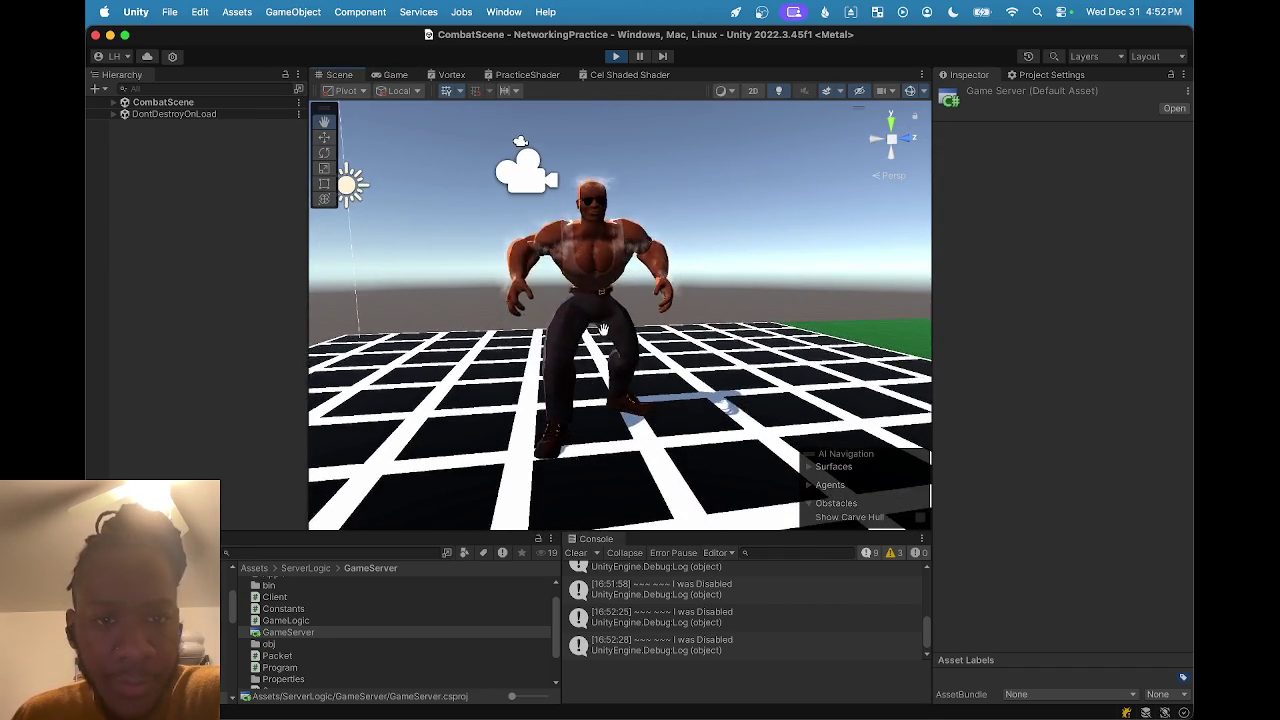
scroll(604, 300, up, 3)
scroll(552, 292, down, 3)
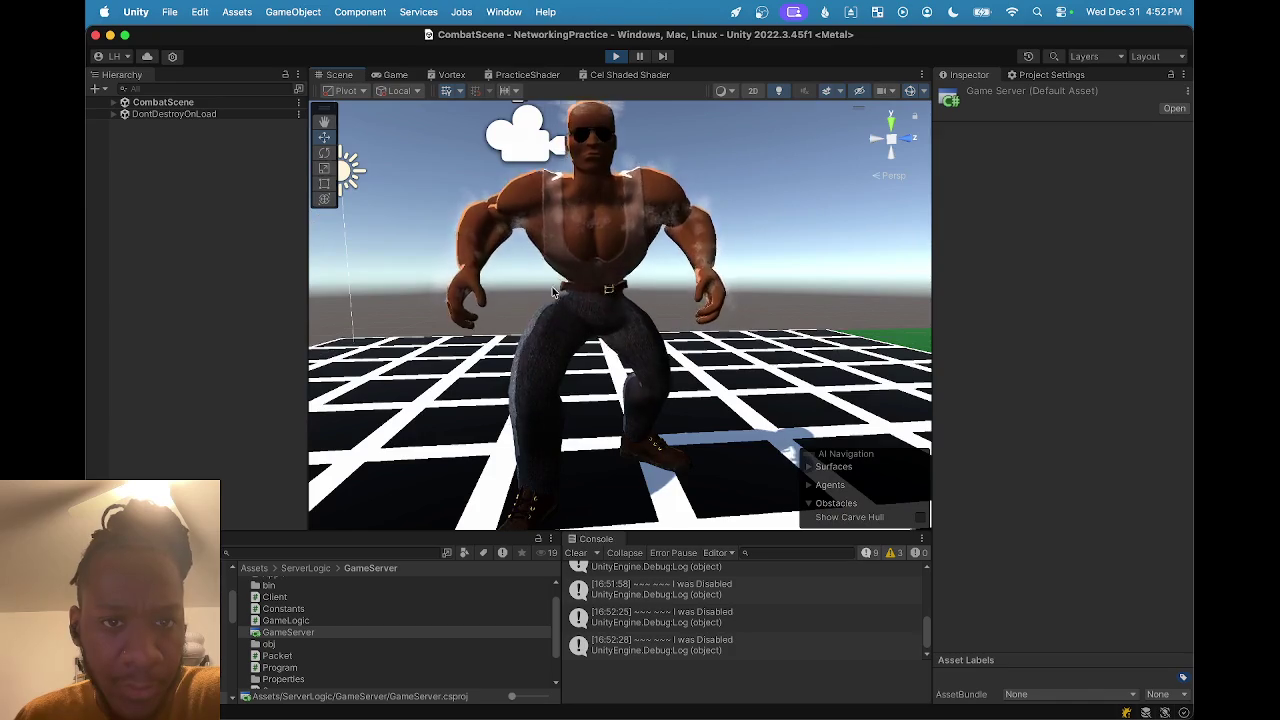
scroll(552, 292, up, 2)
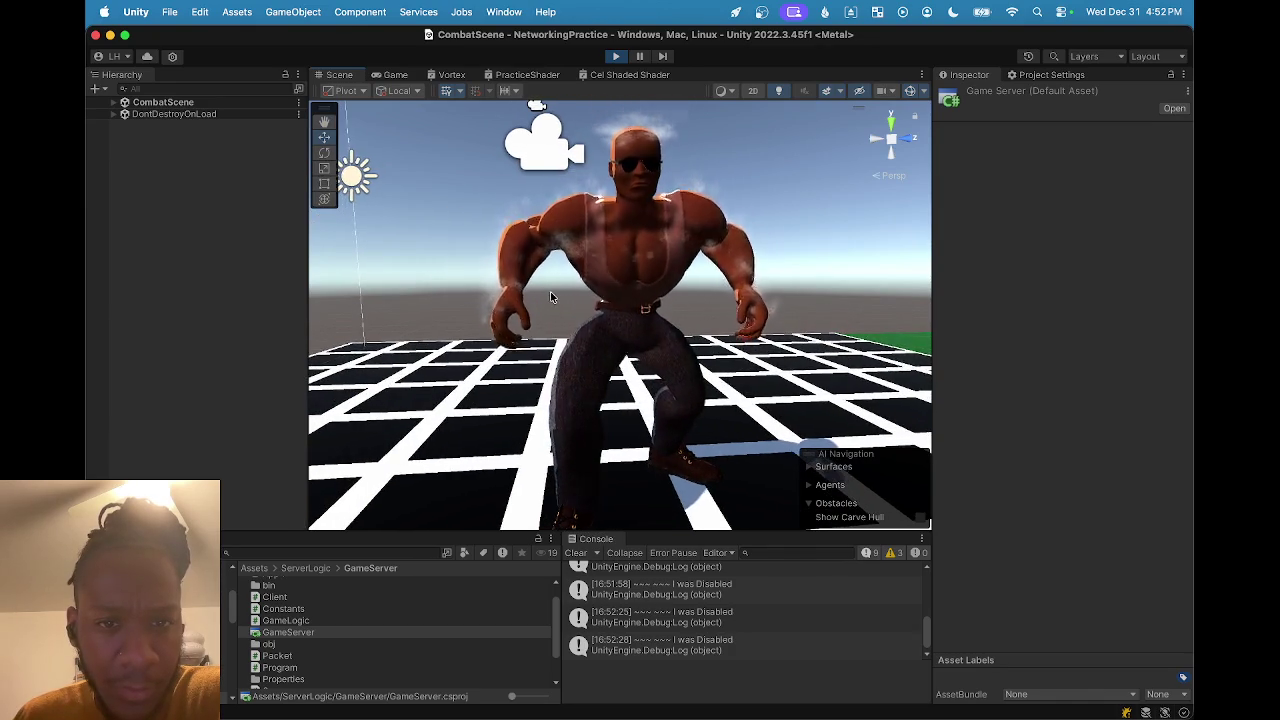
scroll(540, 290, up, 2)
scroll(545, 300, down, 2)
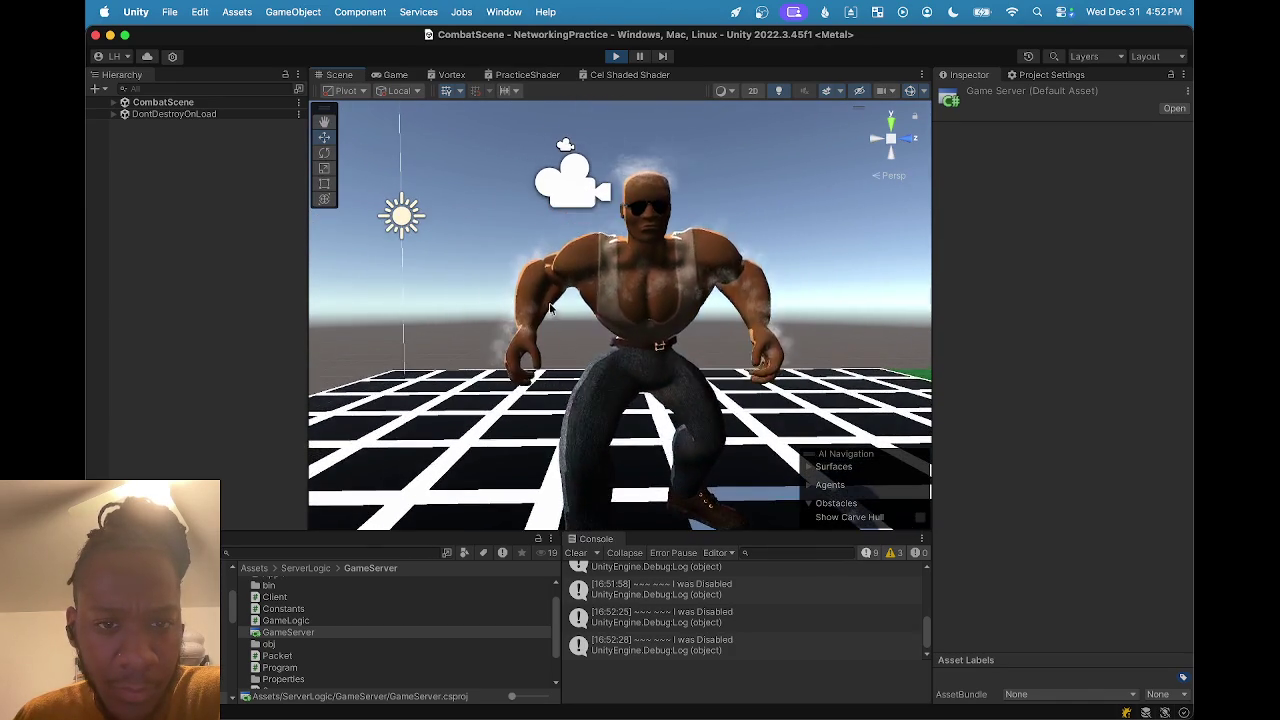
scroll(560, 316, up, 2)
scroll(565, 315, down, 1)
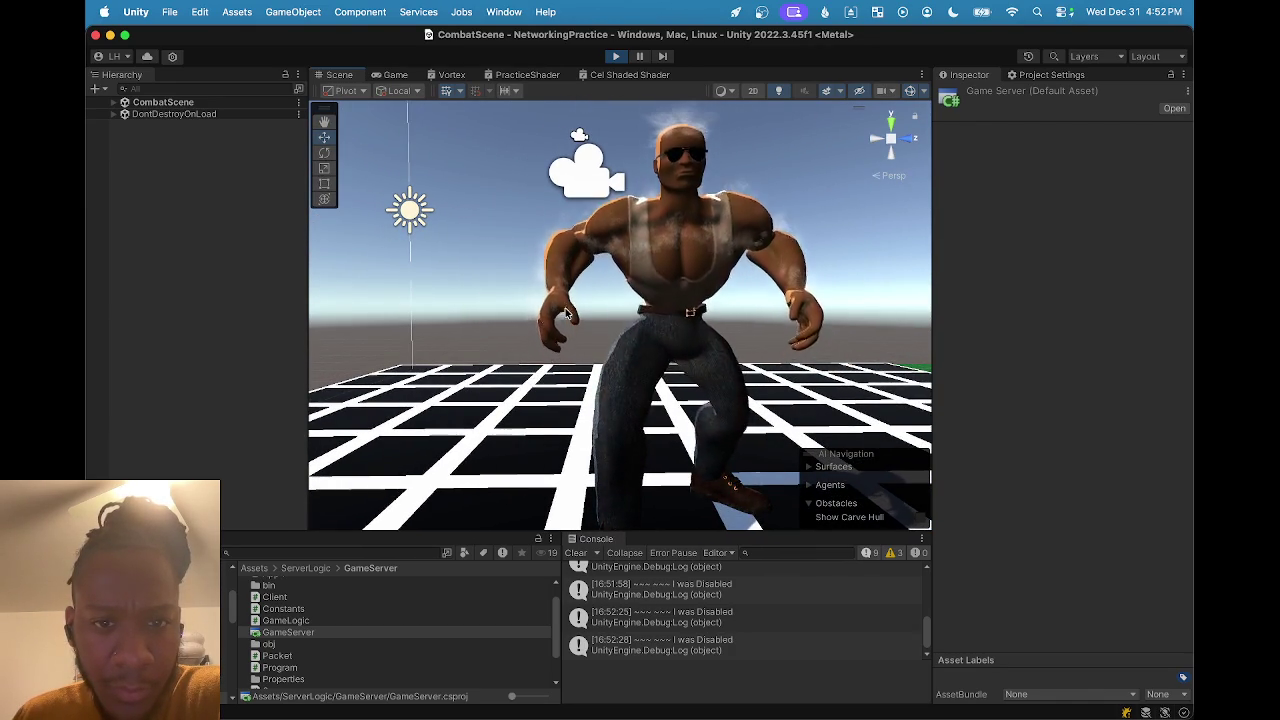
scroll(566, 313, down, 2)
scroll(570, 315, down, 2)
scroll(615, 317, up, 5)
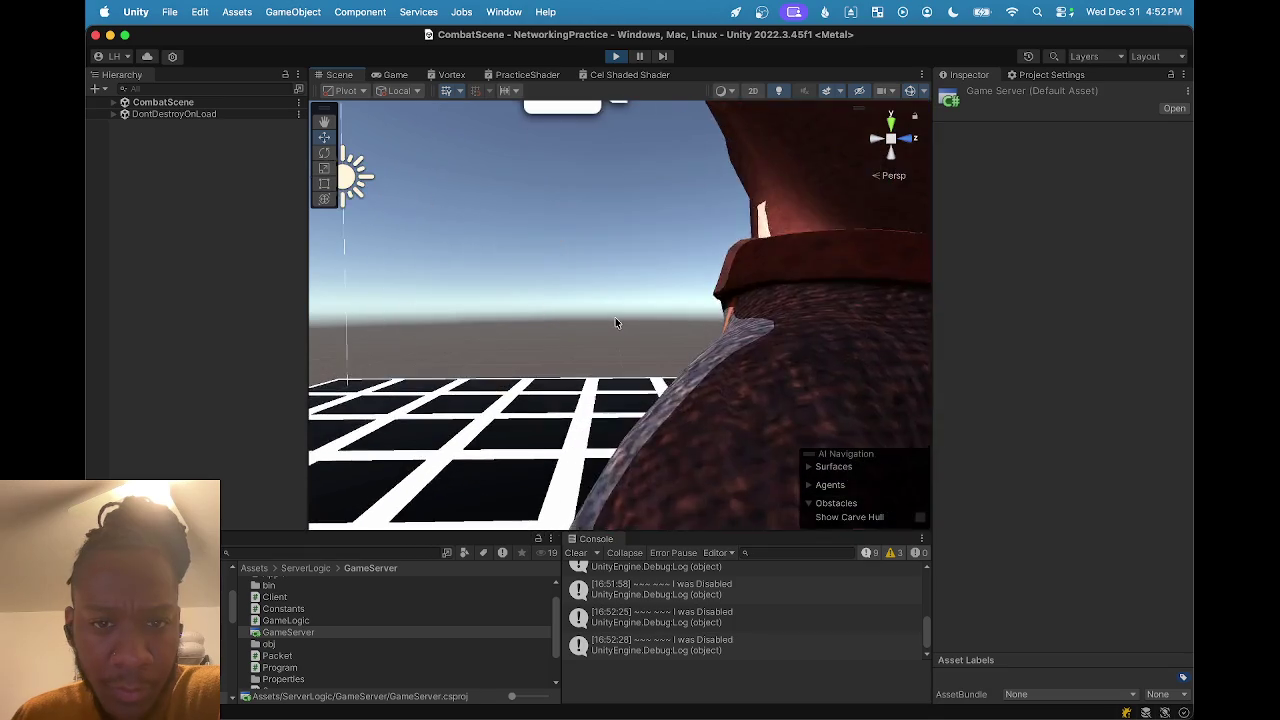
scroll(615, 319, down, 5)
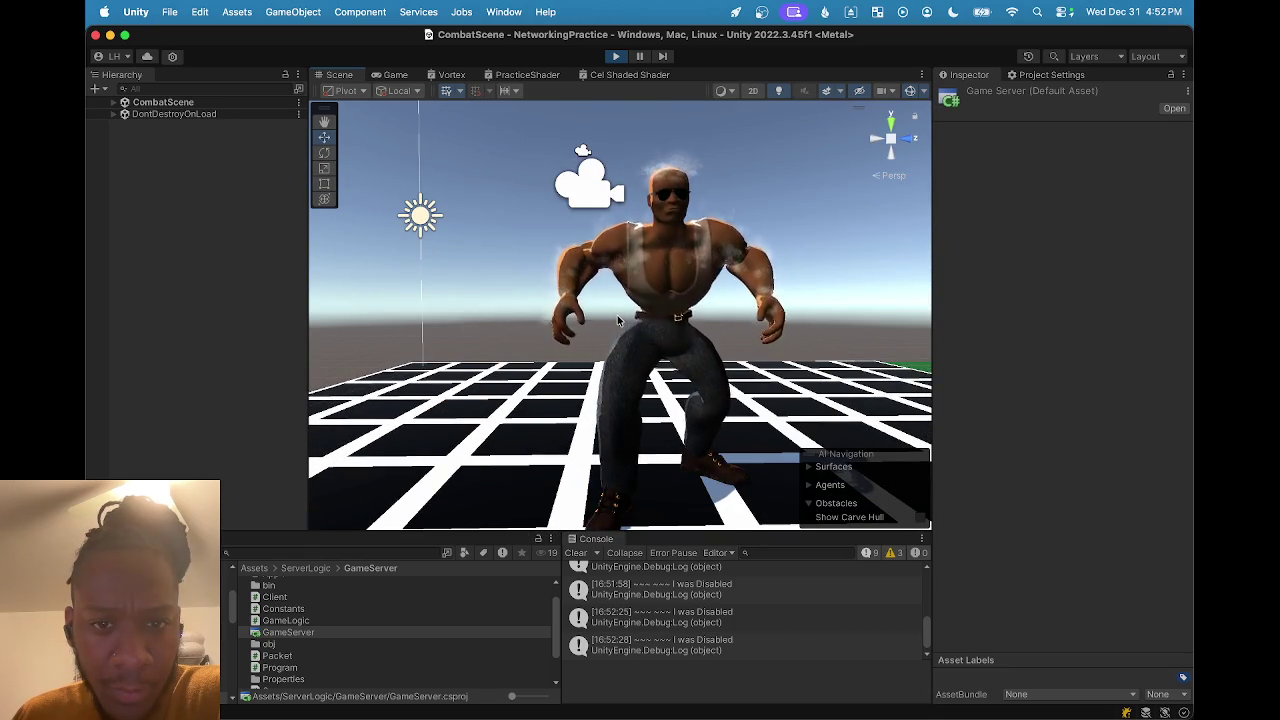
Orbit closer to The Brawn and select his Shoulder Steam particle system.
scroll(623, 320, up, 1)
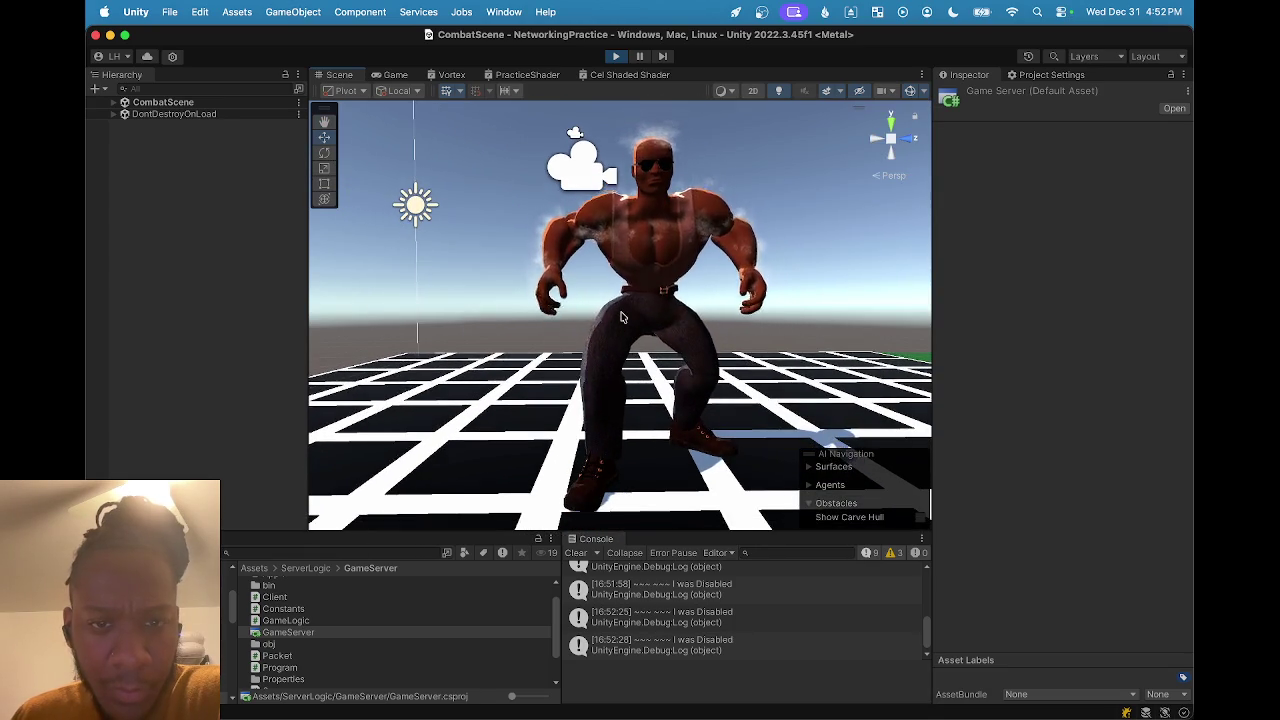
scroll(620, 317, down, 2)
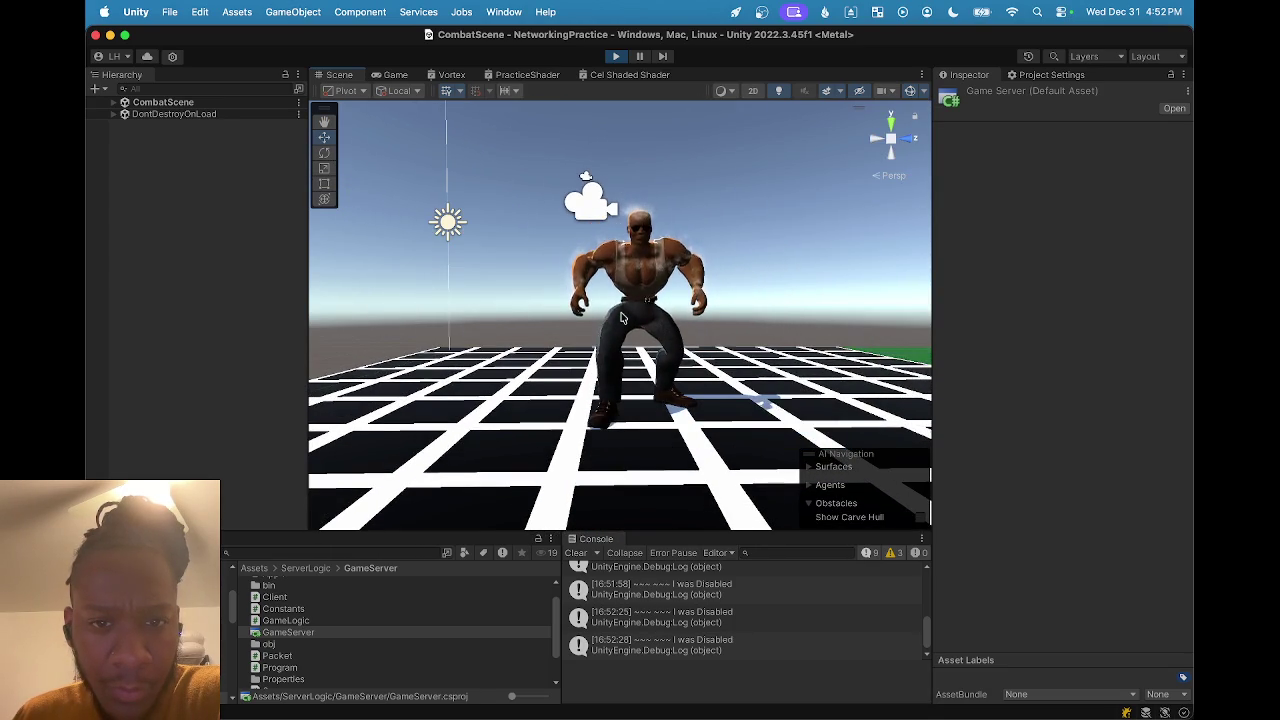
scroll(618, 317, up, 3)
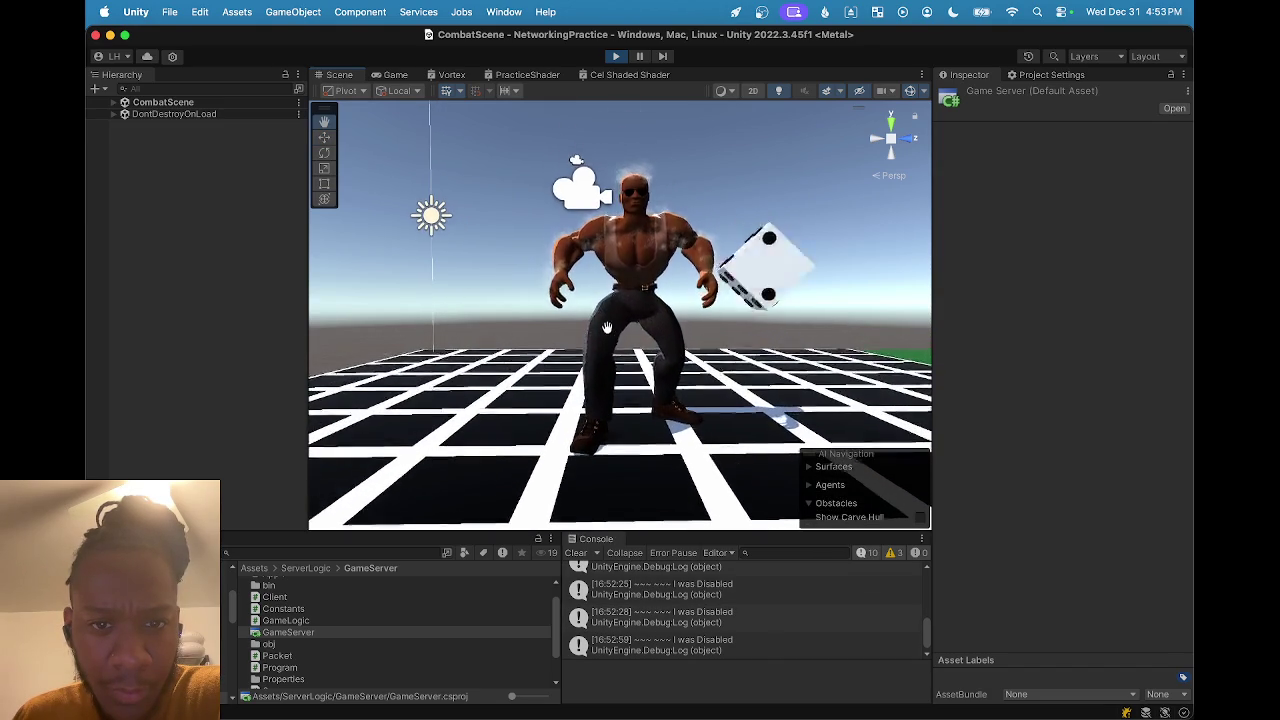
scroll(645, 350, up, 3)
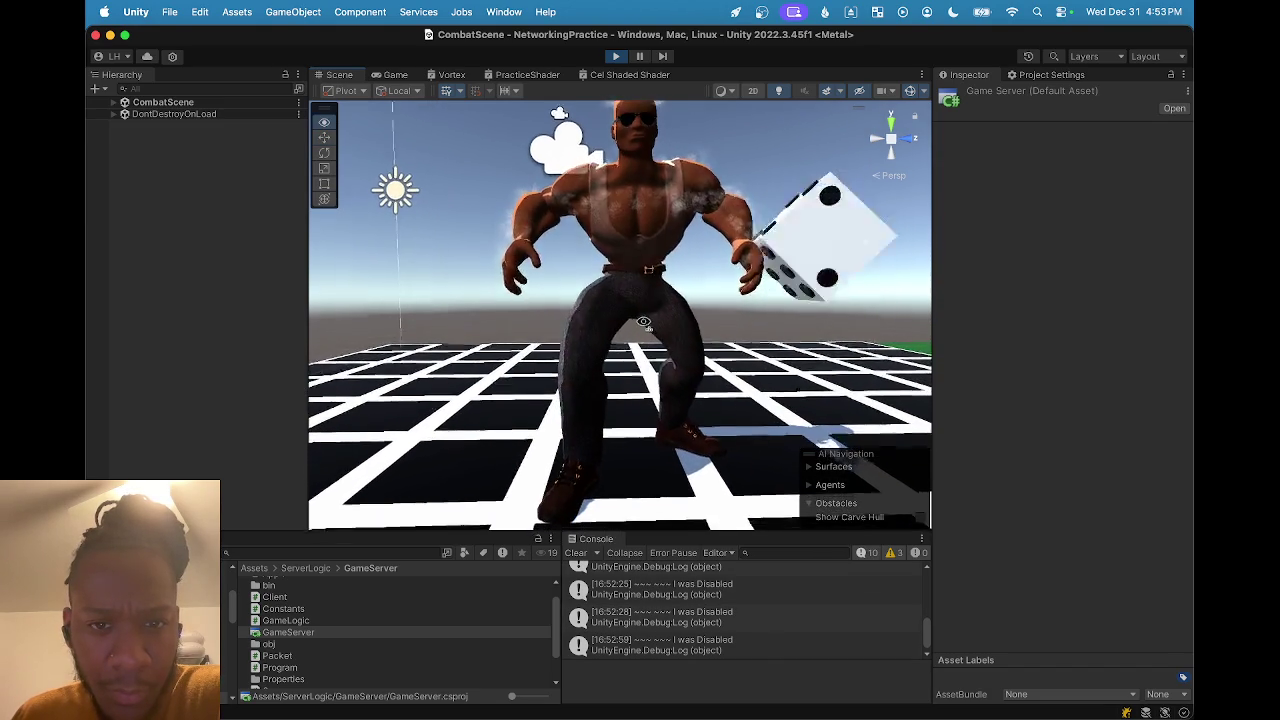
scroll(640, 340, down, 5)
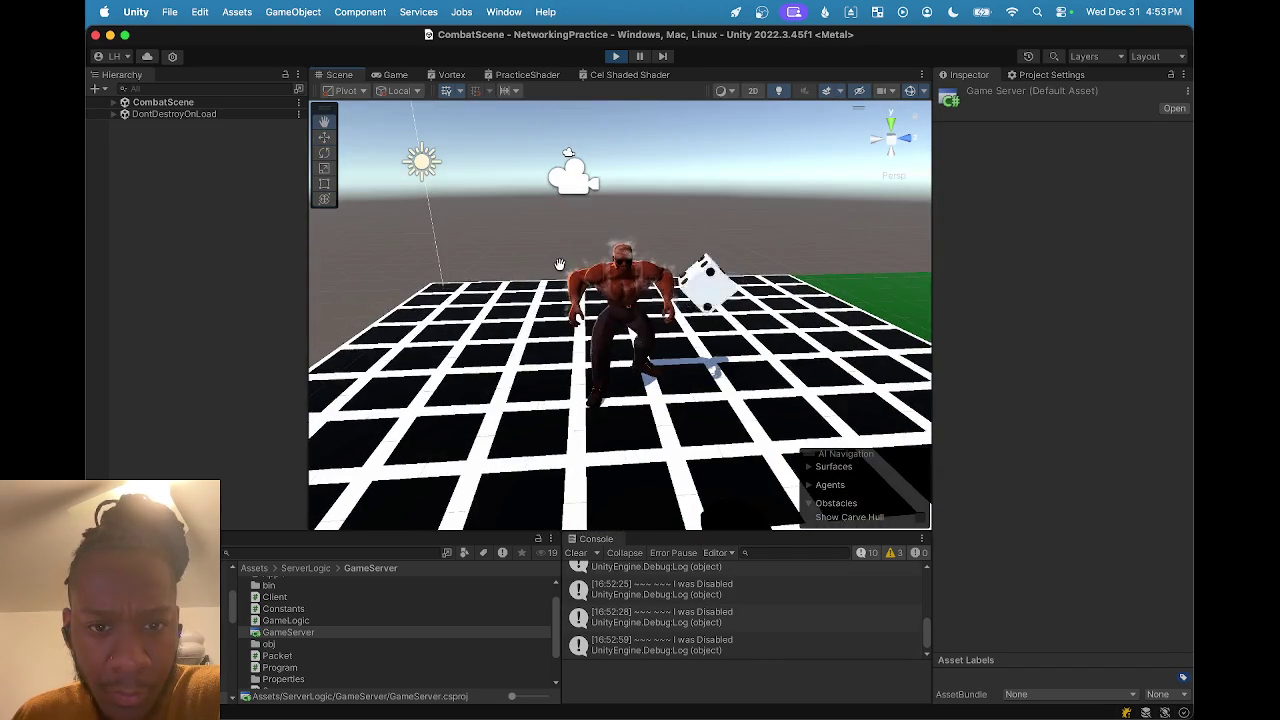
scroll(608, 308, up, 2)
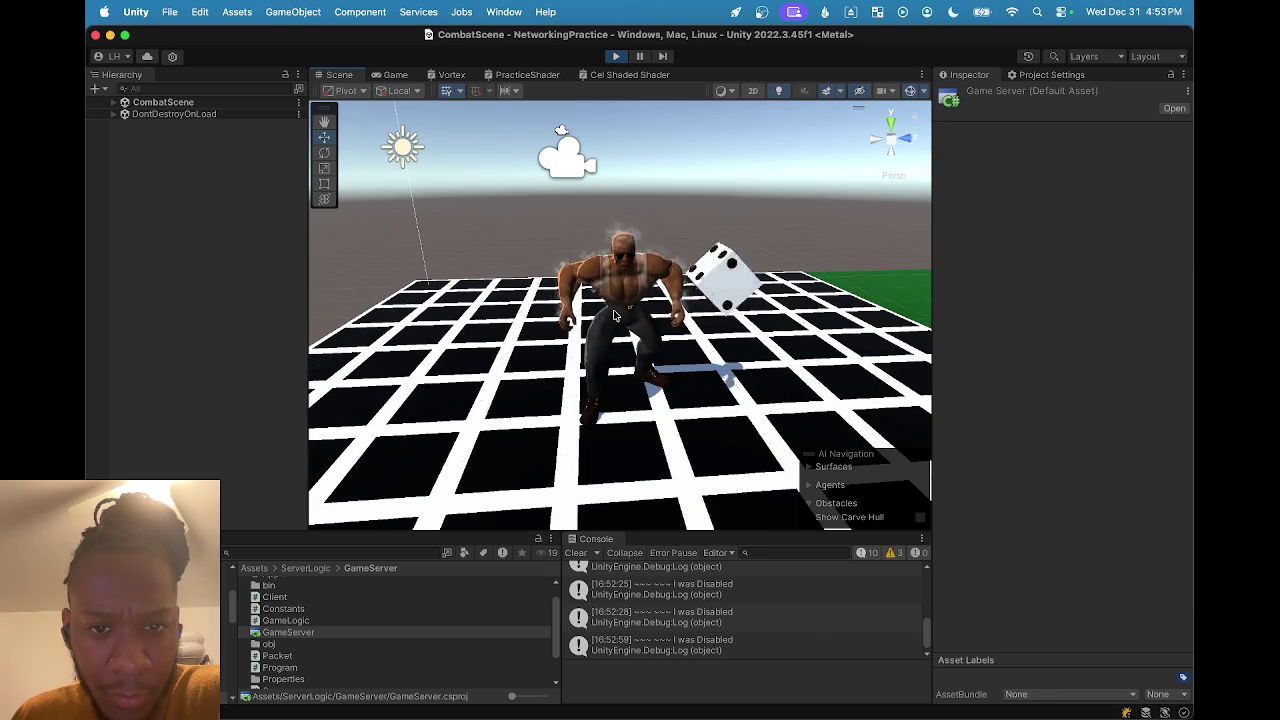
scroll(614, 316, up, 3)
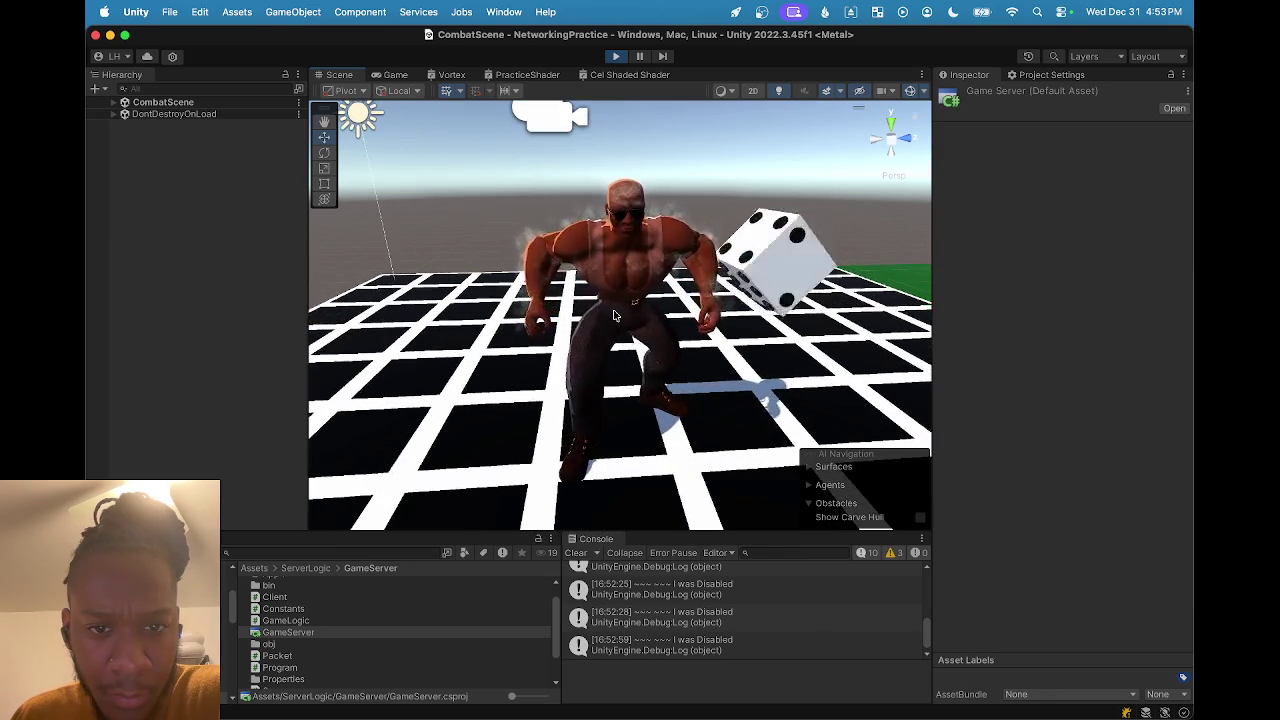
scroll(614, 316, up, 2)
scroll(614, 316, down, 3)
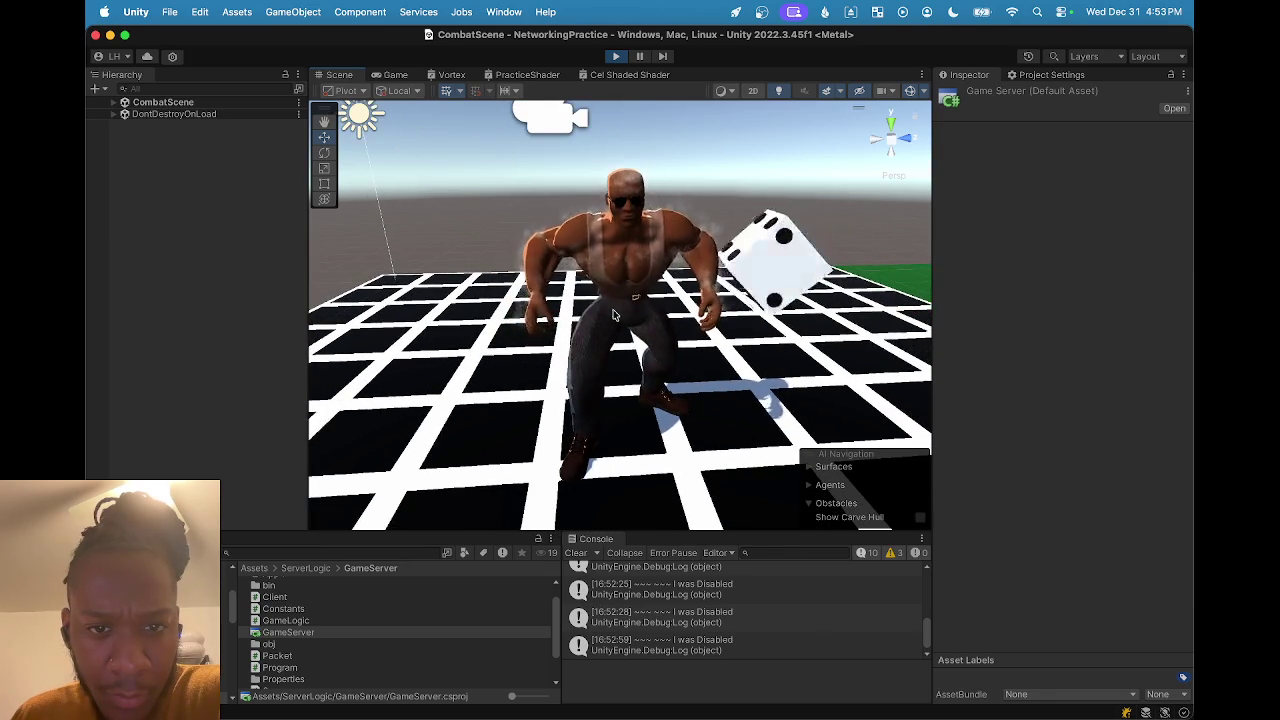
scroll(614, 314, down, 3)
mouse_move(609, 334)
mouse_down()
mouse_move(658, 320)
mouse_move(614, 320)
mouse_move(608, 350)
mouse_move(614, 332)
mouse_up()
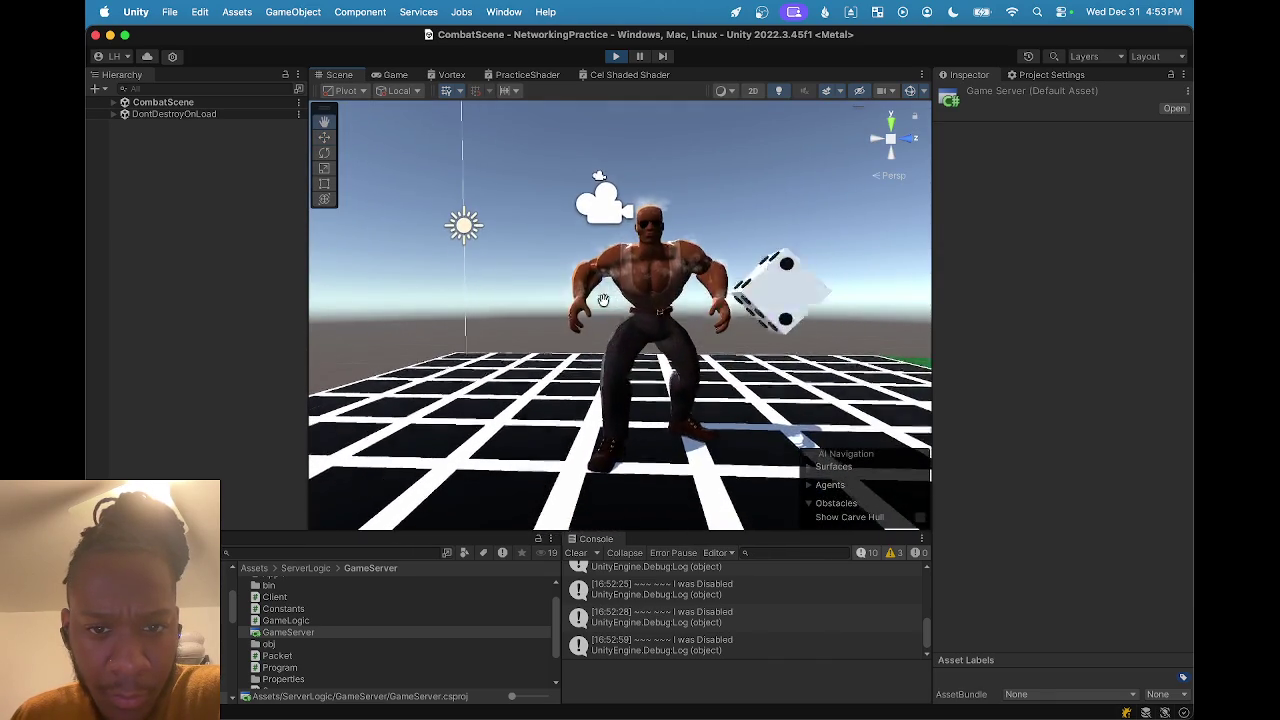
scroll(614, 320, up, 2)
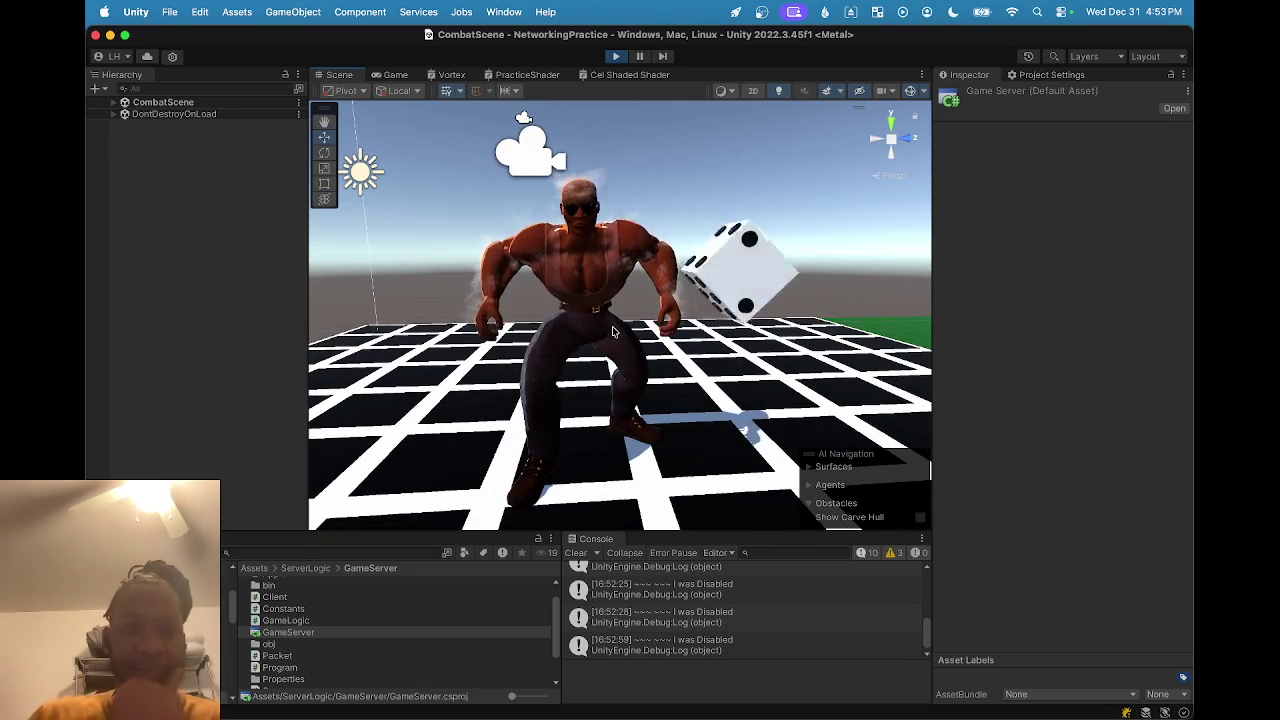
click(592, 260)
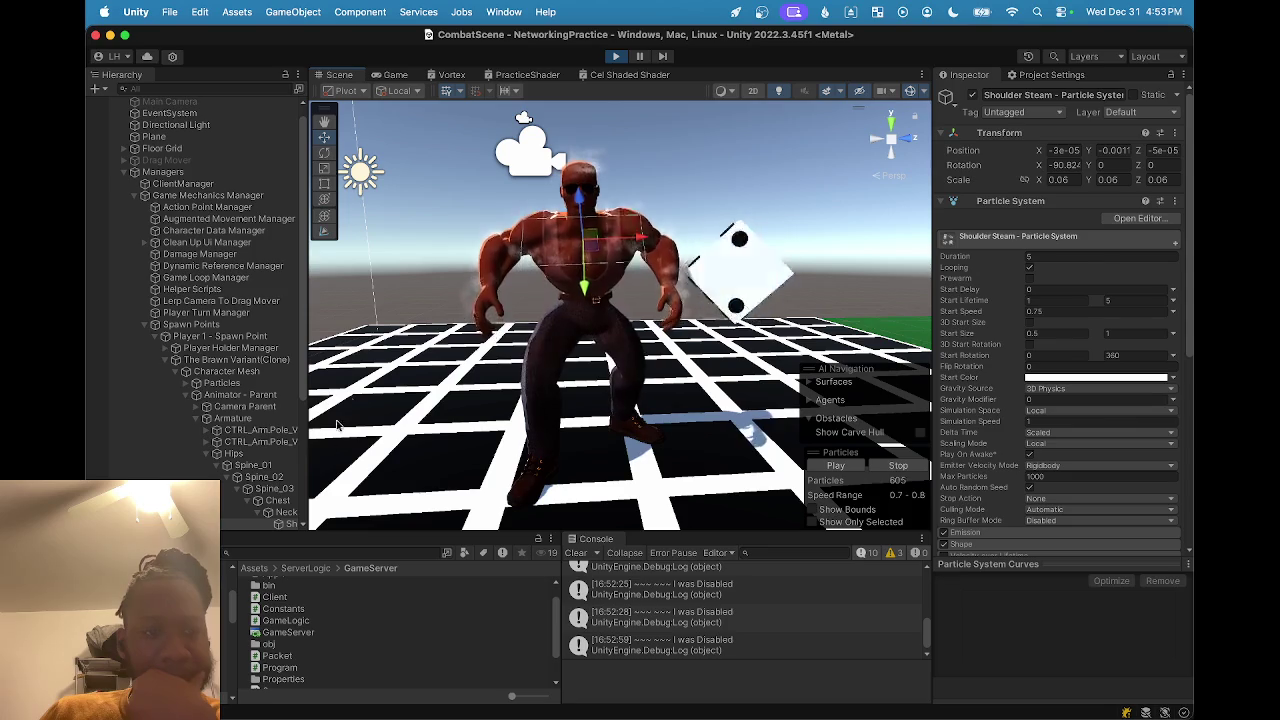
Deactivate the Shoulder Steam particle object in the Inspector and go back to the Game view.
click(972, 96)
click(460, 222)
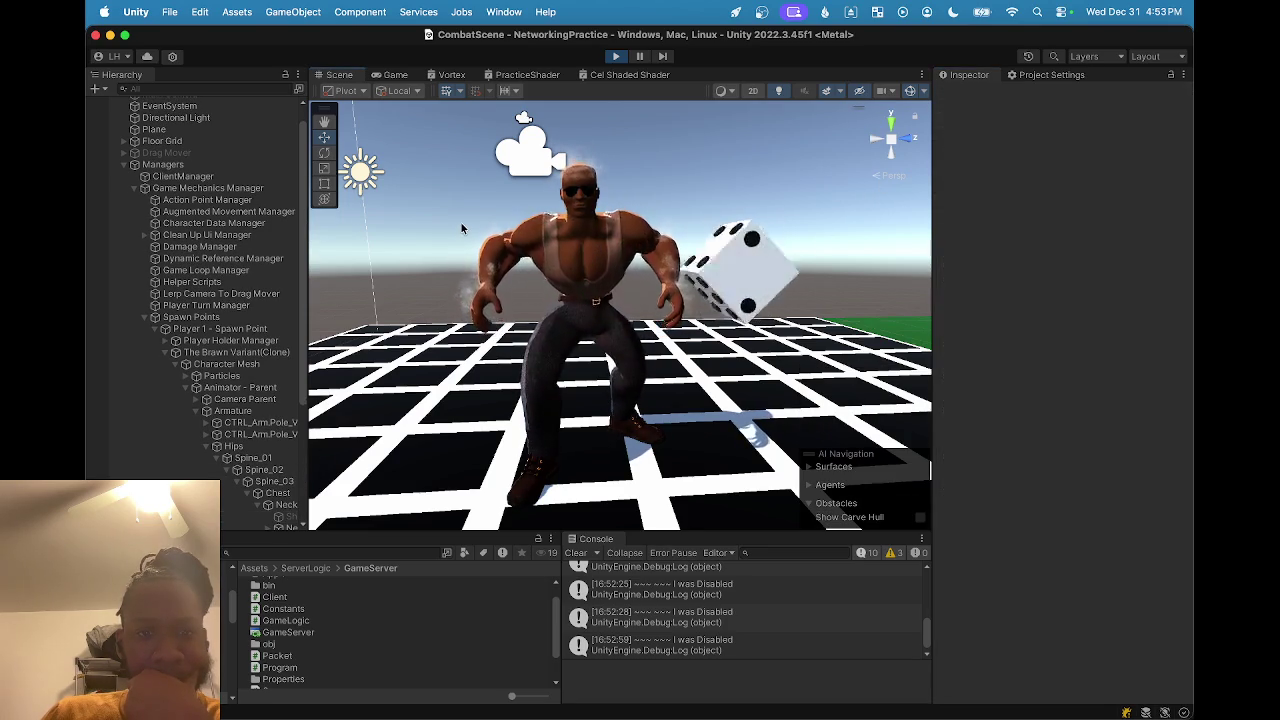
click(389, 77)
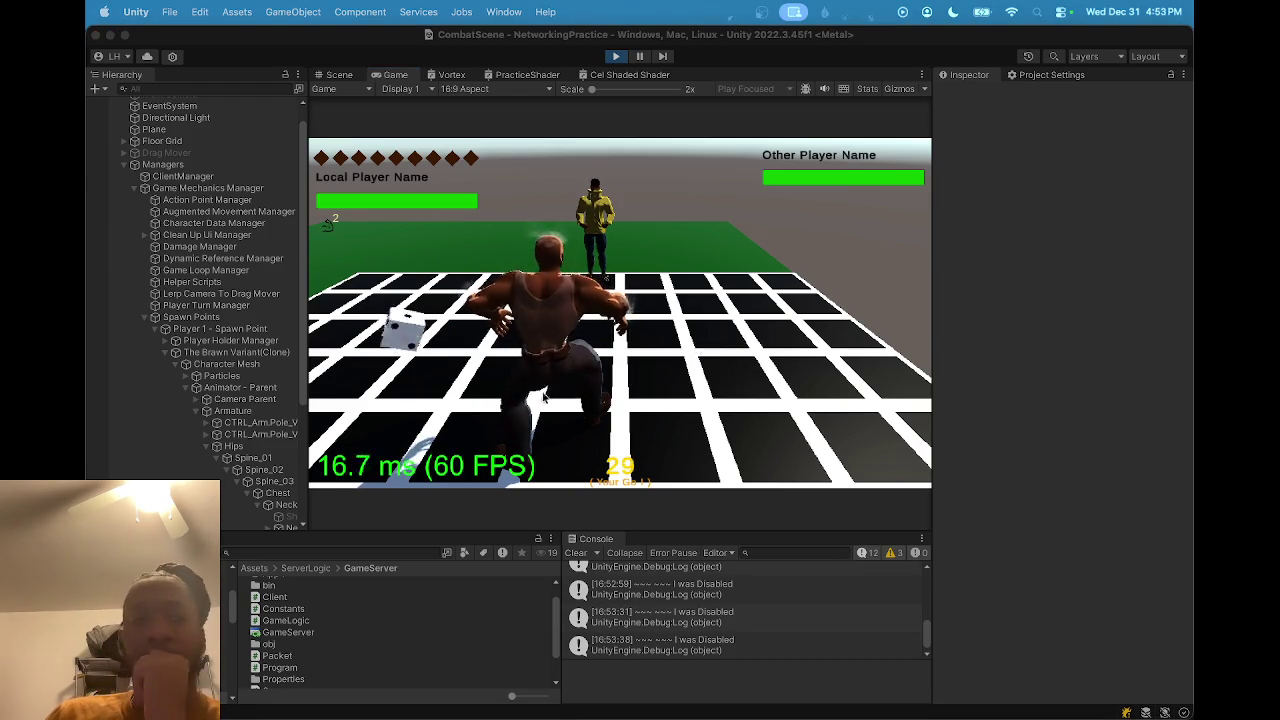
Roll the die and move The Brawn up the board.
click(428, 339)
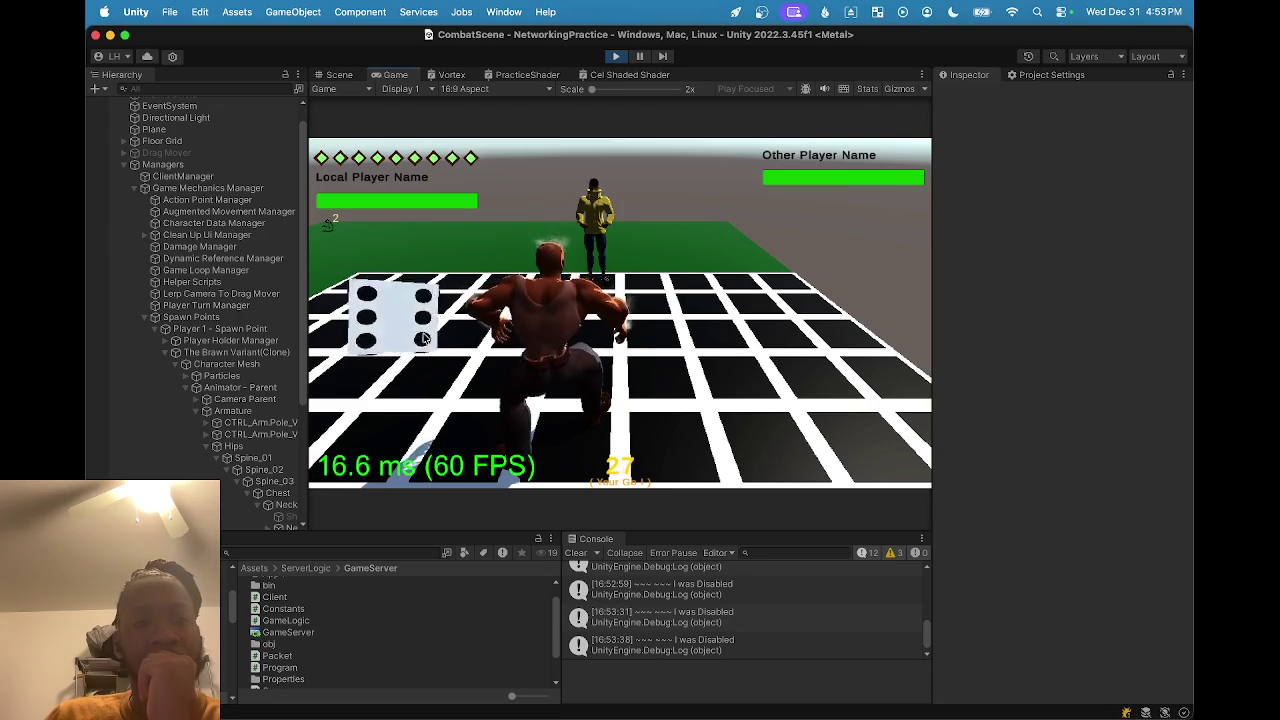
click(428, 339)
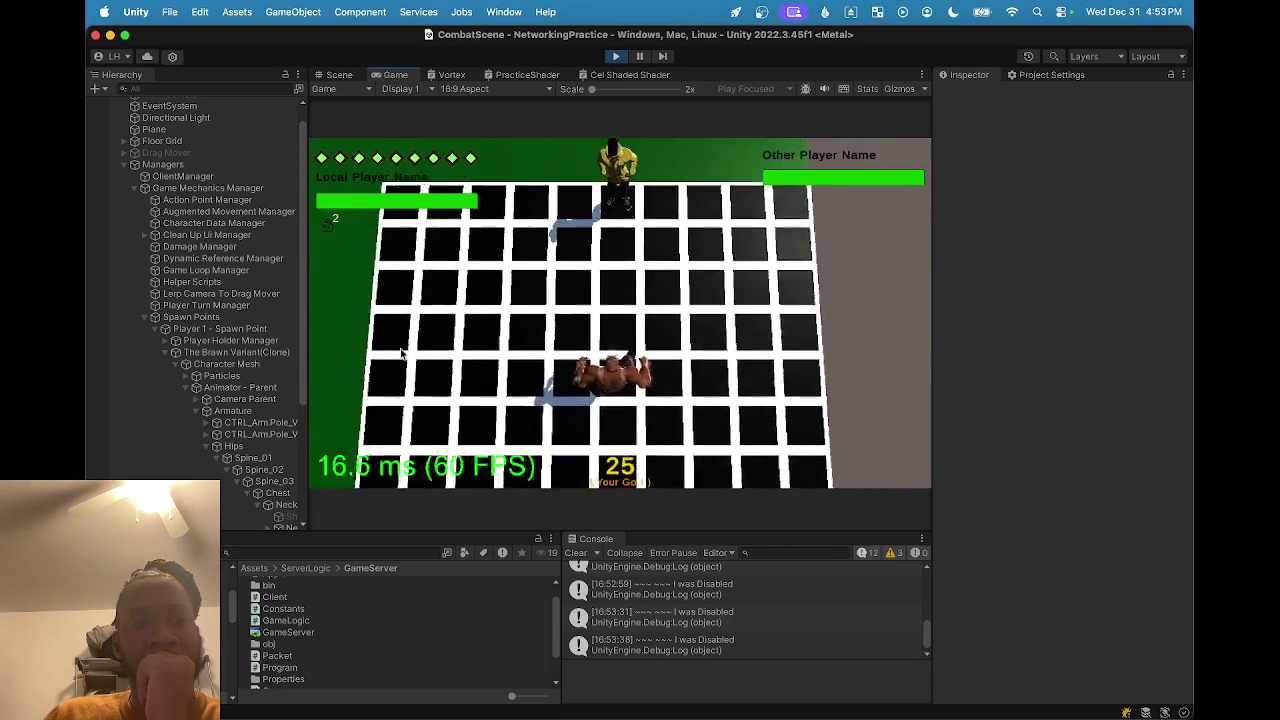
click(412, 376)
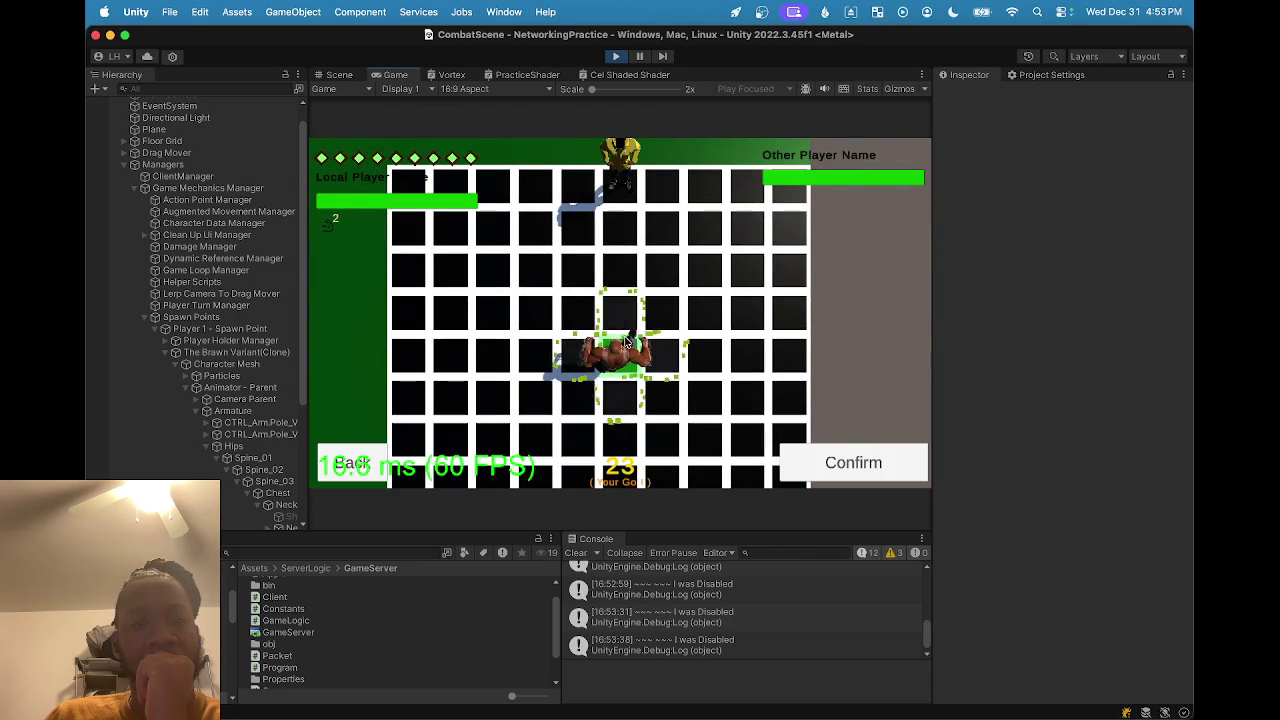
click(858, 462)
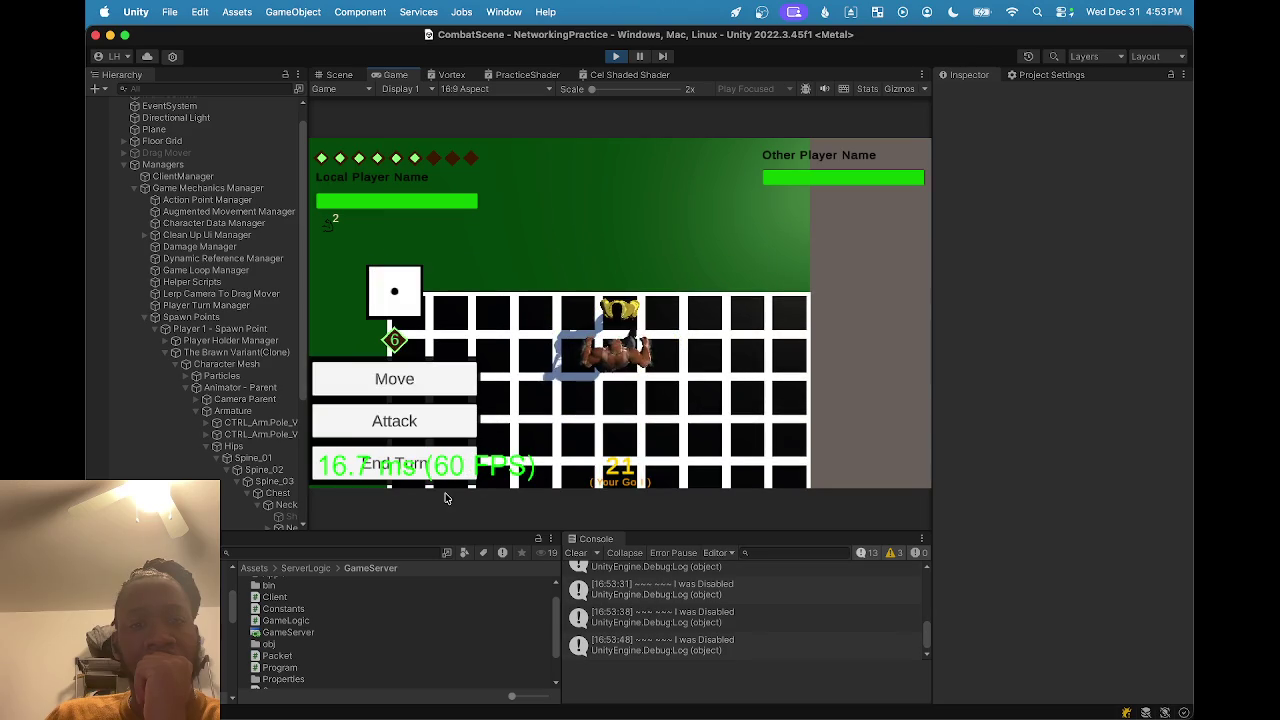
Hit the opponent with Haymaker and end the turn.
click(424, 418)
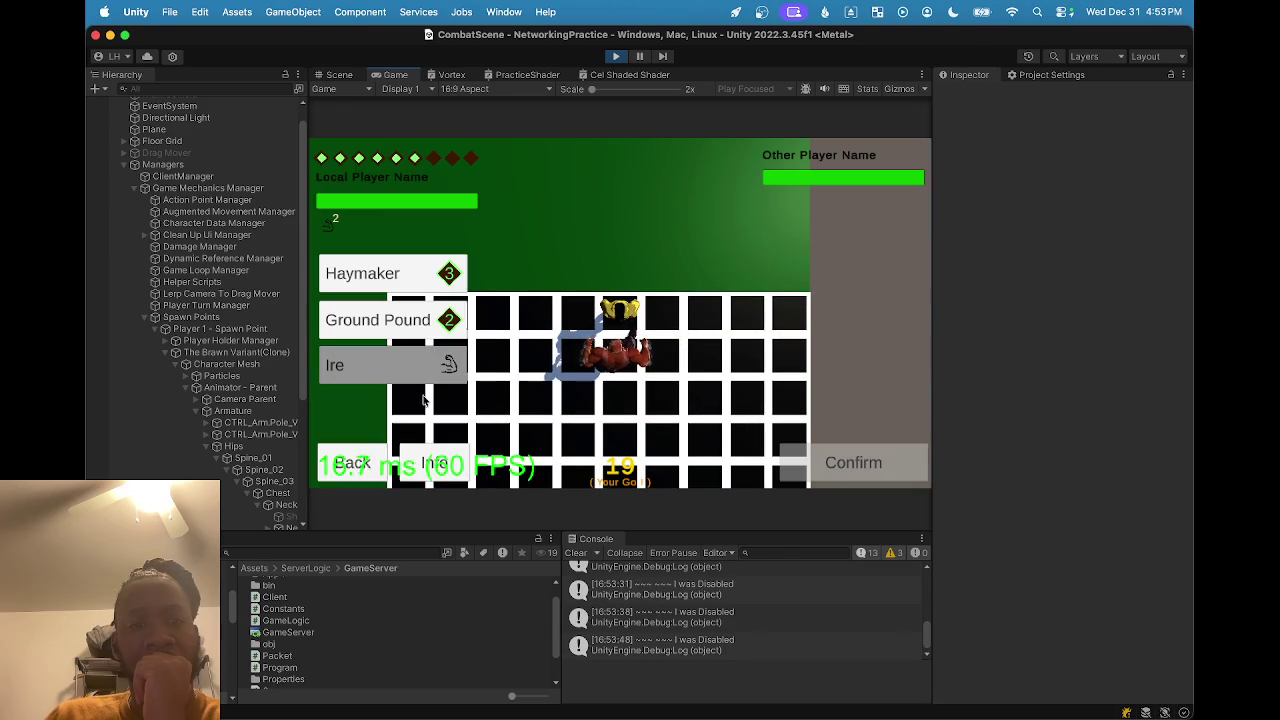
click(403, 282)
click(827, 471)
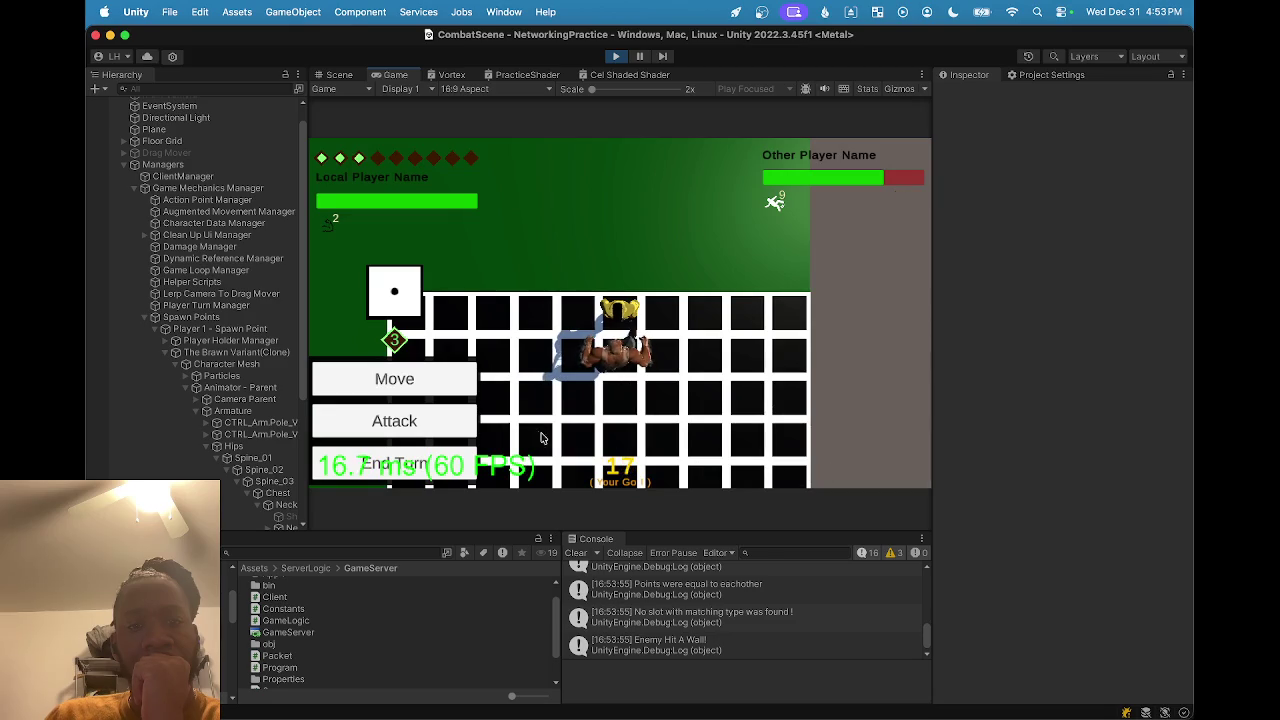
click(433, 465)
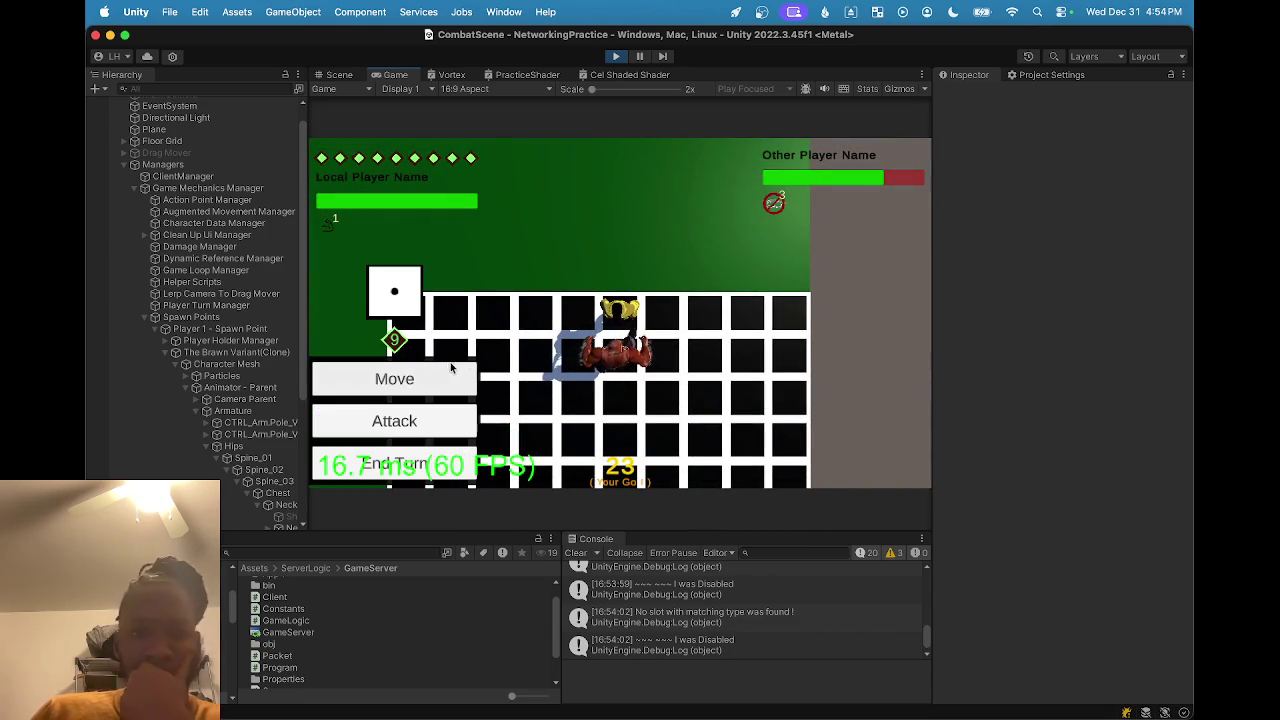
click(350, 77)
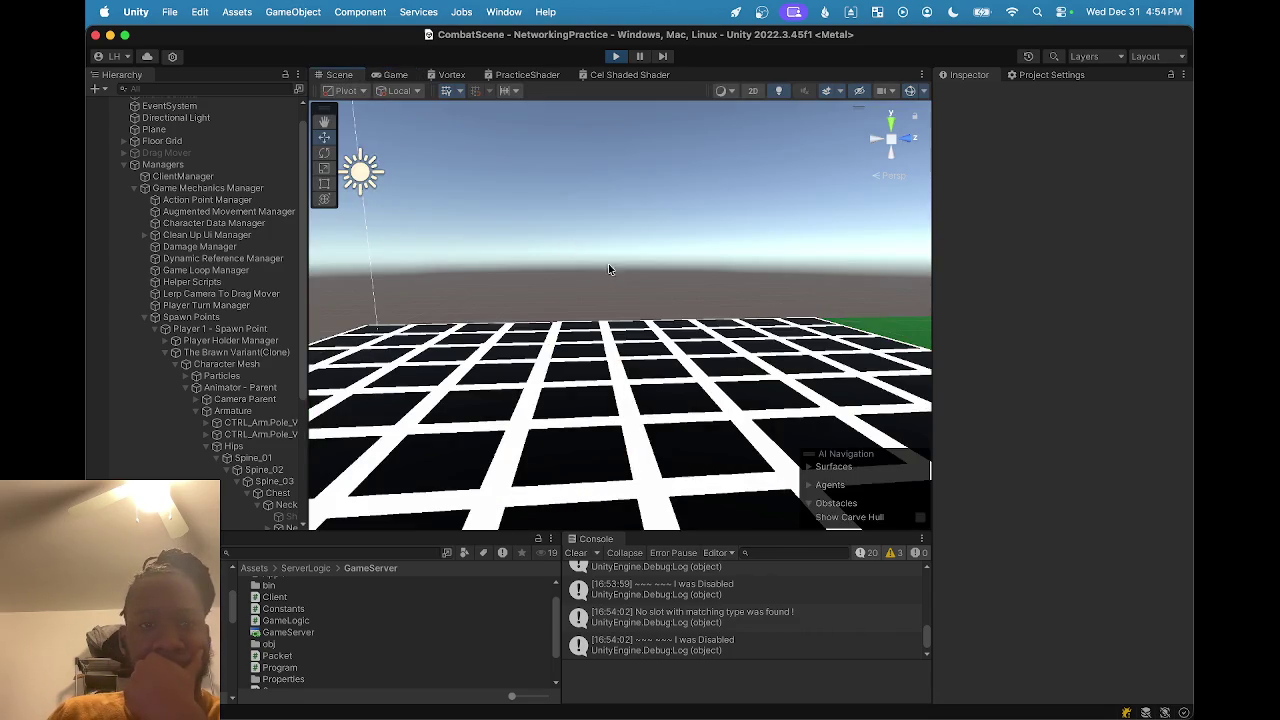
mouse_move(649, 385)
mouse_down()
mouse_move(708, 383)
mouse_move(641, 401)
mouse_move(517, 387)
mouse_up()
scroll(530, 390, up, 5)
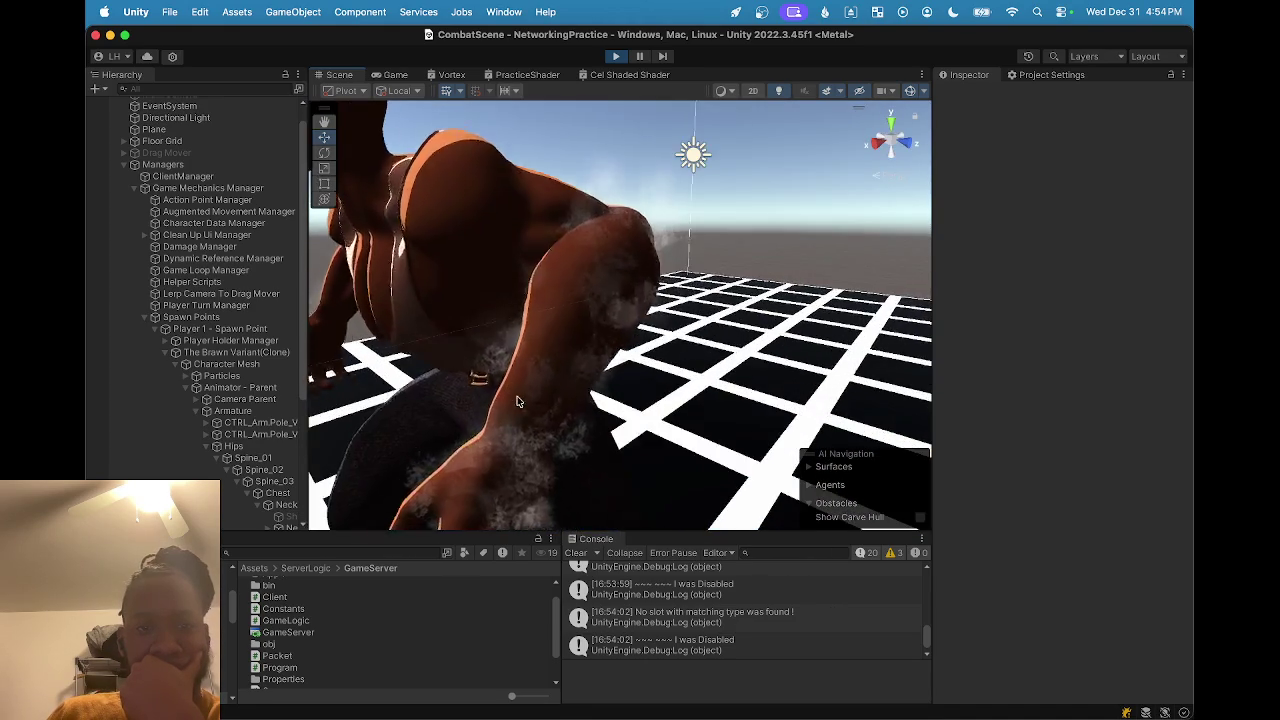
scroll(550, 400, down, 5)
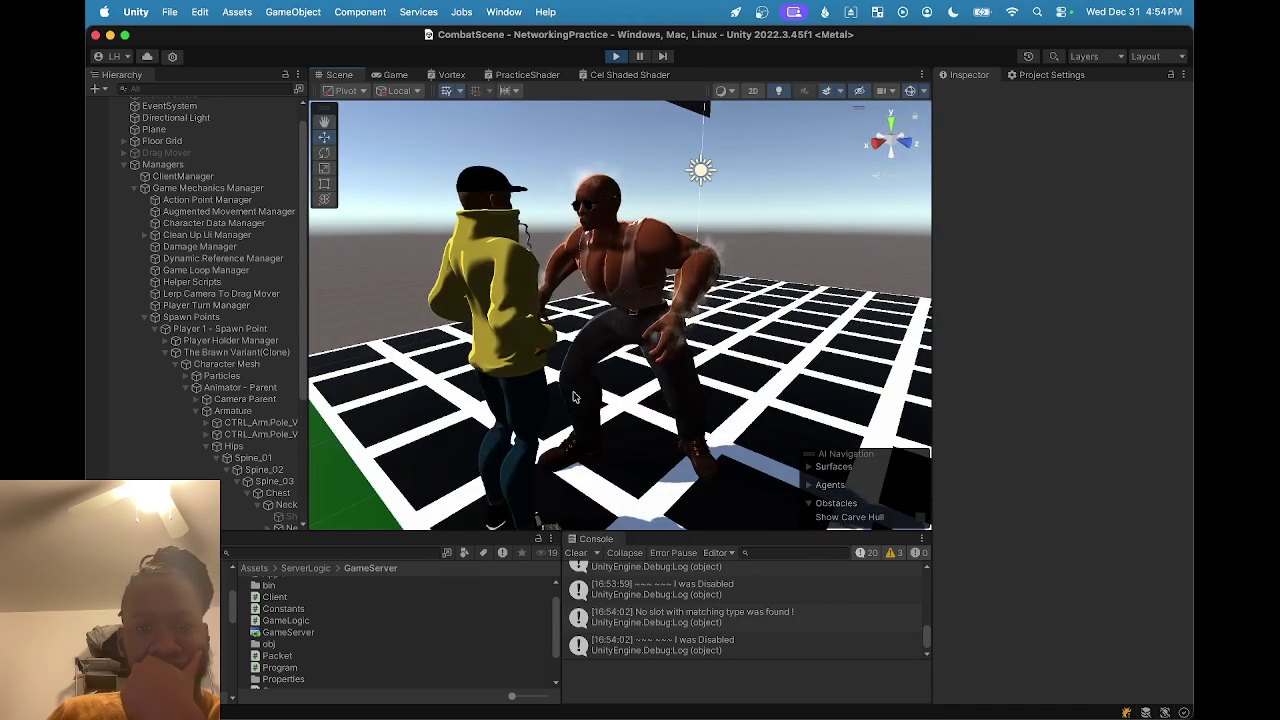
mouse_move(573, 391)
mouse_down()
mouse_move(511, 330)
mouse_move(823, 393)
mouse_move(600, 250)
mouse_up()
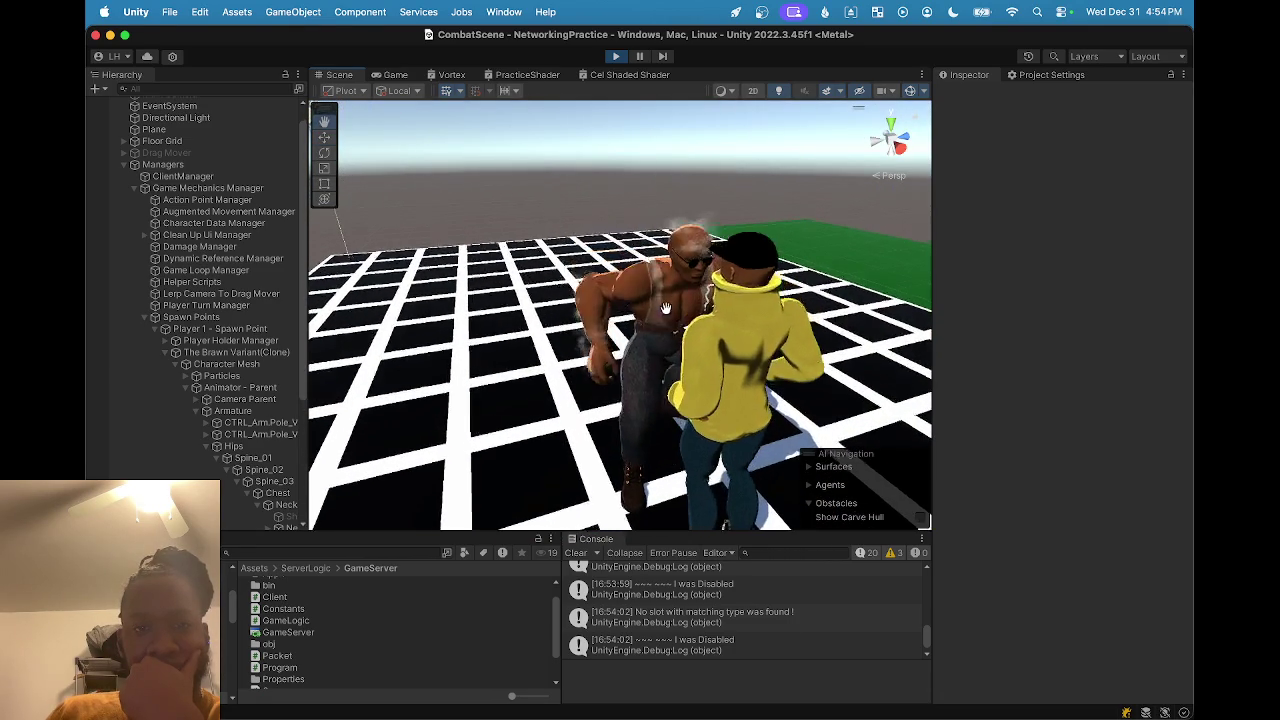
click(389, 75)
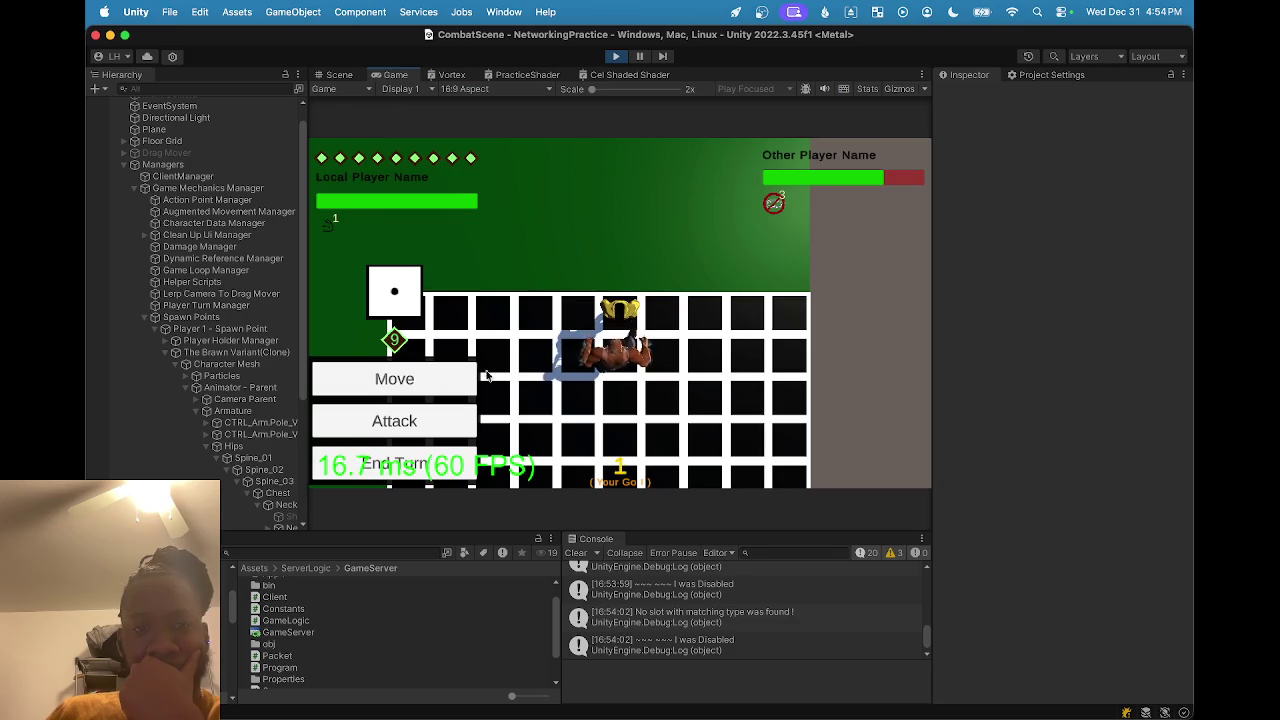
End the turn, then roll on the next turn and attack with Haymaker.
click(447, 461)
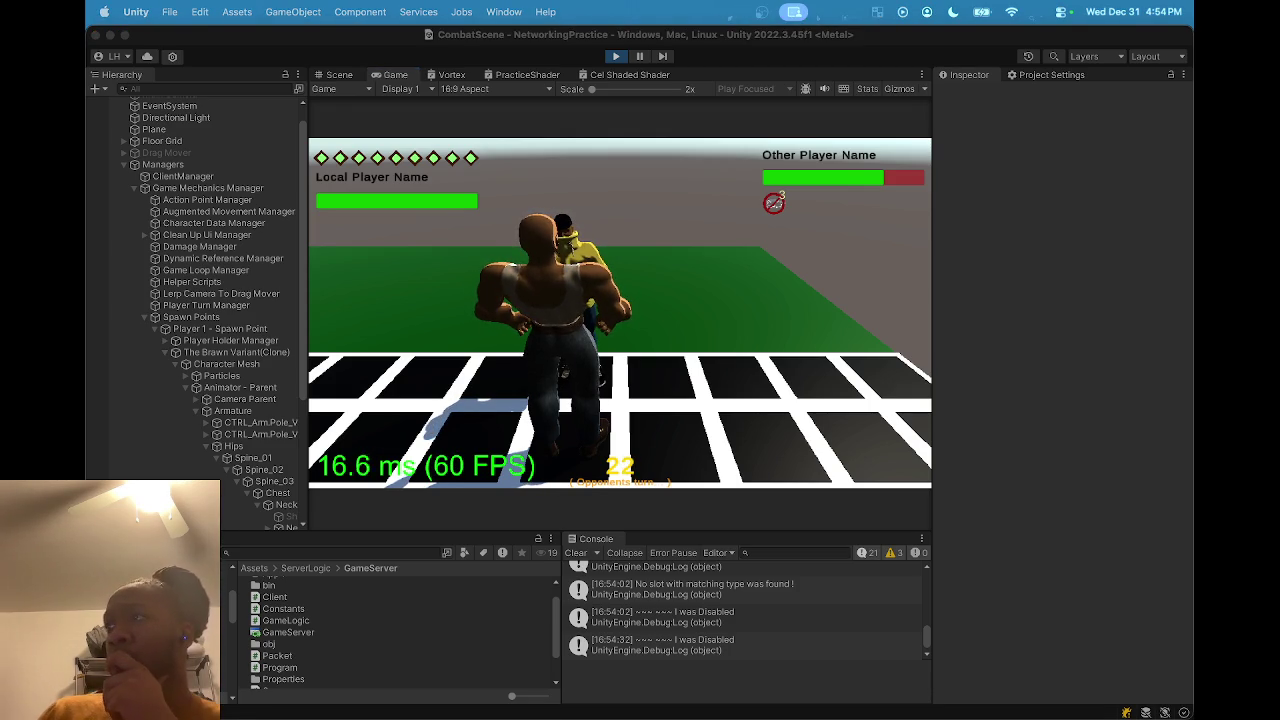
click(389, 344)
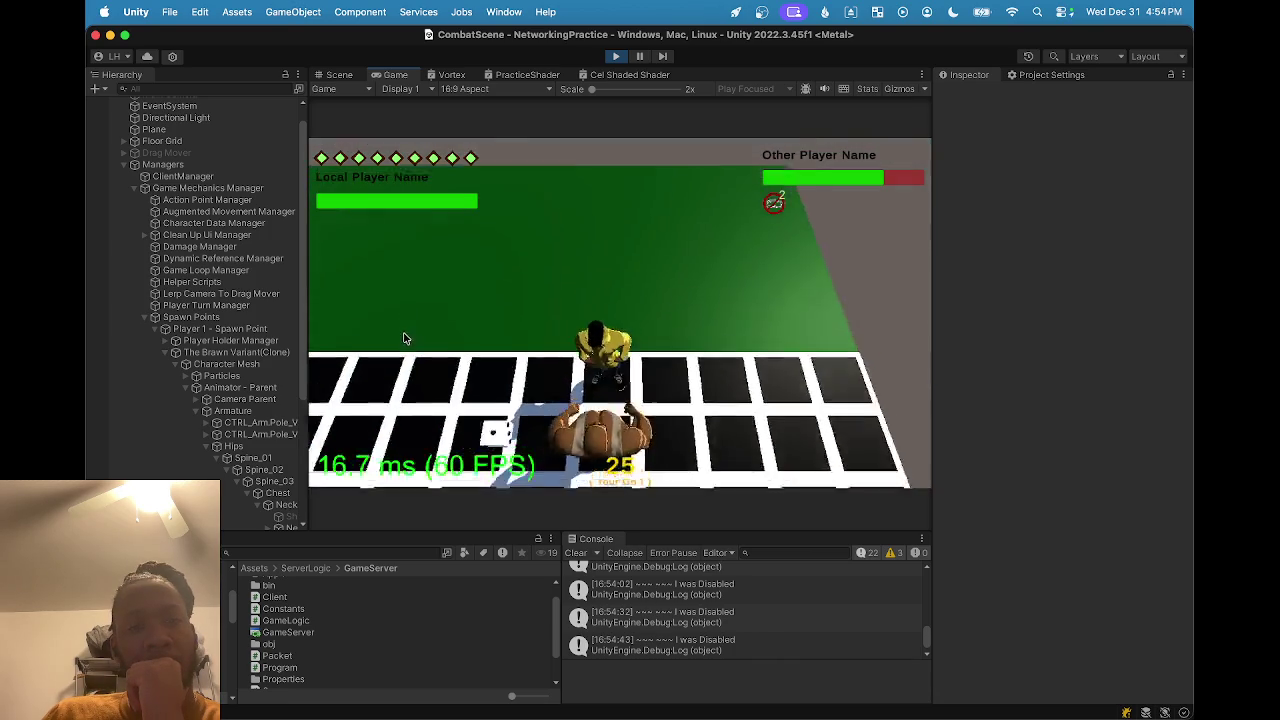
click(405, 418)
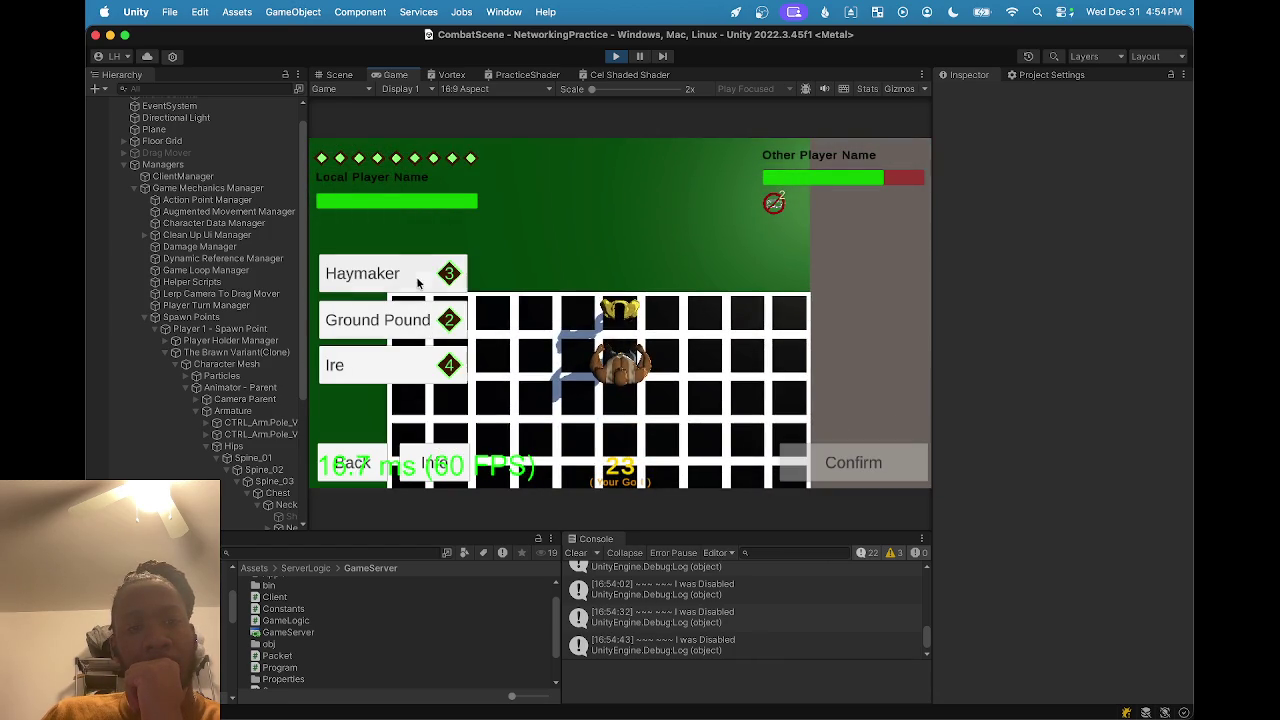
click(418, 285)
click(849, 454)
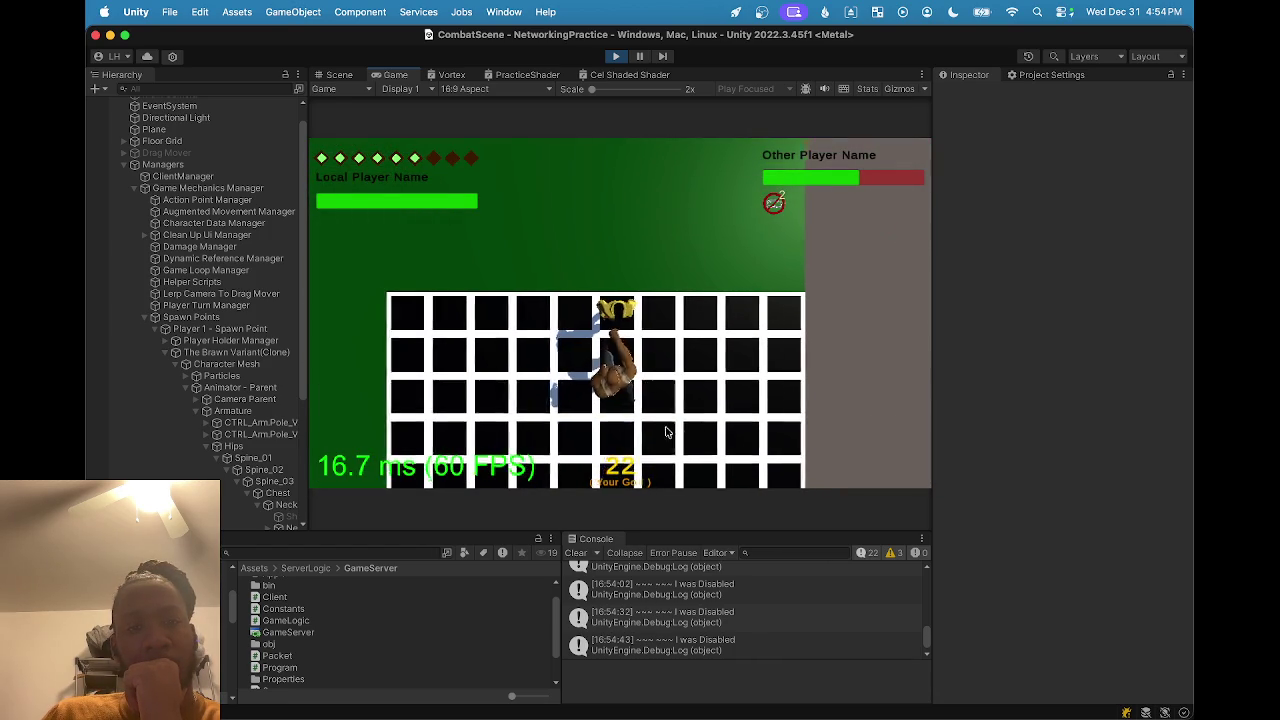
Follow up with Ground Pound and Ire attacks to spend the remaining action points.
click(433, 418)
click(400, 335)
click(850, 458)
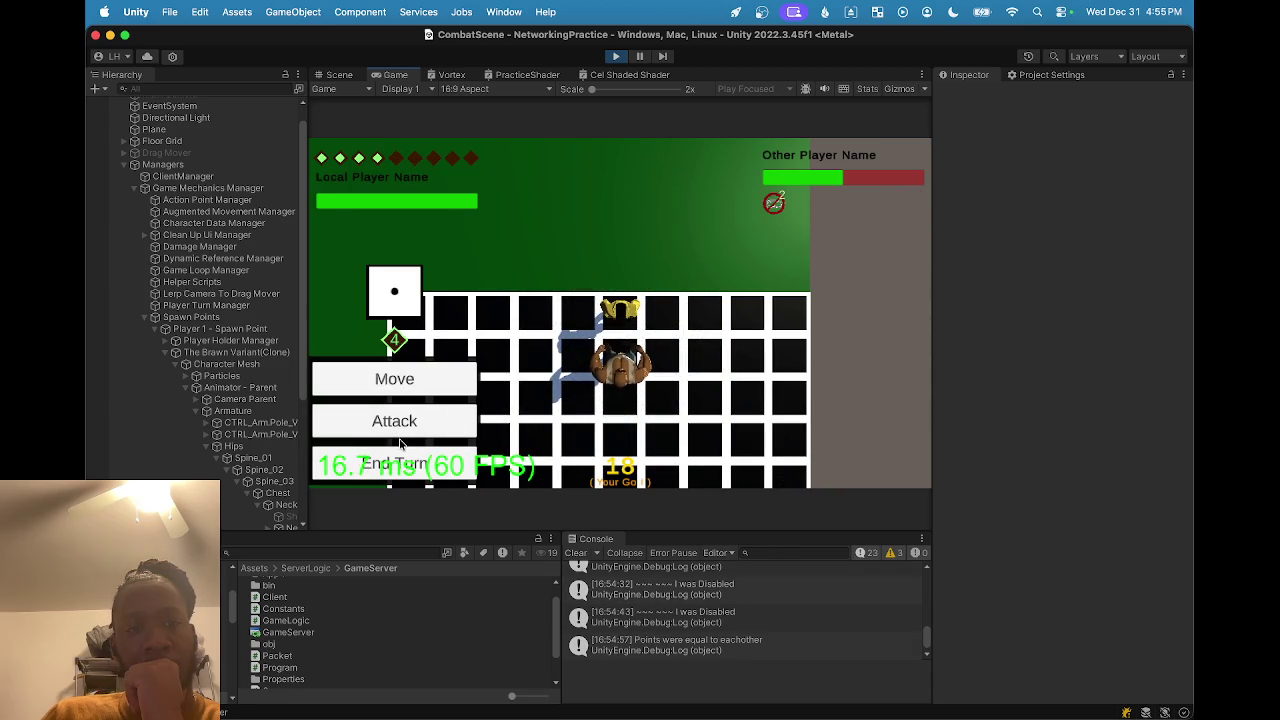
click(390, 378)
click(372, 460)
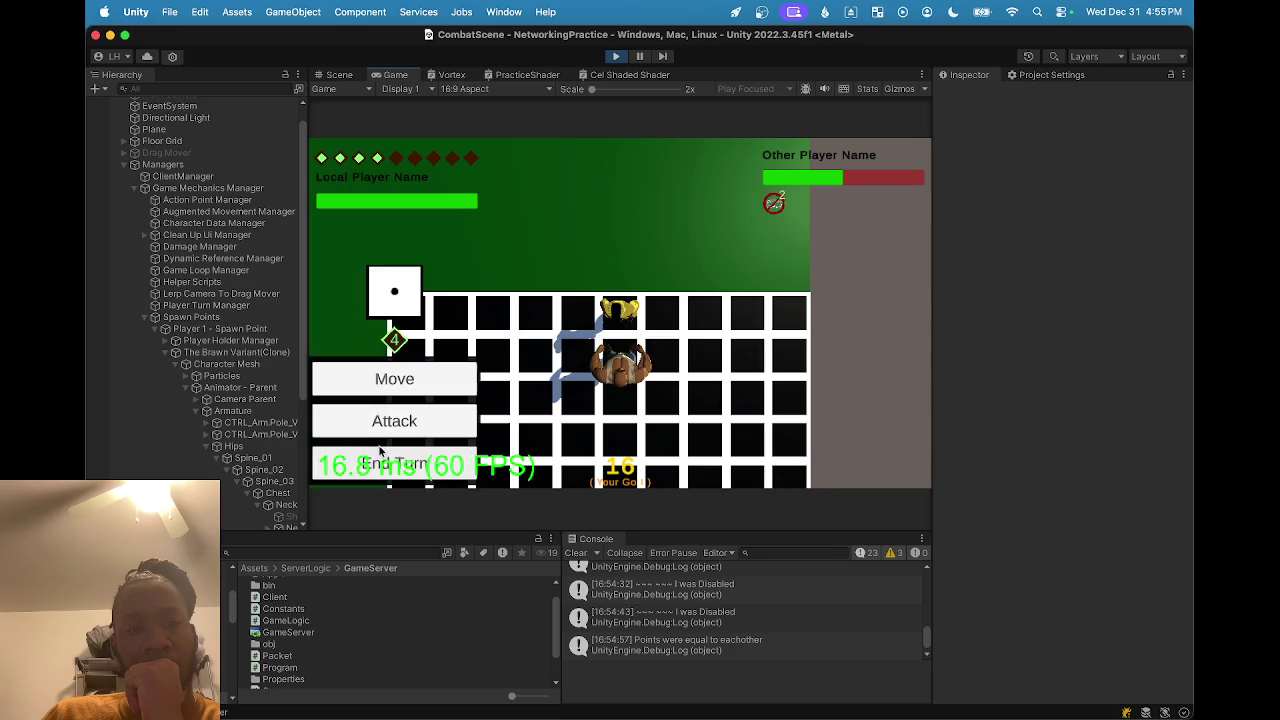
click(383, 428)
click(385, 372)
click(826, 458)
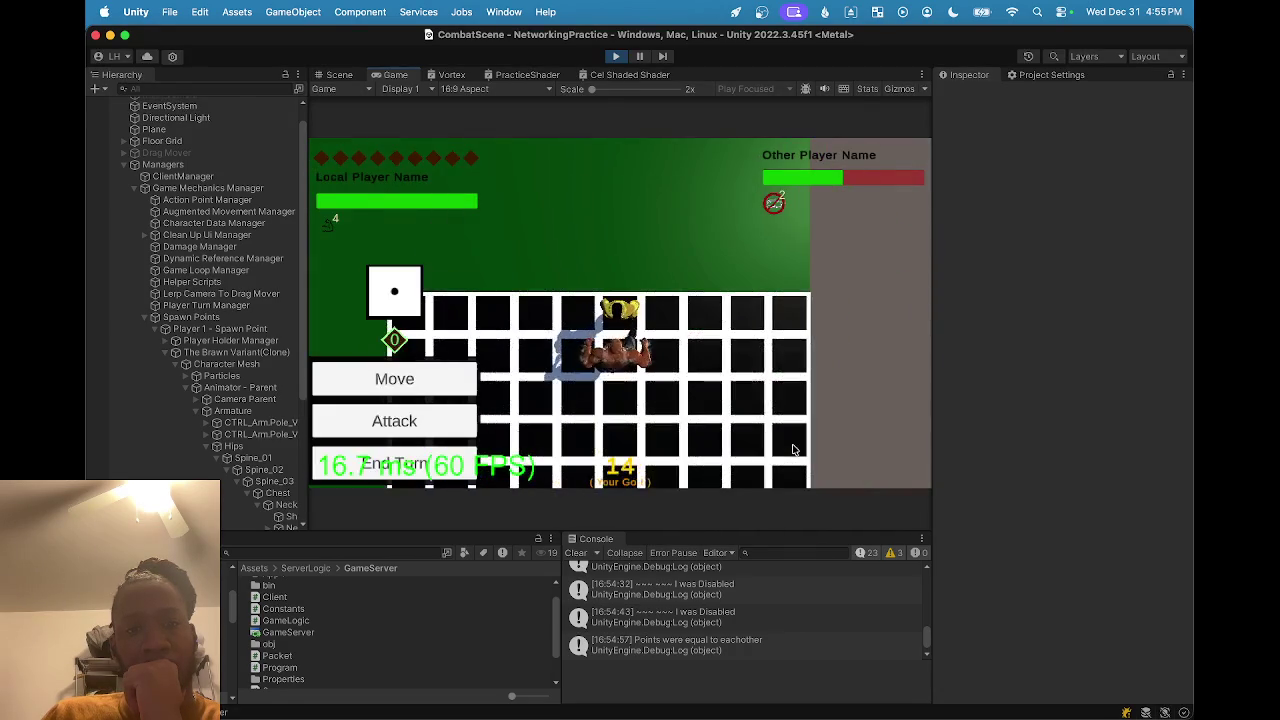
click(338, 75)
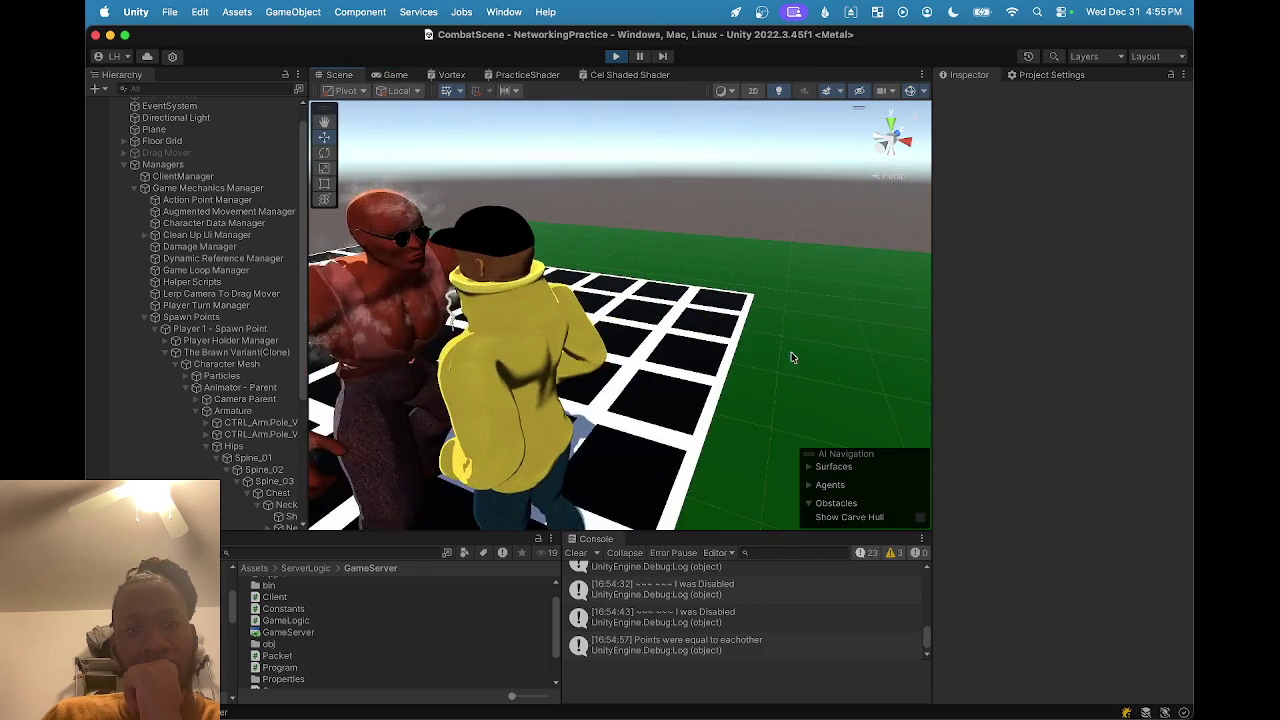
mouse_move(558, 328)
mouse_down()
mouse_move(642, 290)
mouse_move(650, 300)
mouse_move(627, 323)
mouse_move(563, 308)
mouse_move(556, 344)
mouse_move(771, 380)
mouse_move(726, 457)
mouse_move(678, 482)
mouse_move(481, 280)
mouse_up()
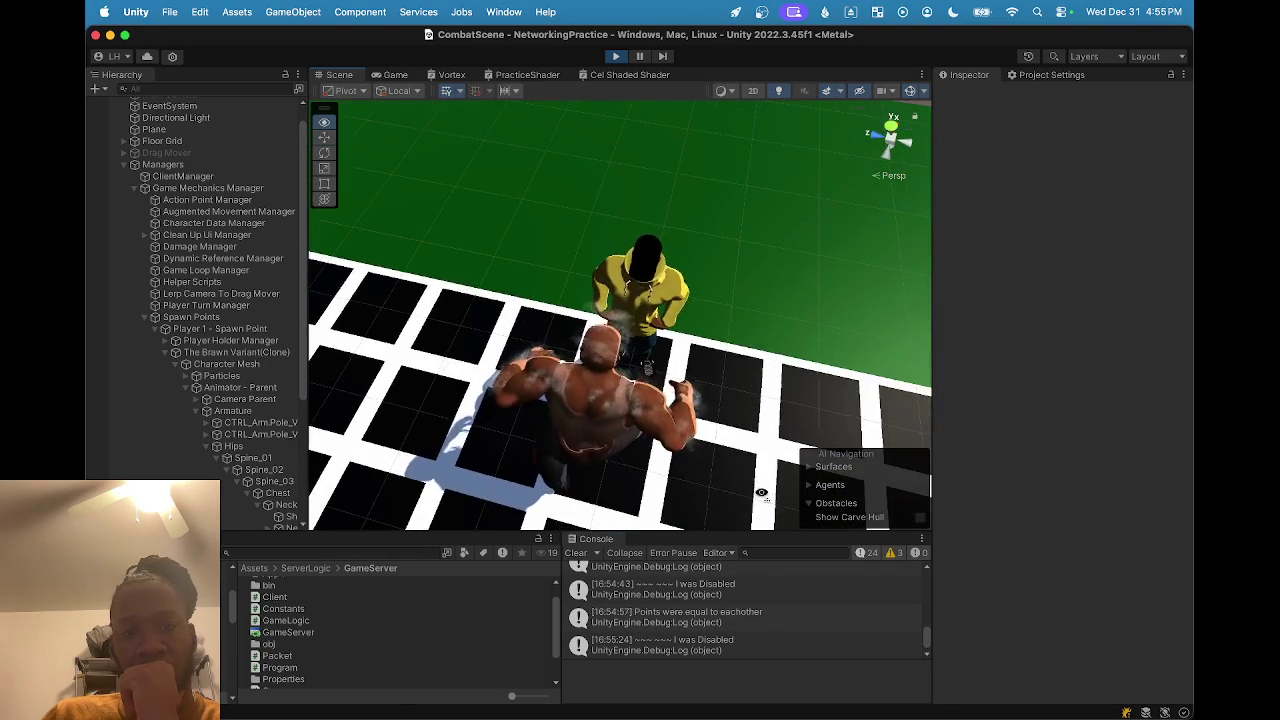
click(401, 76)
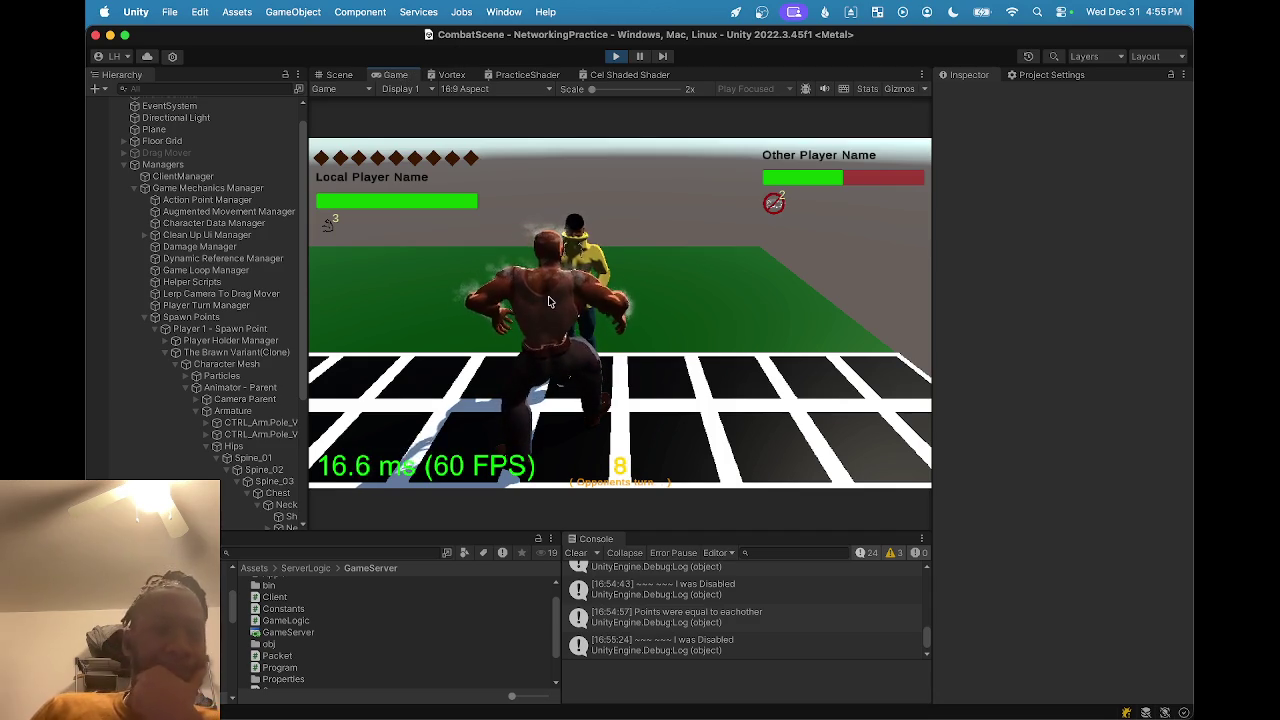
View the Shoulder Steam settings in the Scene view, then return to the Game view.
click(340, 75)
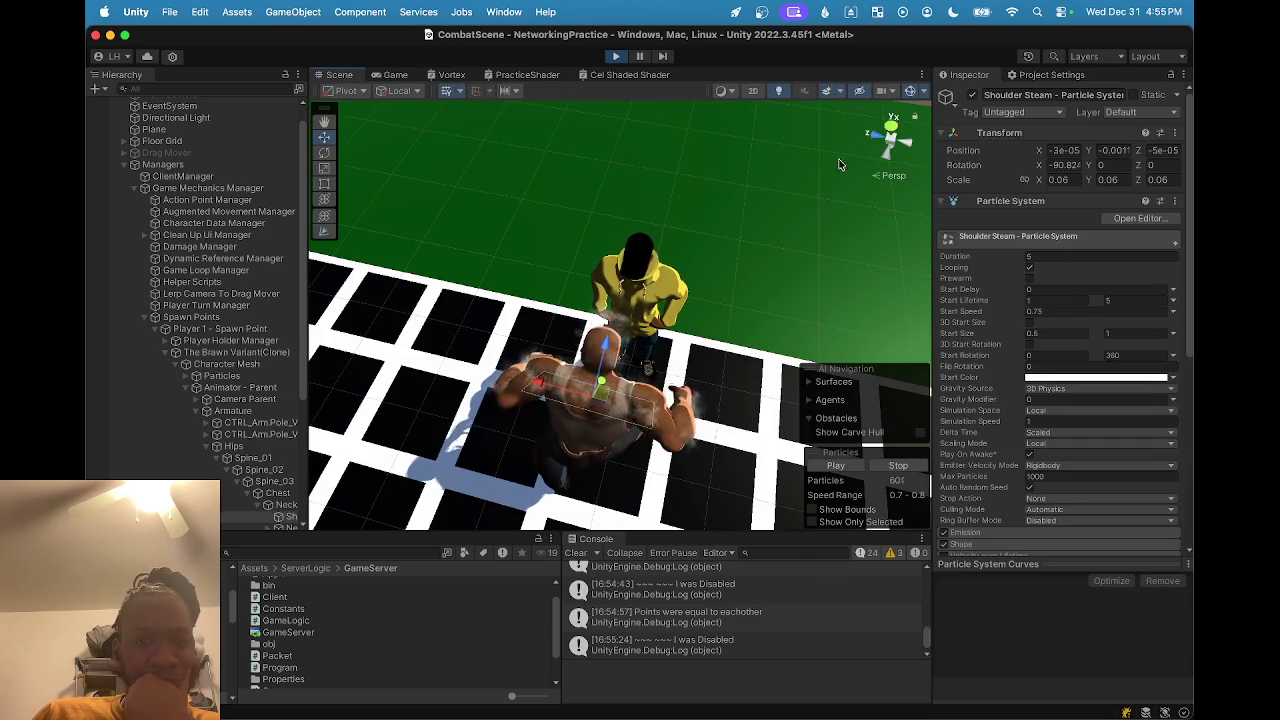
click(392, 76)
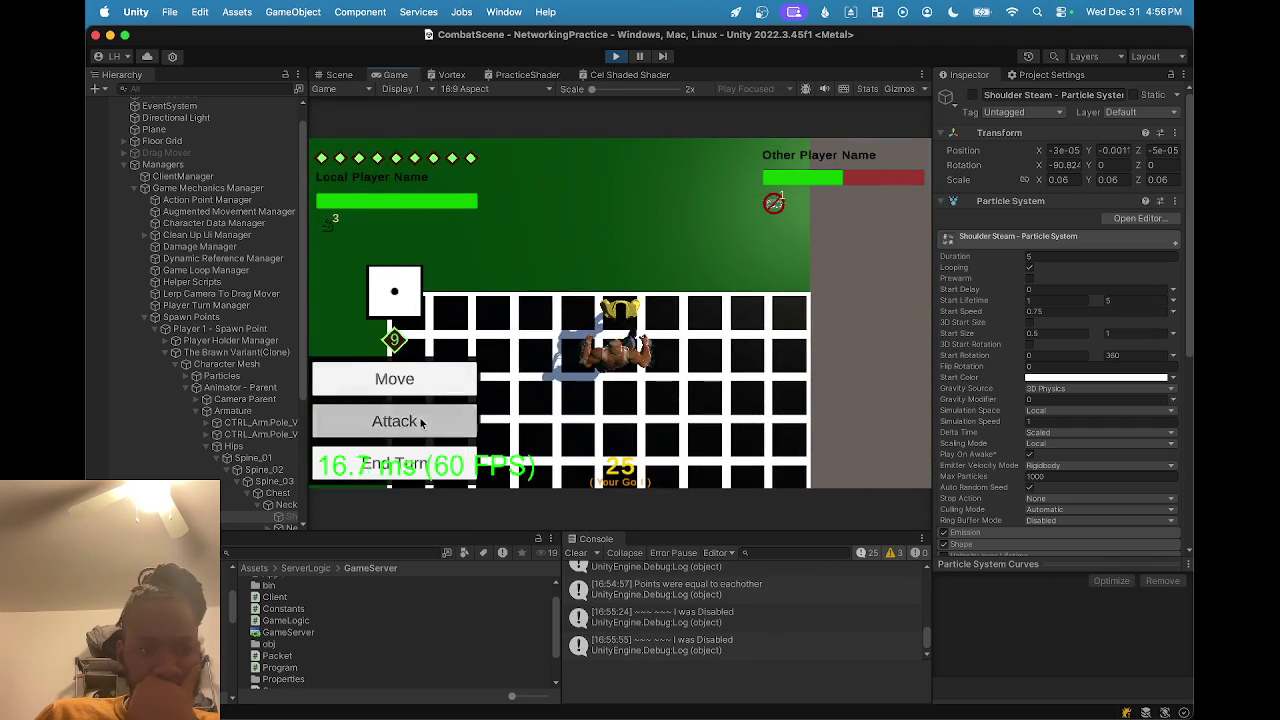
Land two Ground Pound attacks on the opponent.
click(421, 423)
click(395, 320)
click(811, 465)
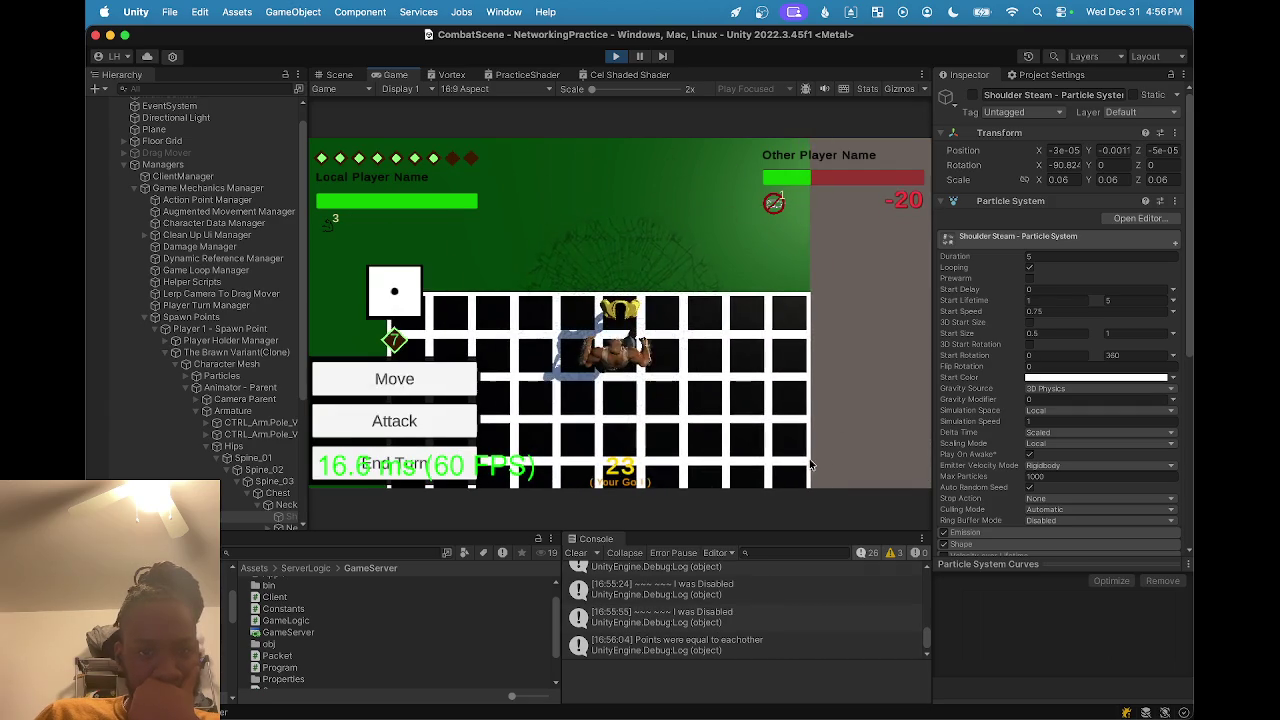
click(469, 425)
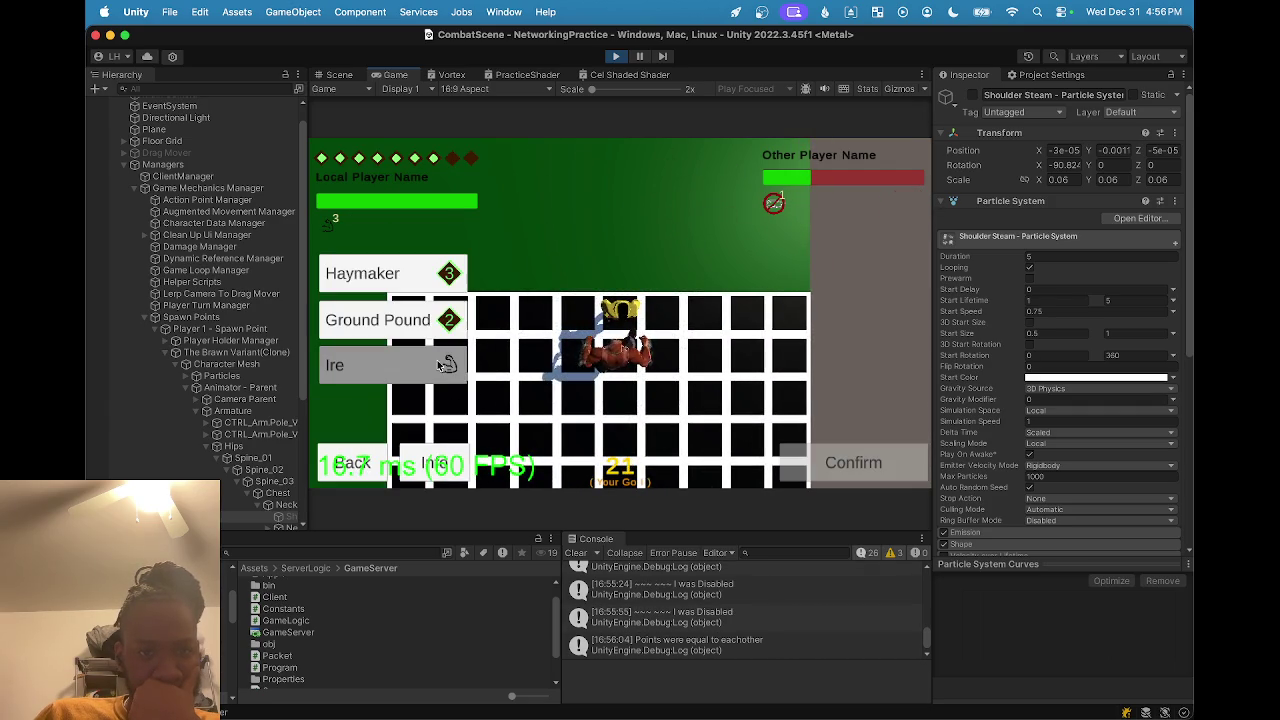
click(400, 320)
click(836, 470)
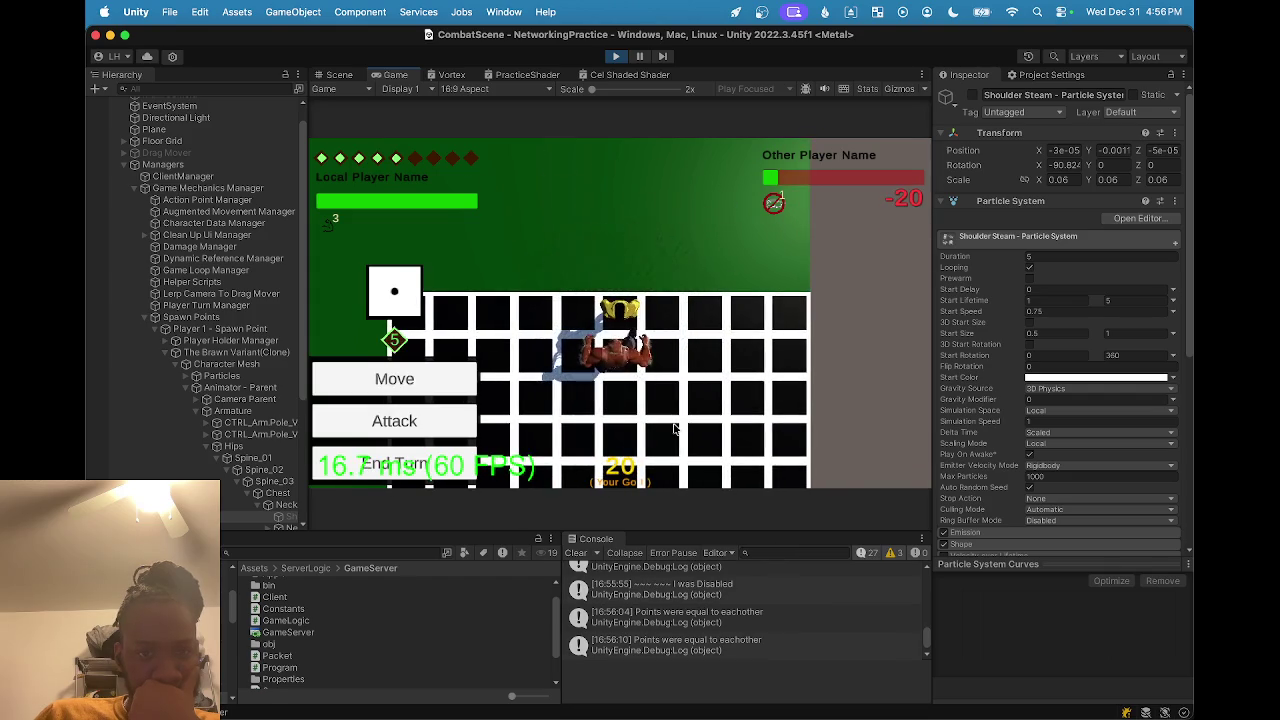
Land a third Ground Pound, then stop Play mode to return to the Lobby.
click(418, 421)
click(388, 310)
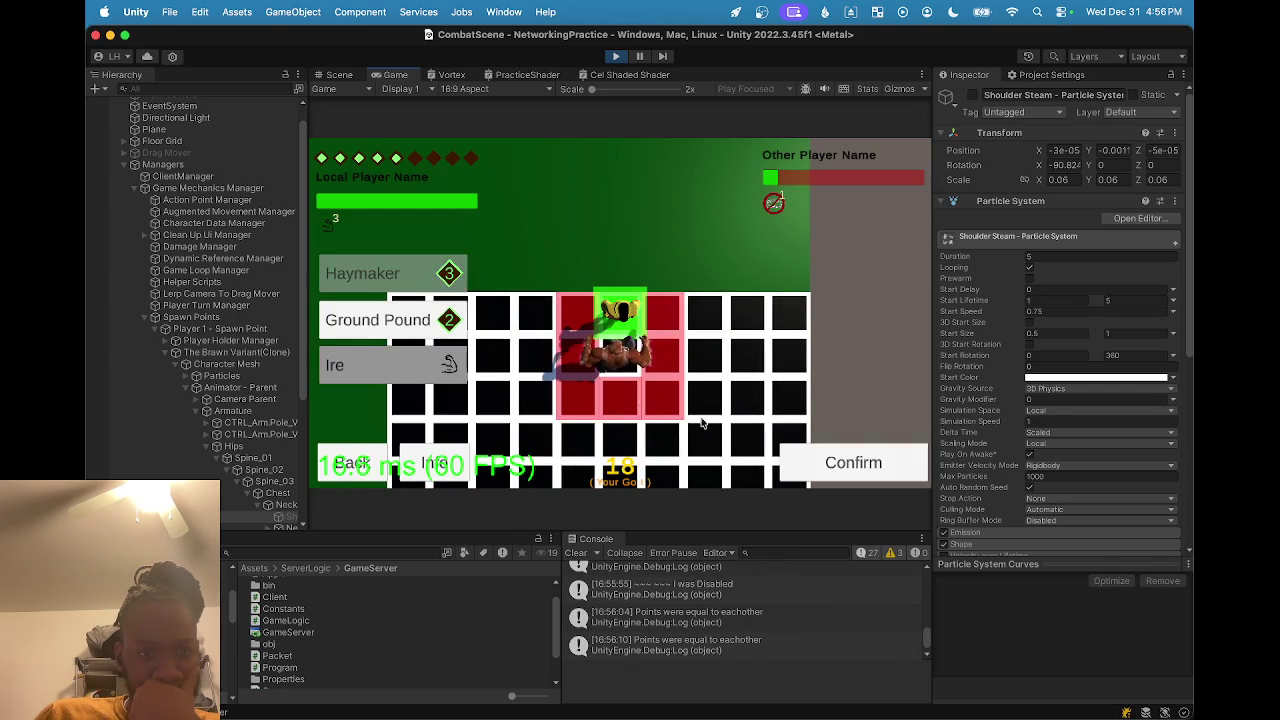
click(810, 459)
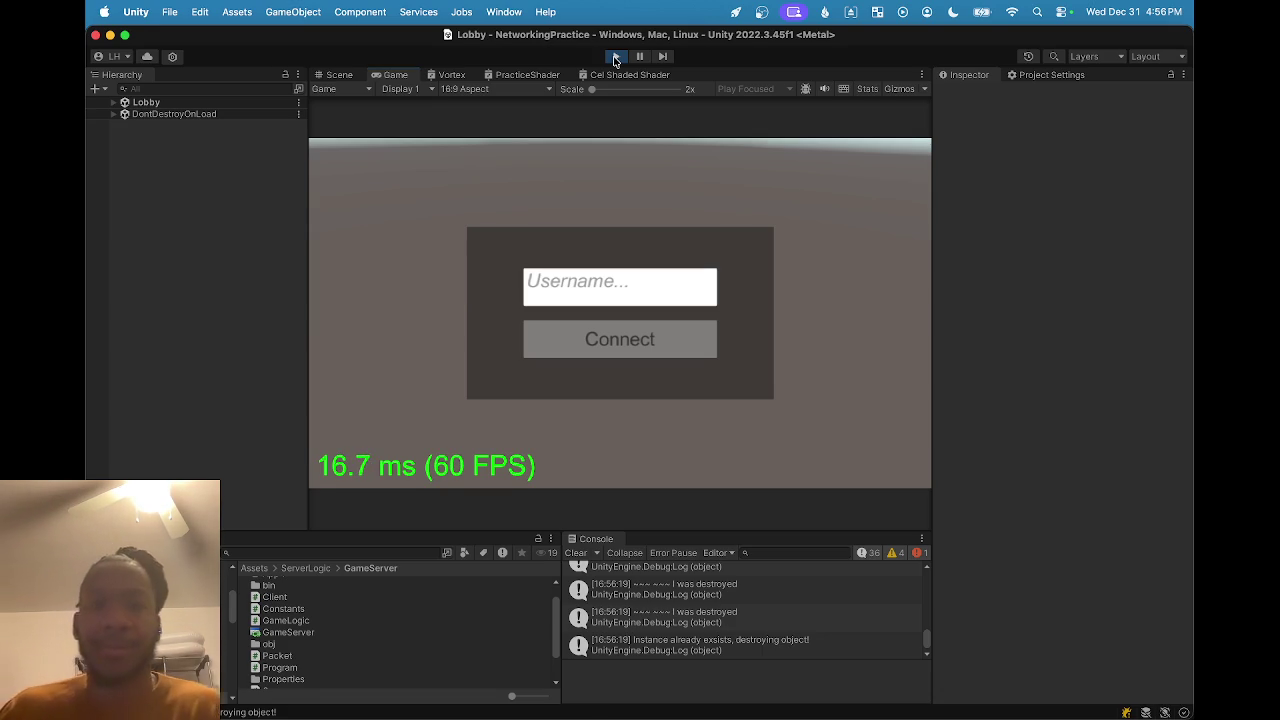
click(615, 57)
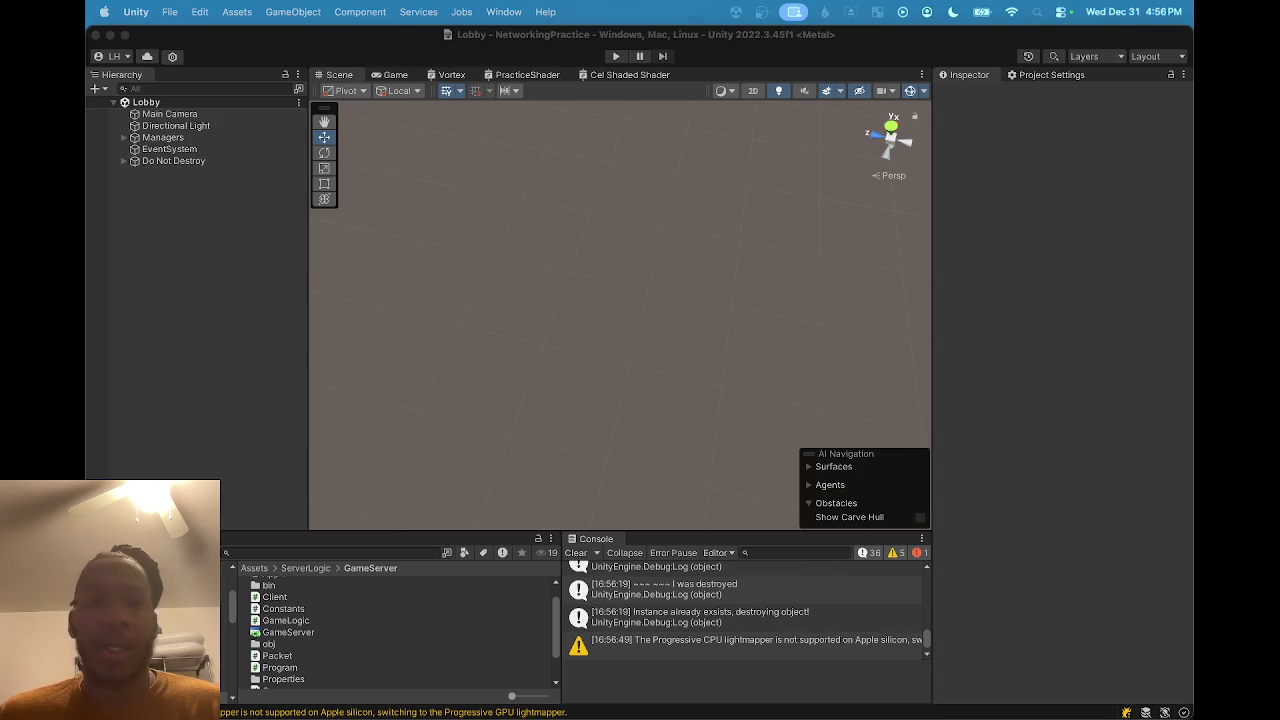
click(335, 553)
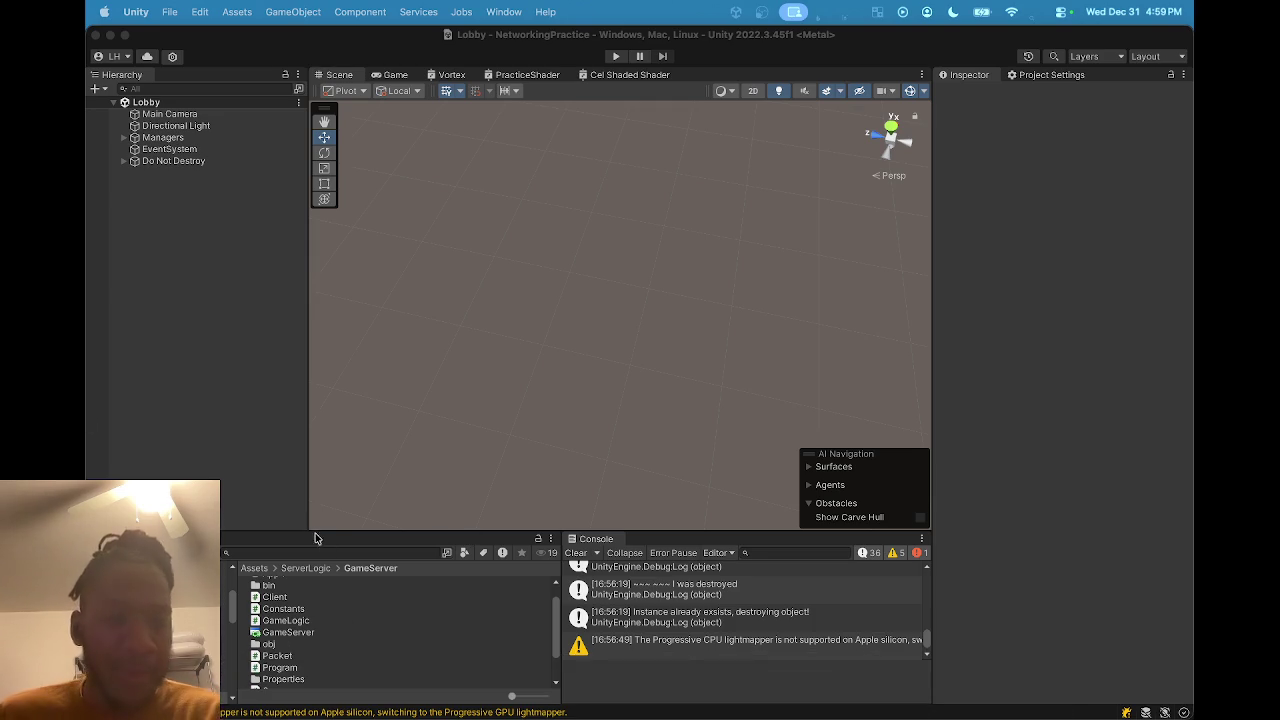
click(307, 552)
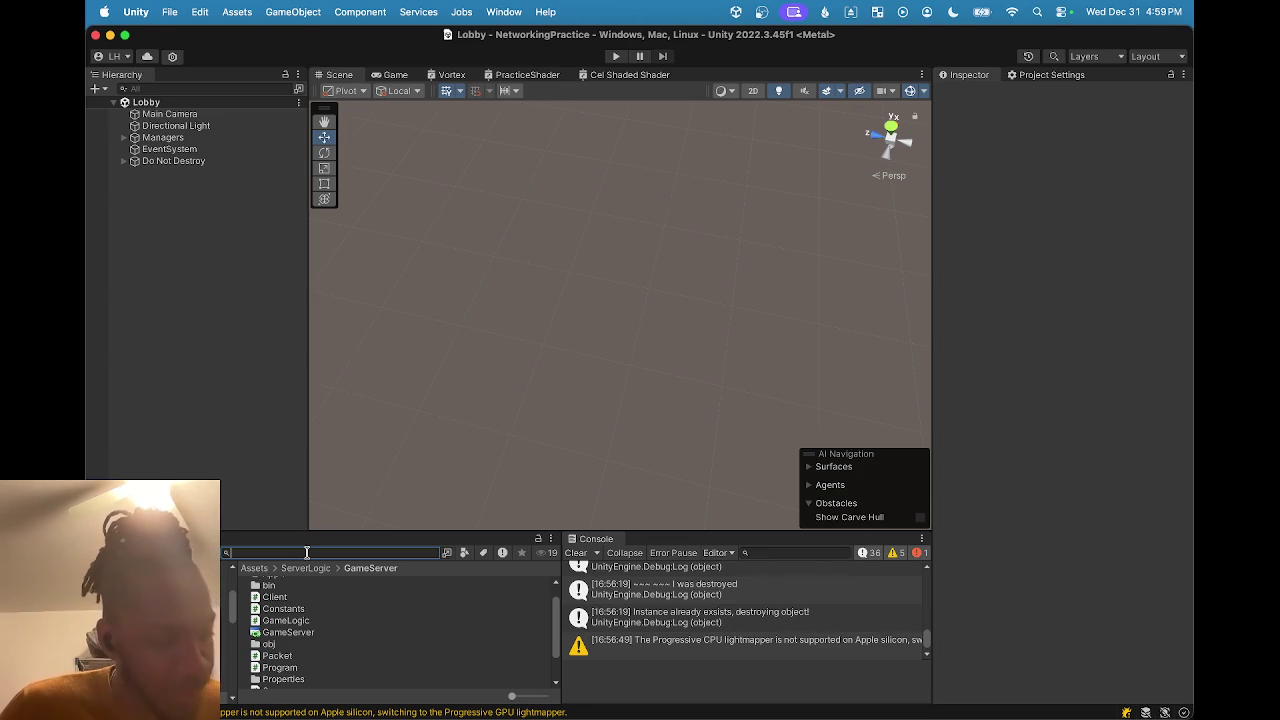
Search the Project window for 'brawn va' and open The Brawn Variant prefab.
key(XF86AudioRaiseVolume)
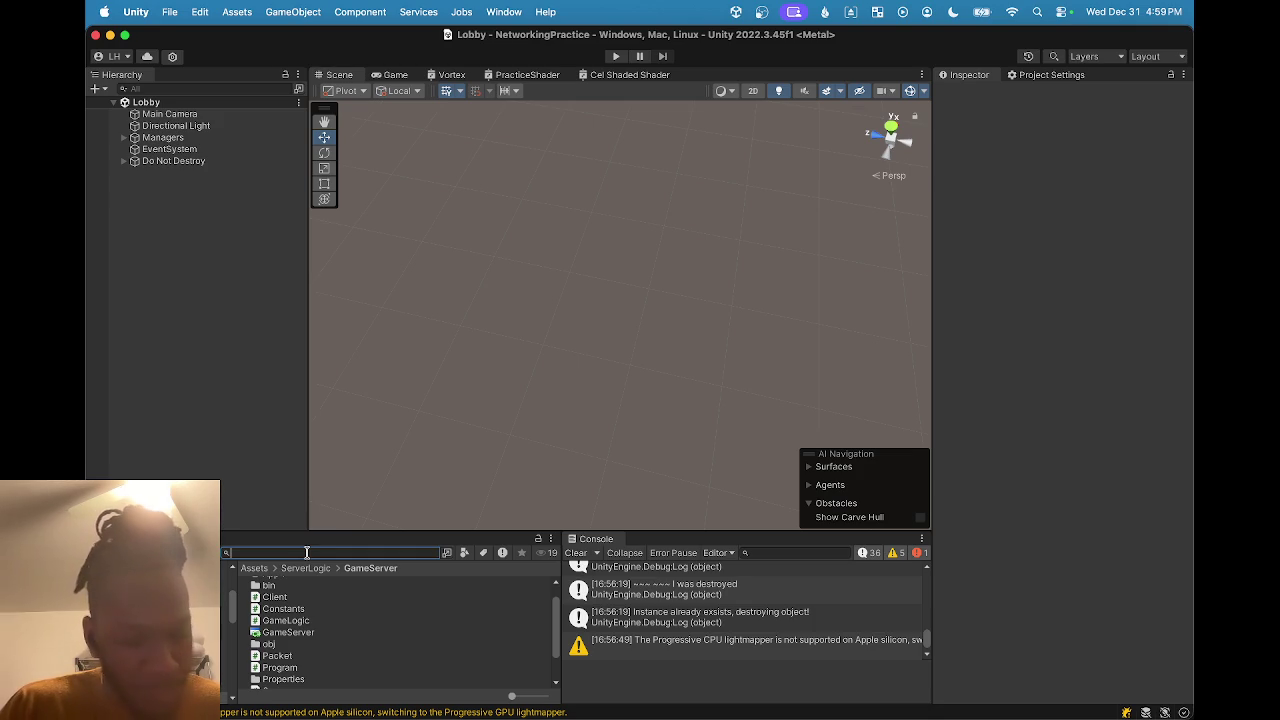
key(XF86AudioRaiseVolume)
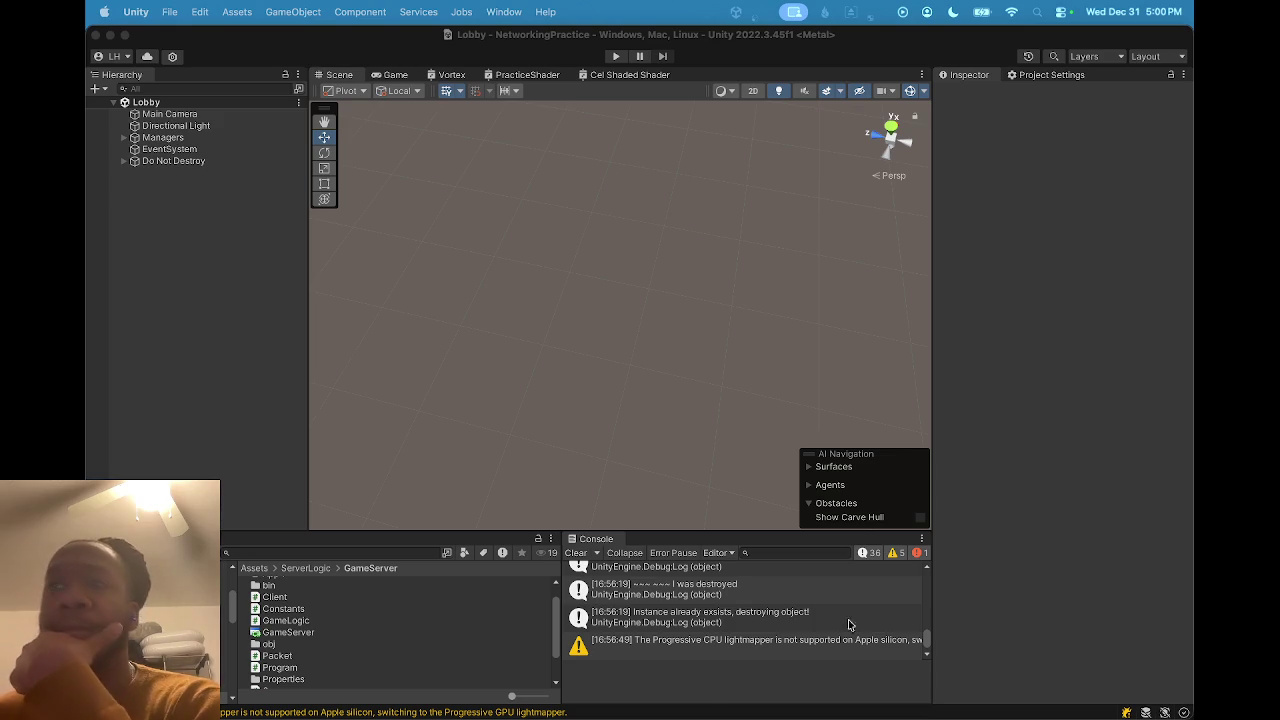
click(275, 550)
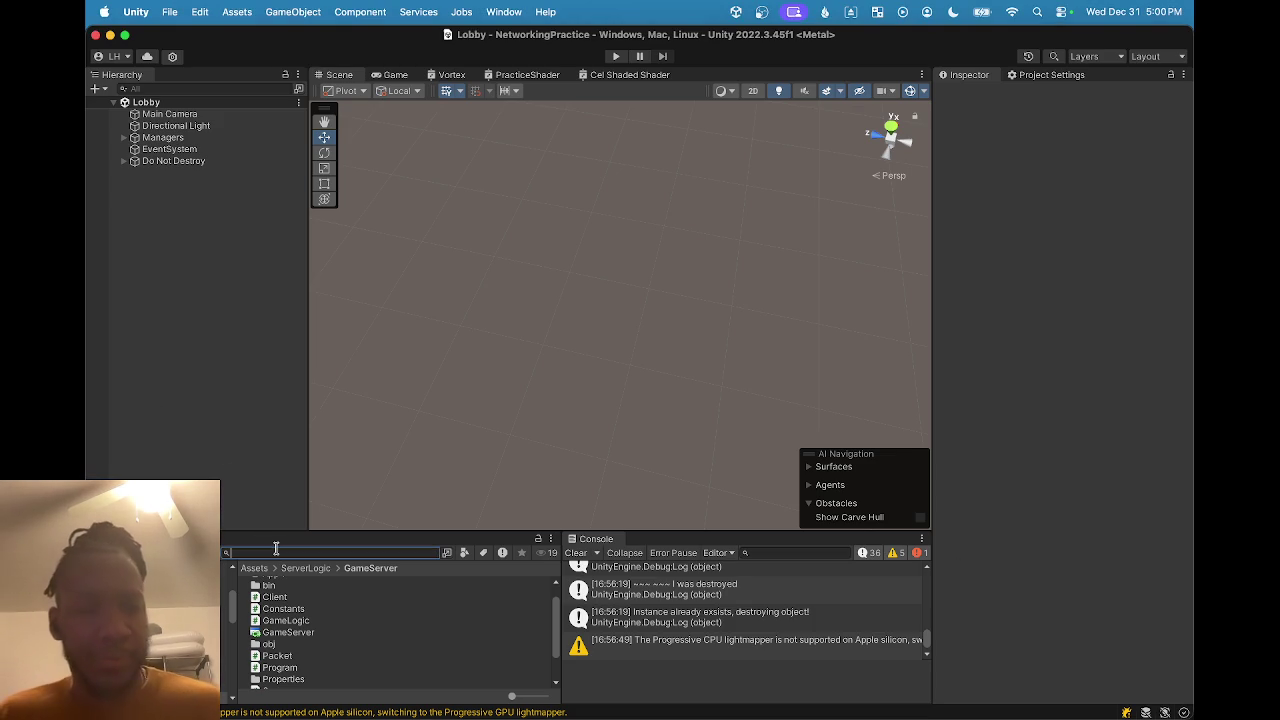
text(brawn)
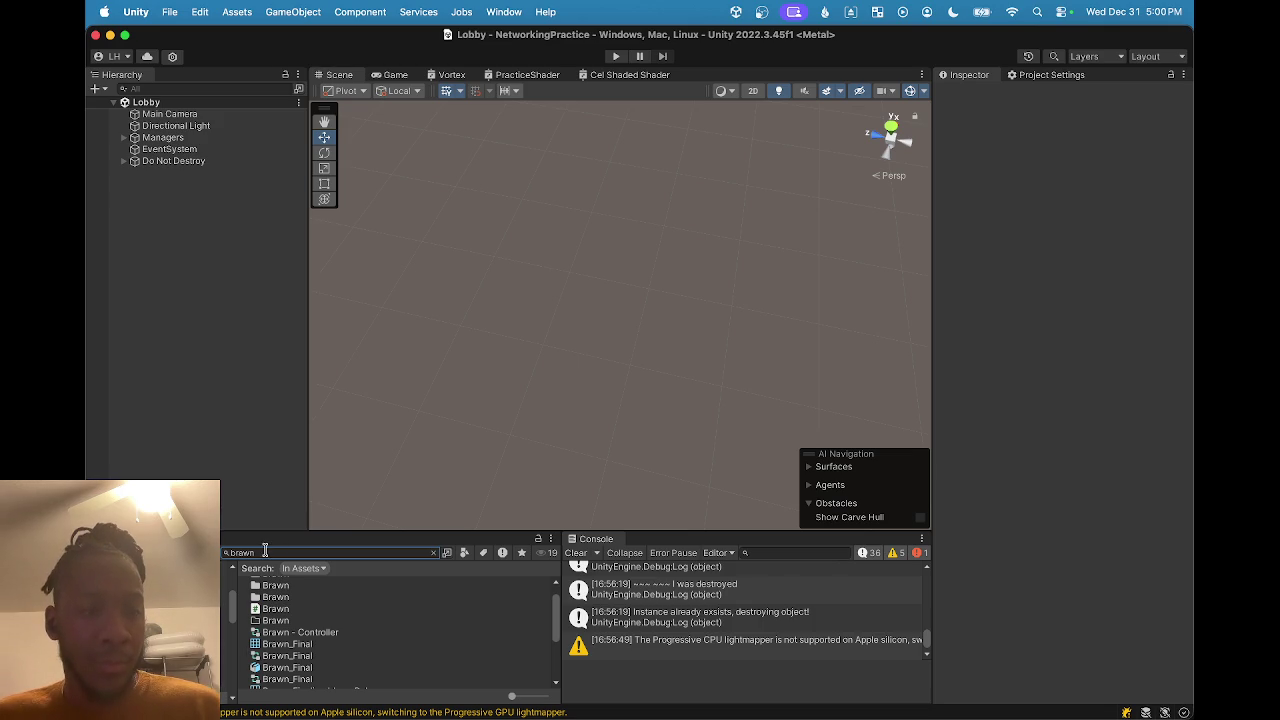
double_click(292, 552)
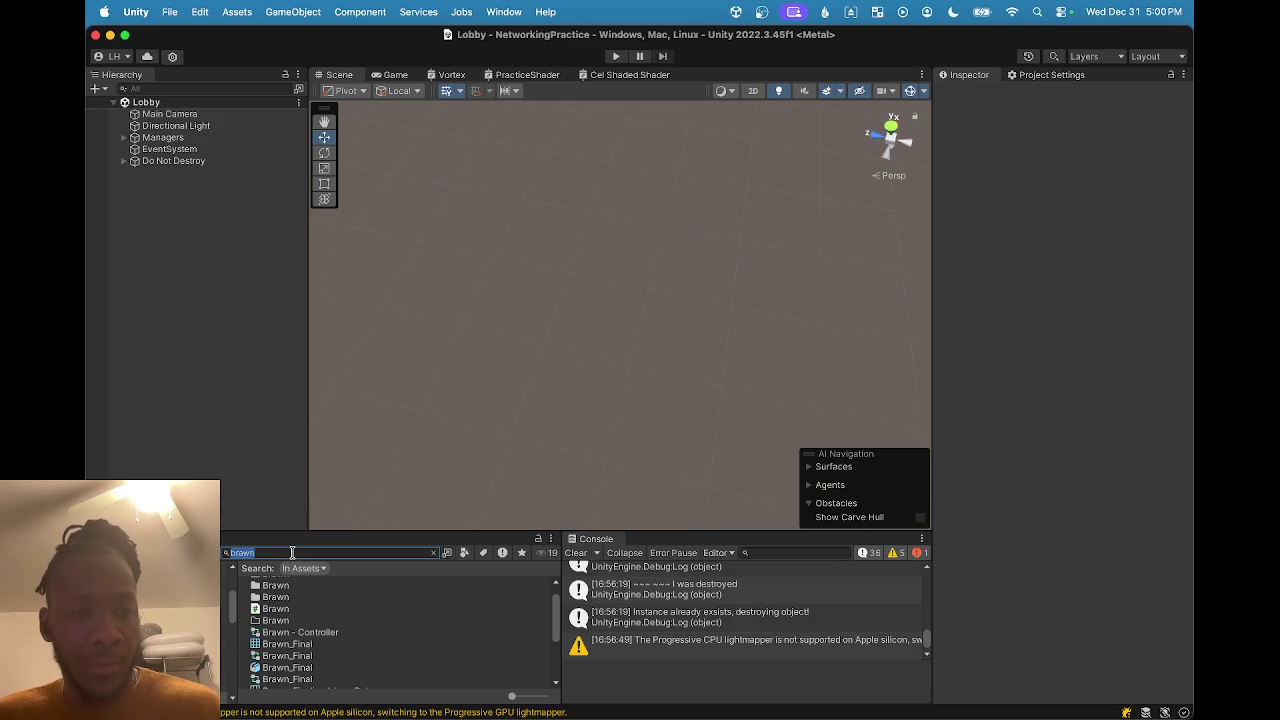
click(292, 552)
text(va)
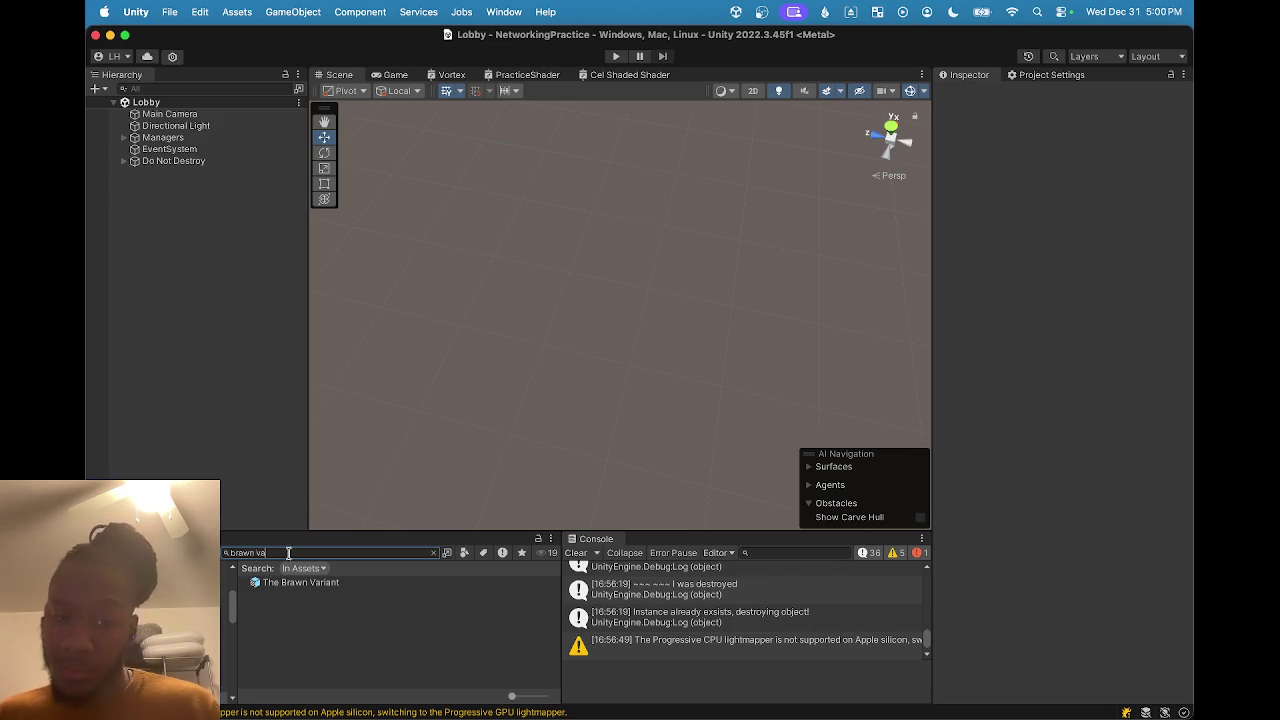
double_click(270, 582)
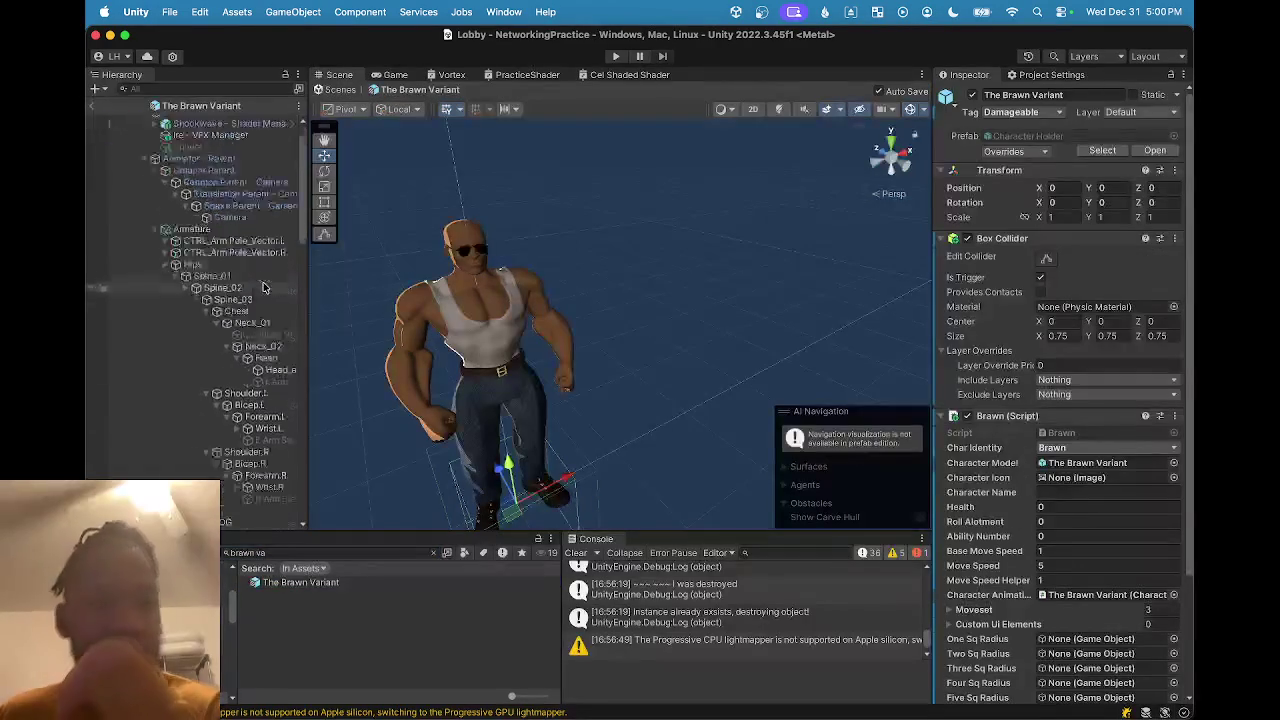
Scroll through The Brawn Variant's Hierarchy to review the Ability Holder's four abilities.
scroll(265, 322, down, 5)
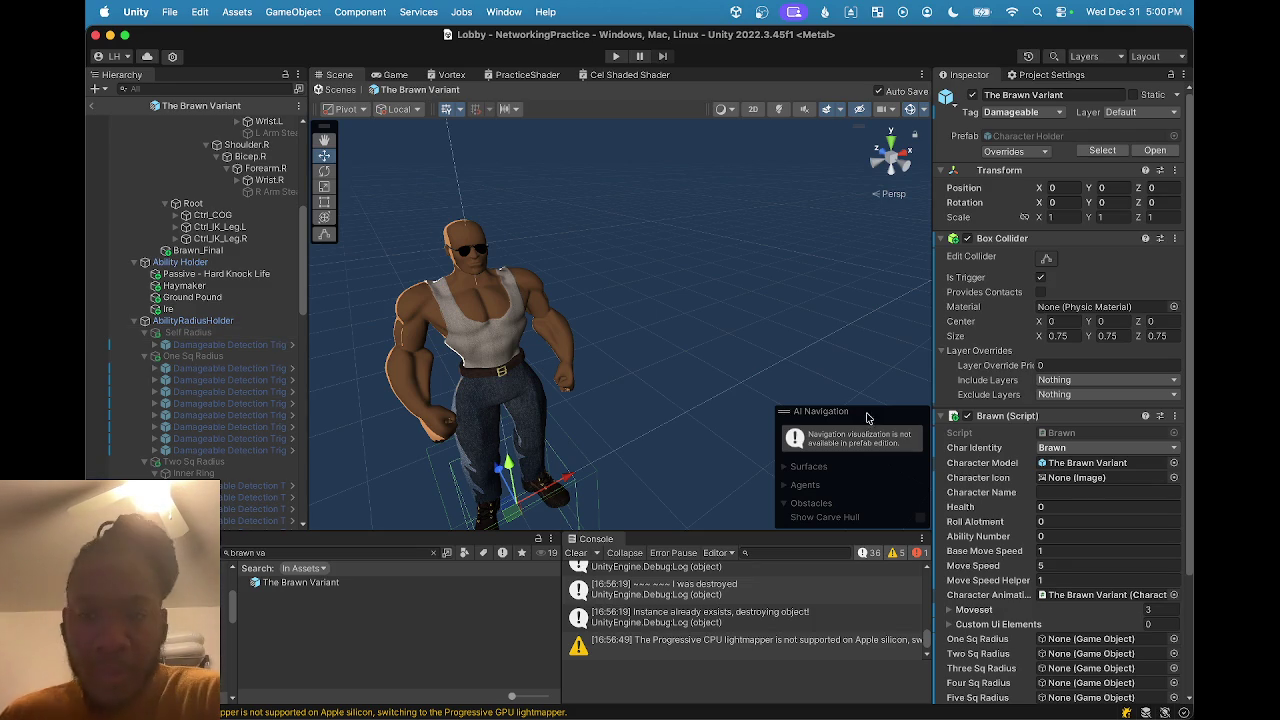
scroll(257, 218, up, 6)
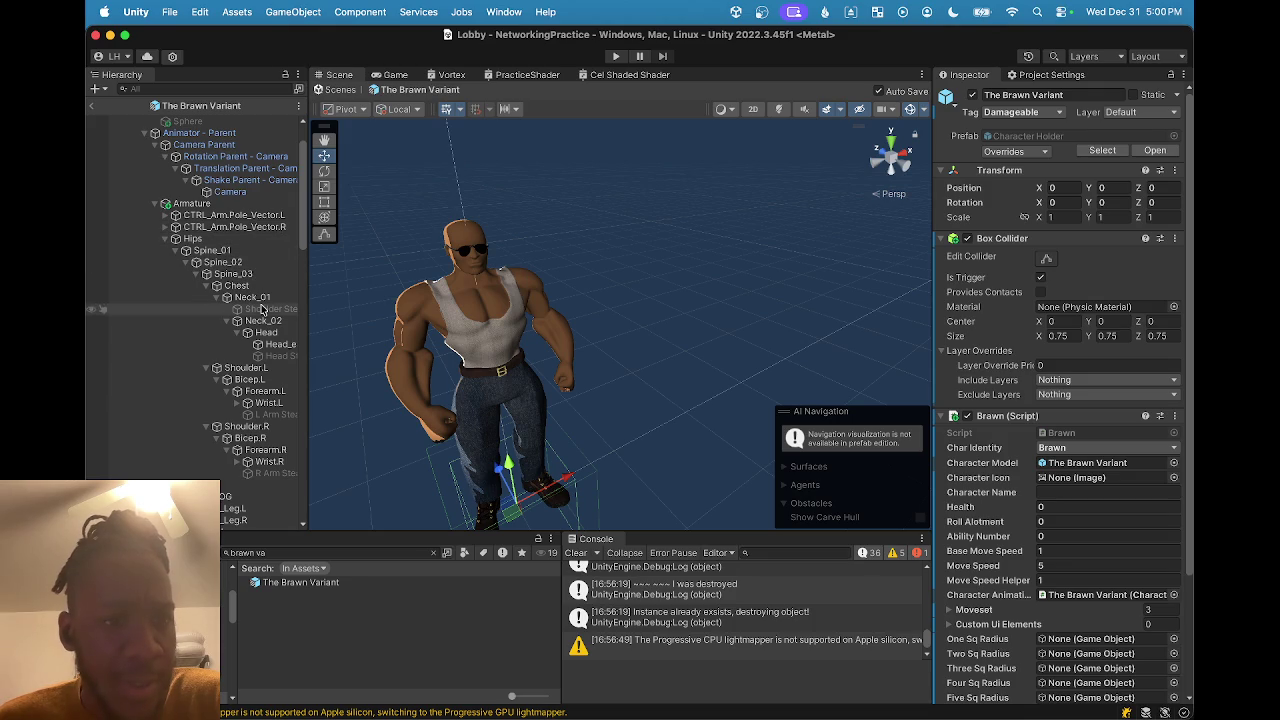
Delete Element 0 (Shoulder Steam) from Ire - VFX Manager's Steam Particles, then exit to Lobby.
click(279, 310)
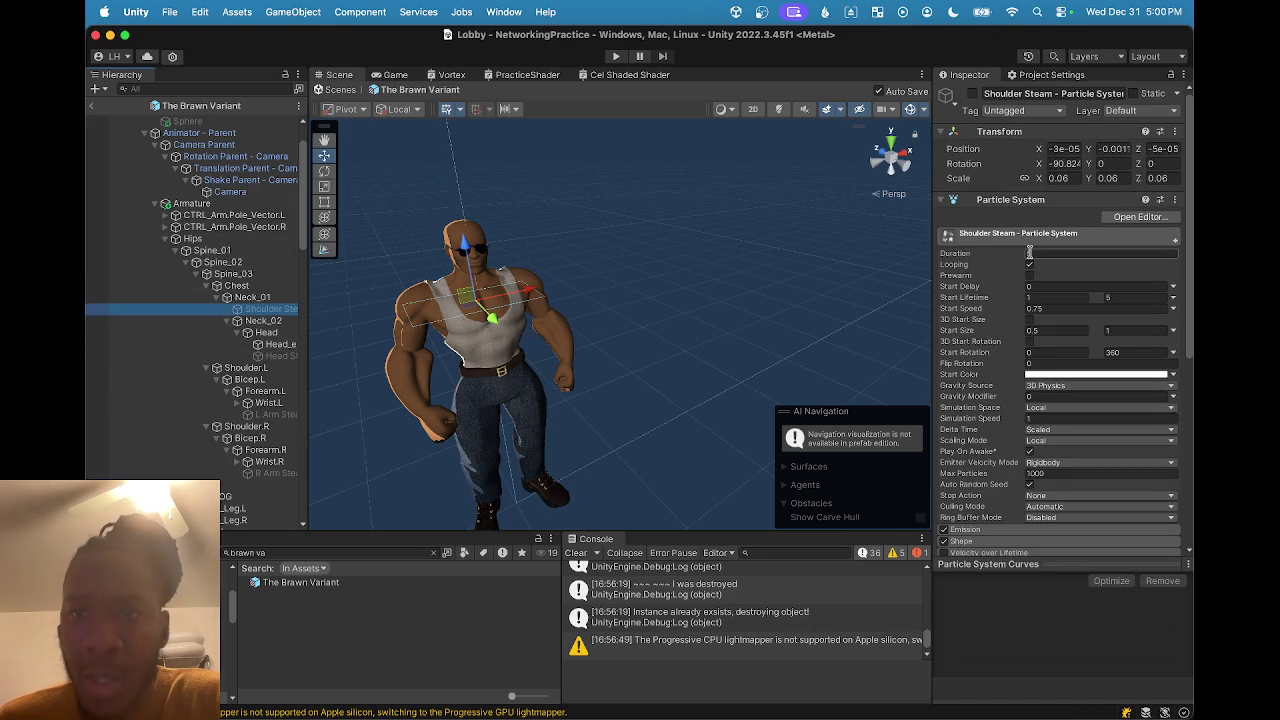
scroll(230, 228, up, 3)
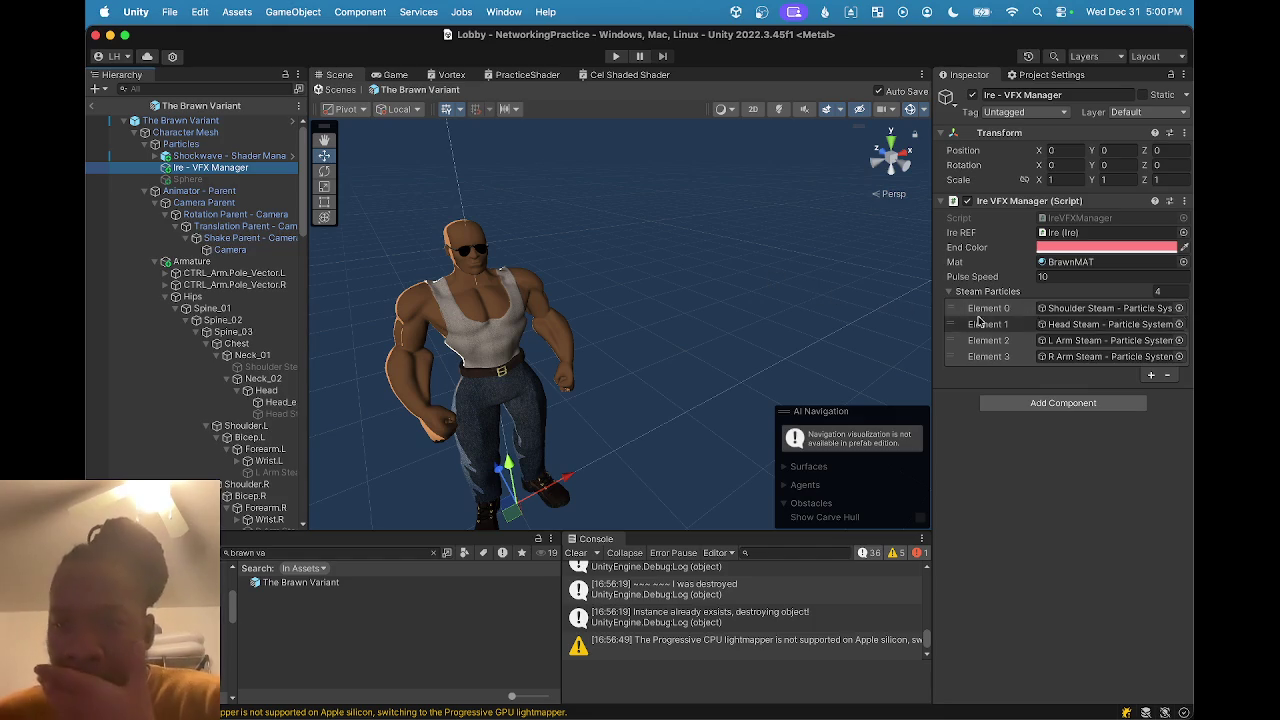
click(1042, 310)
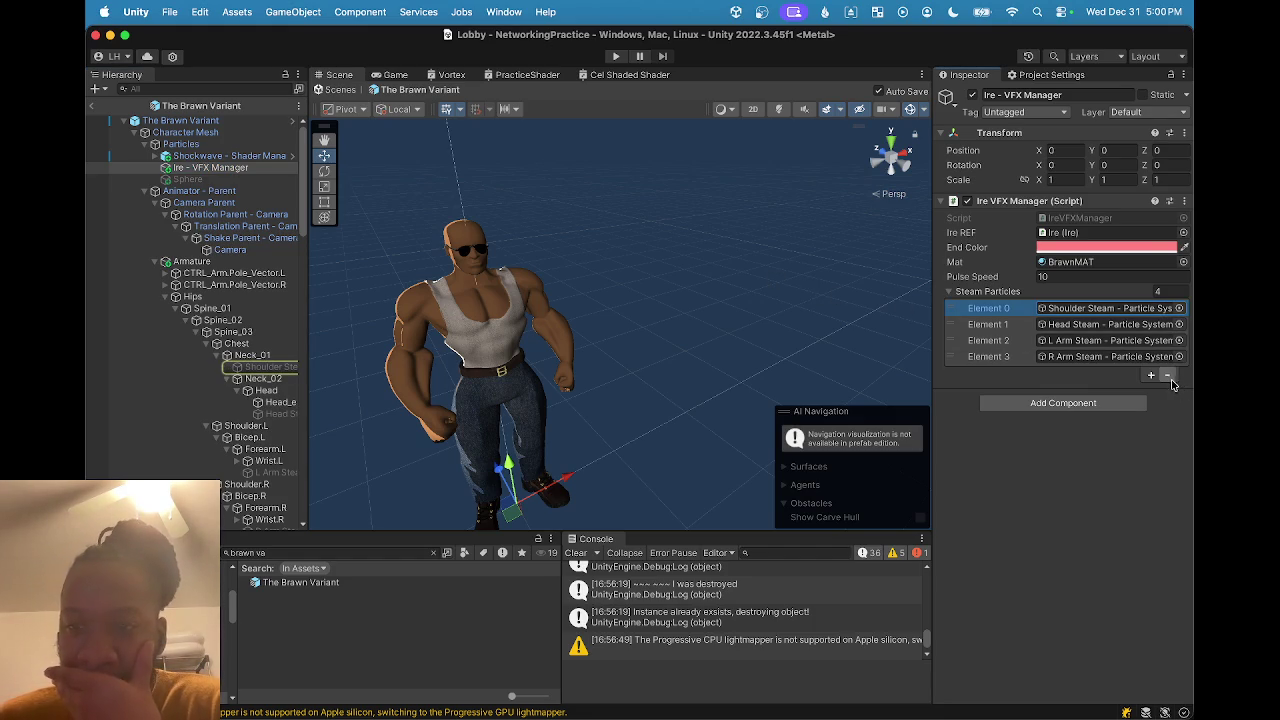
click(1166, 375)
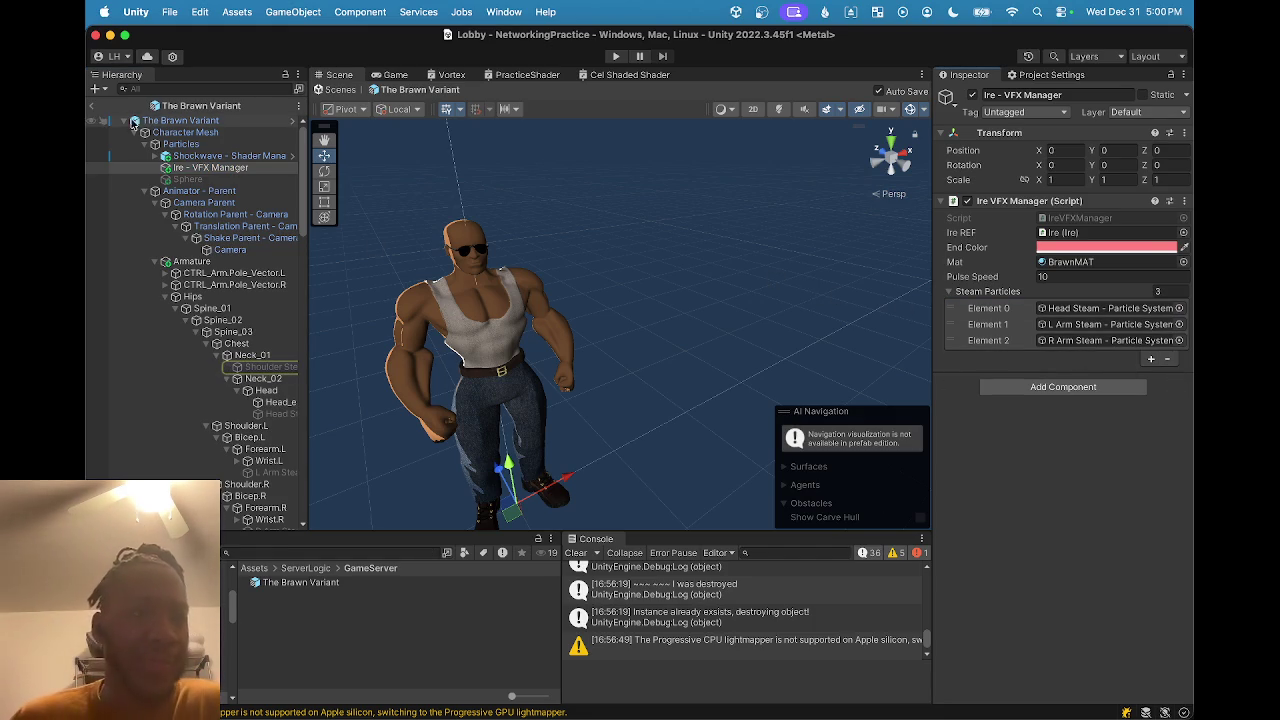
click(90, 108)
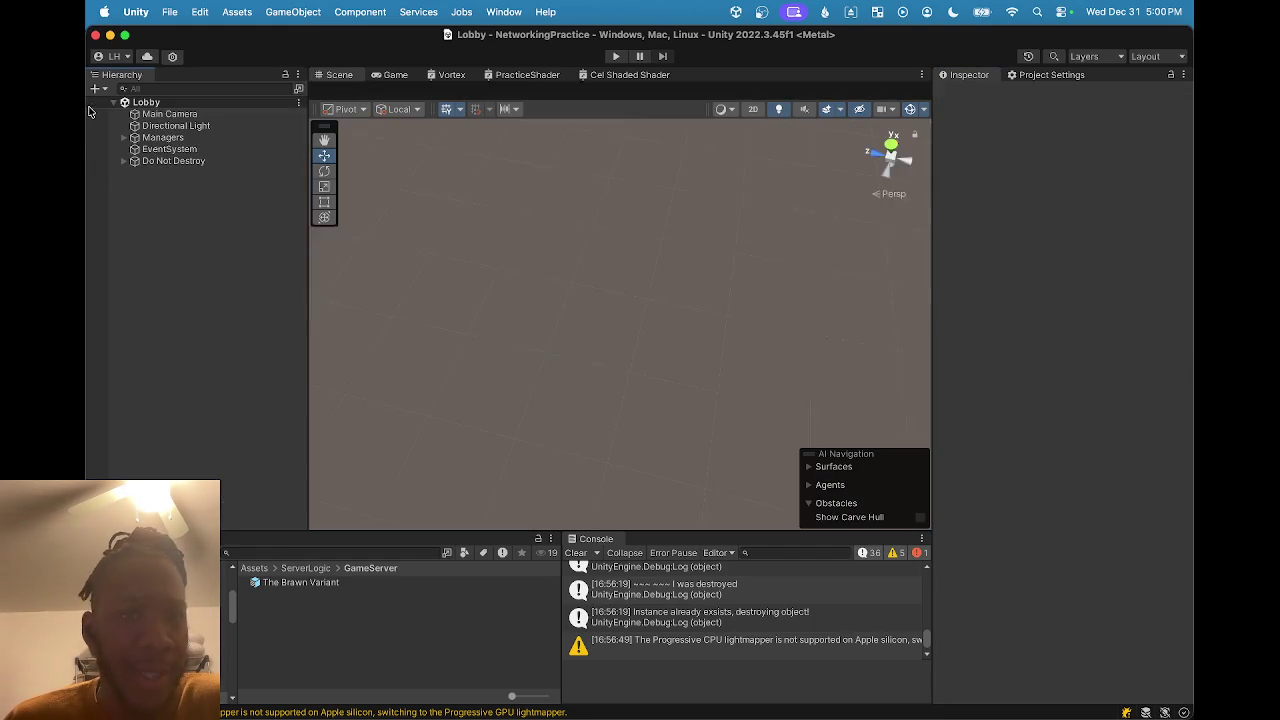
Clear the Console so it shows zero messages, warnings and errors.
click(576, 552)
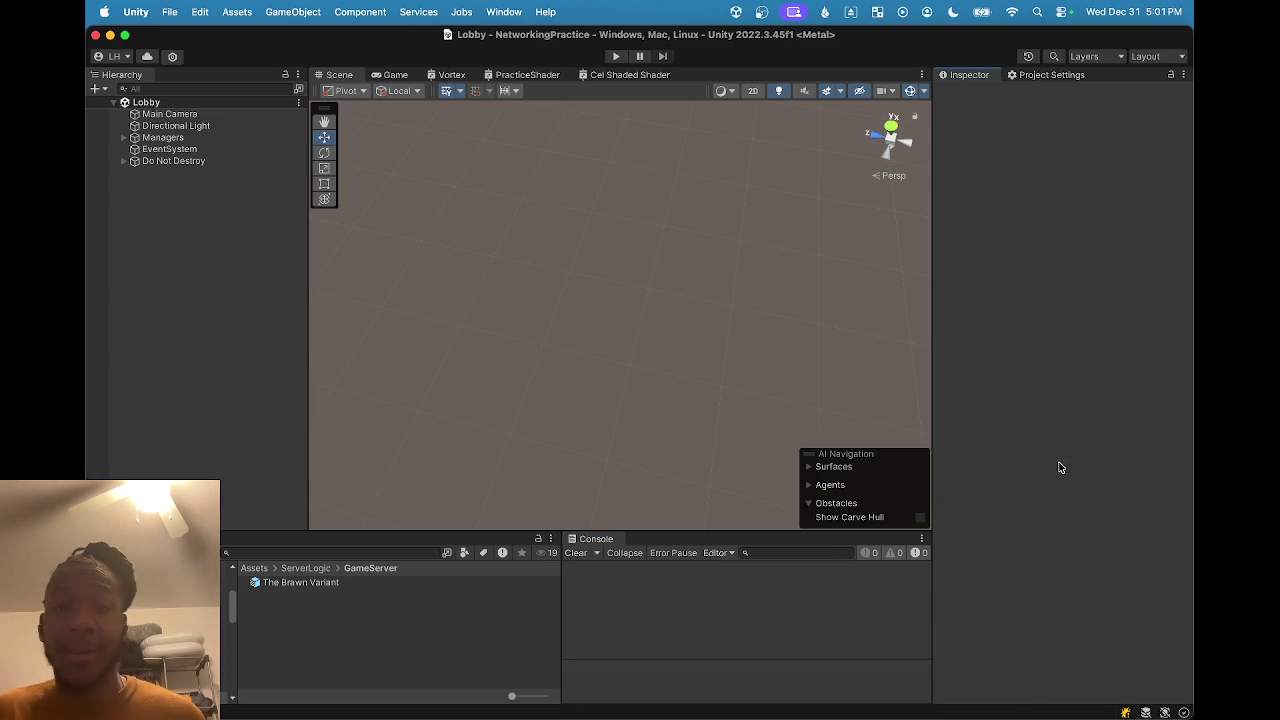
Build and run the macOS player as NetworkTest, replacing the existing Desktop build.
key(super+shift+b)
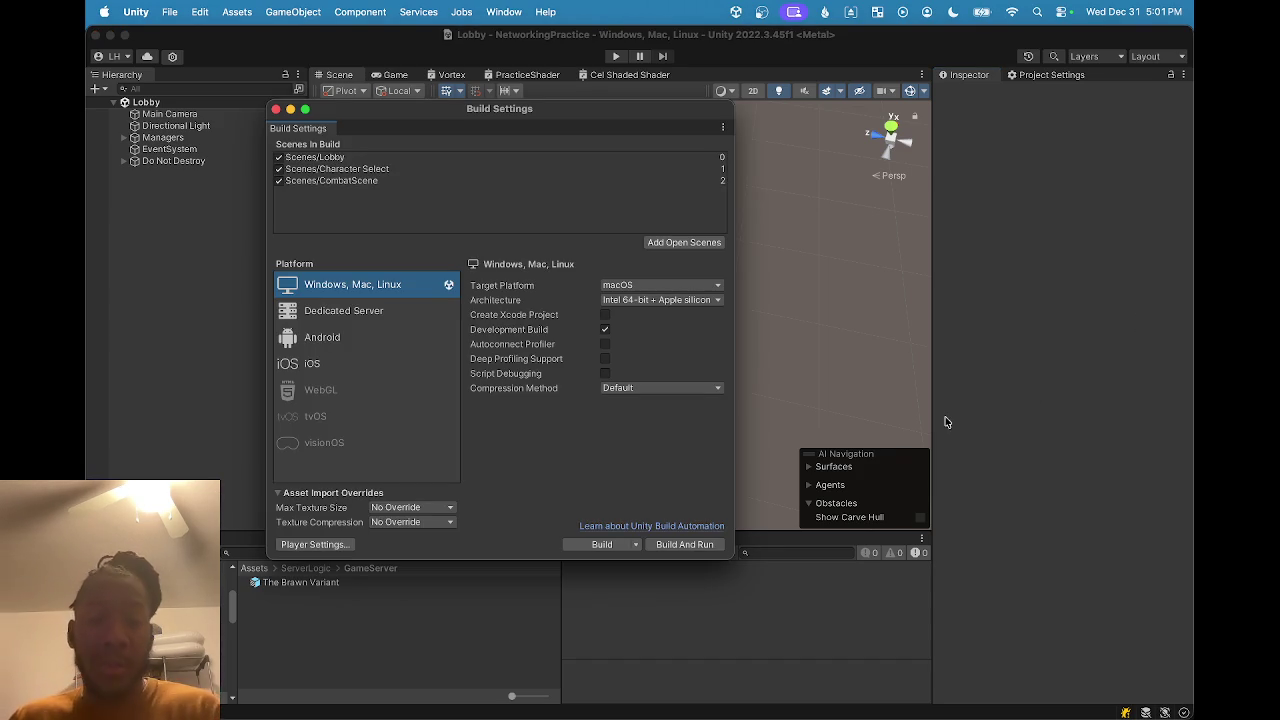
click(695, 544)
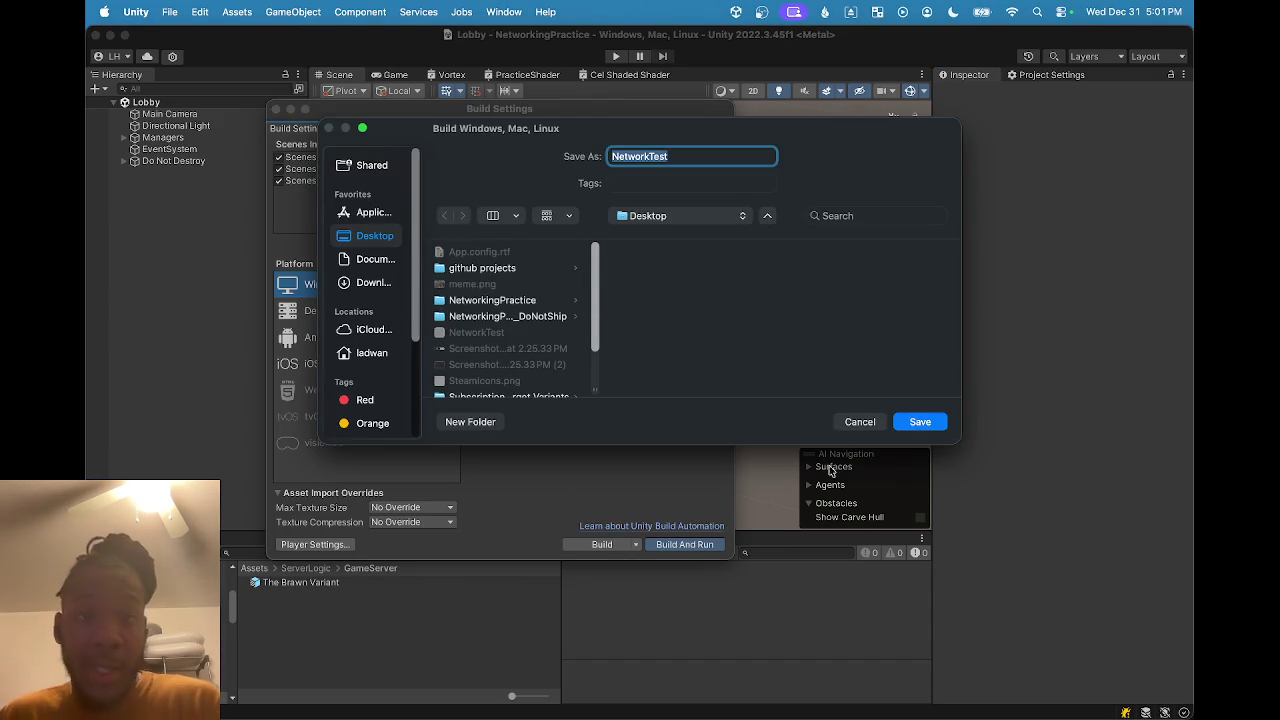
click(908, 424)
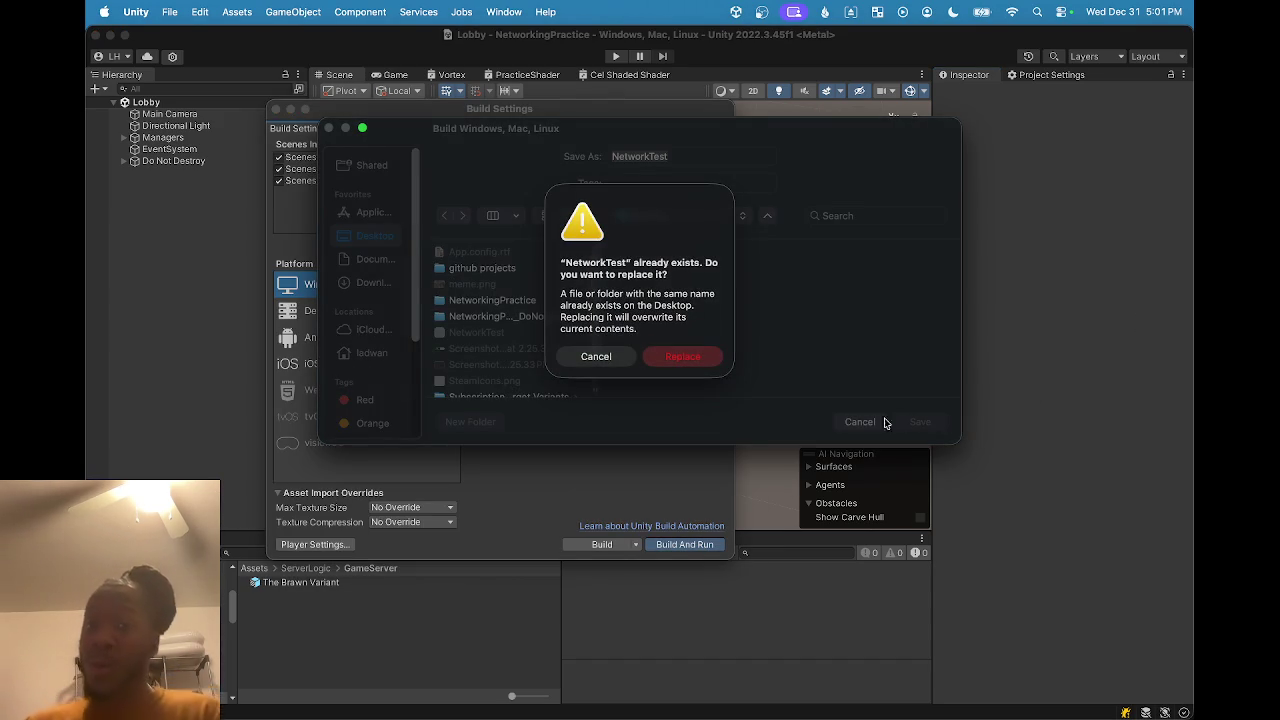
click(697, 363)
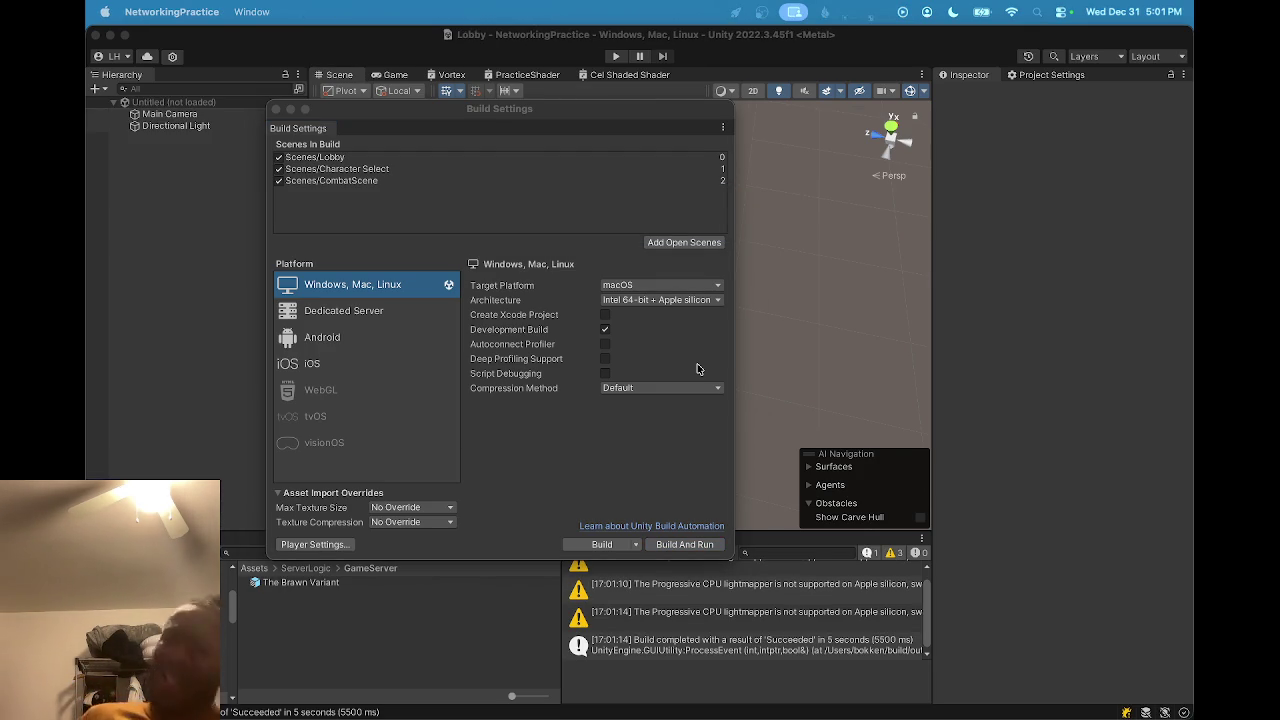
click(847, 291)
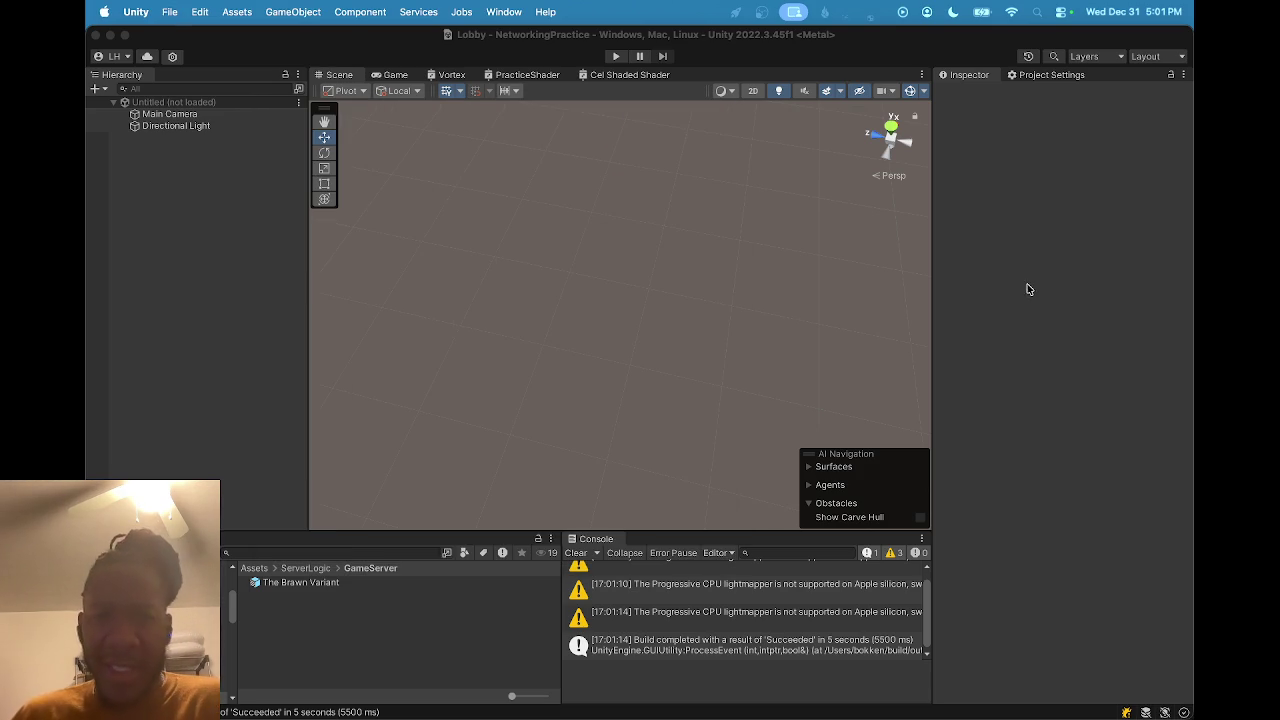
Enter Play mode, connect with test username 'sdfg', and load through to CombatScene.
click(615, 56)
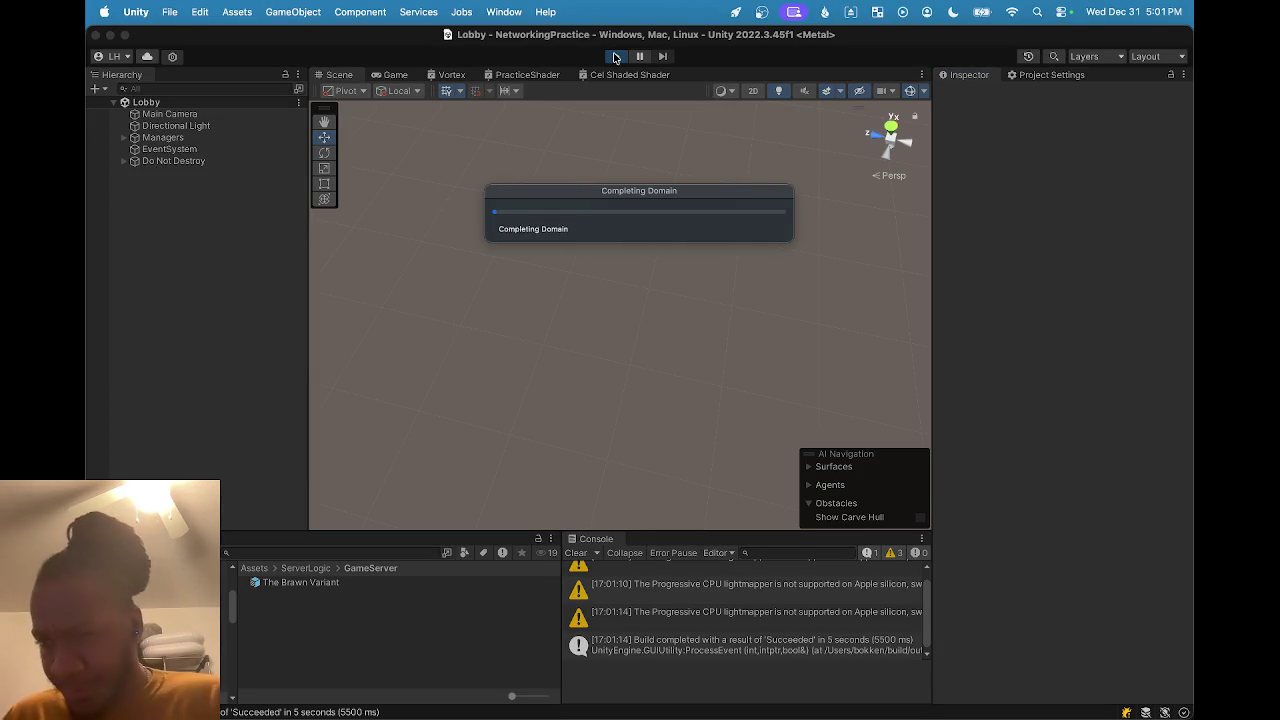
click(620, 287)
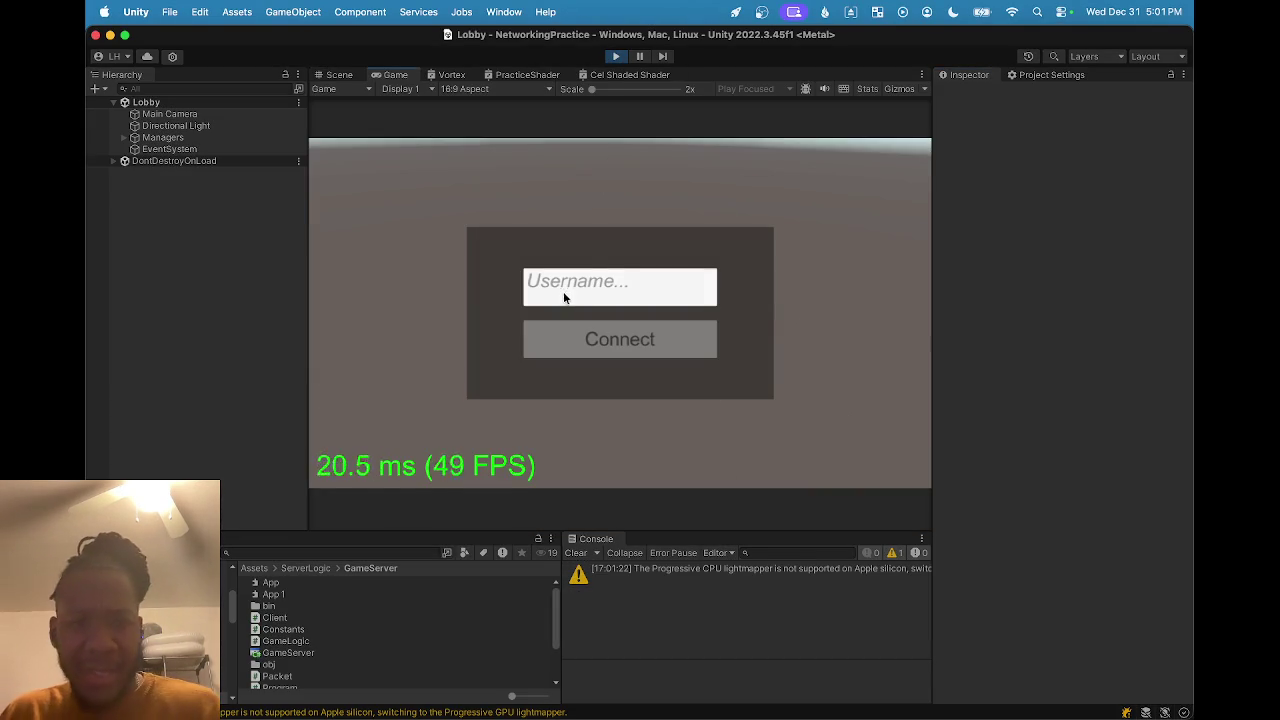
text(sdfg)
click(640, 340)
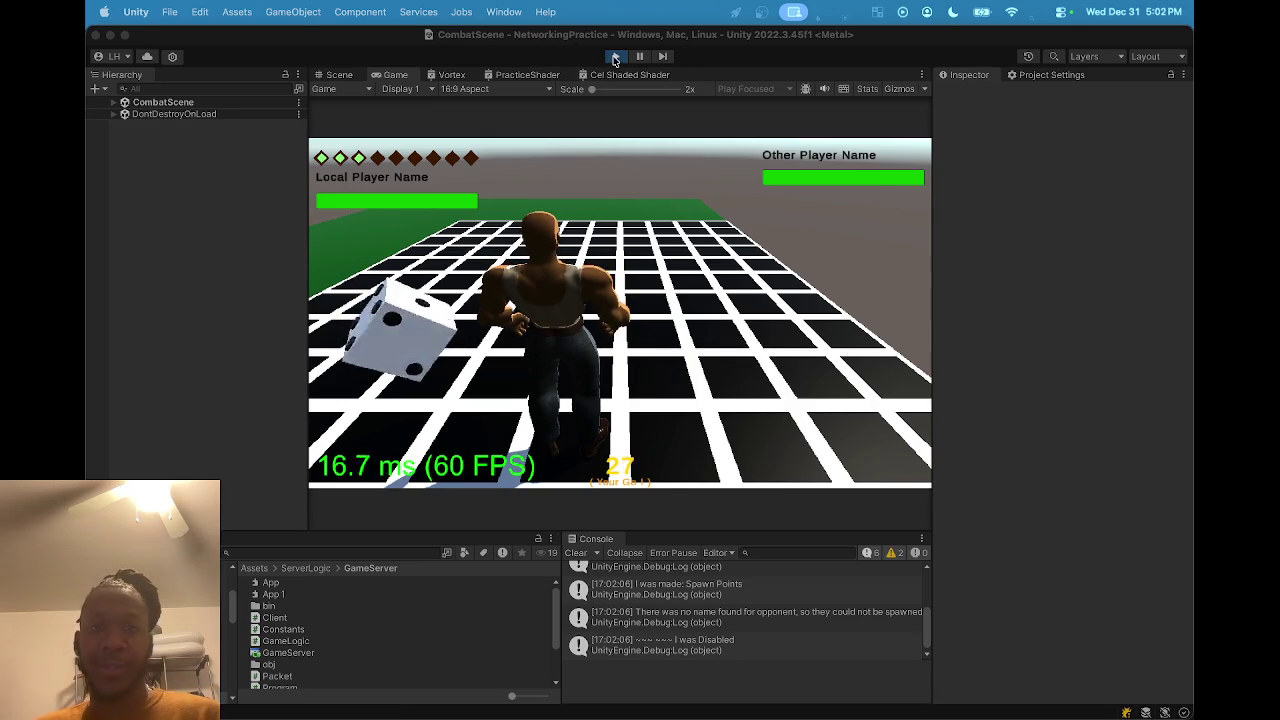
Exit Play mode back to the Lobby scene, then switch over to ChatGPT in Chrome.
click(600, 158)
key(super+p)
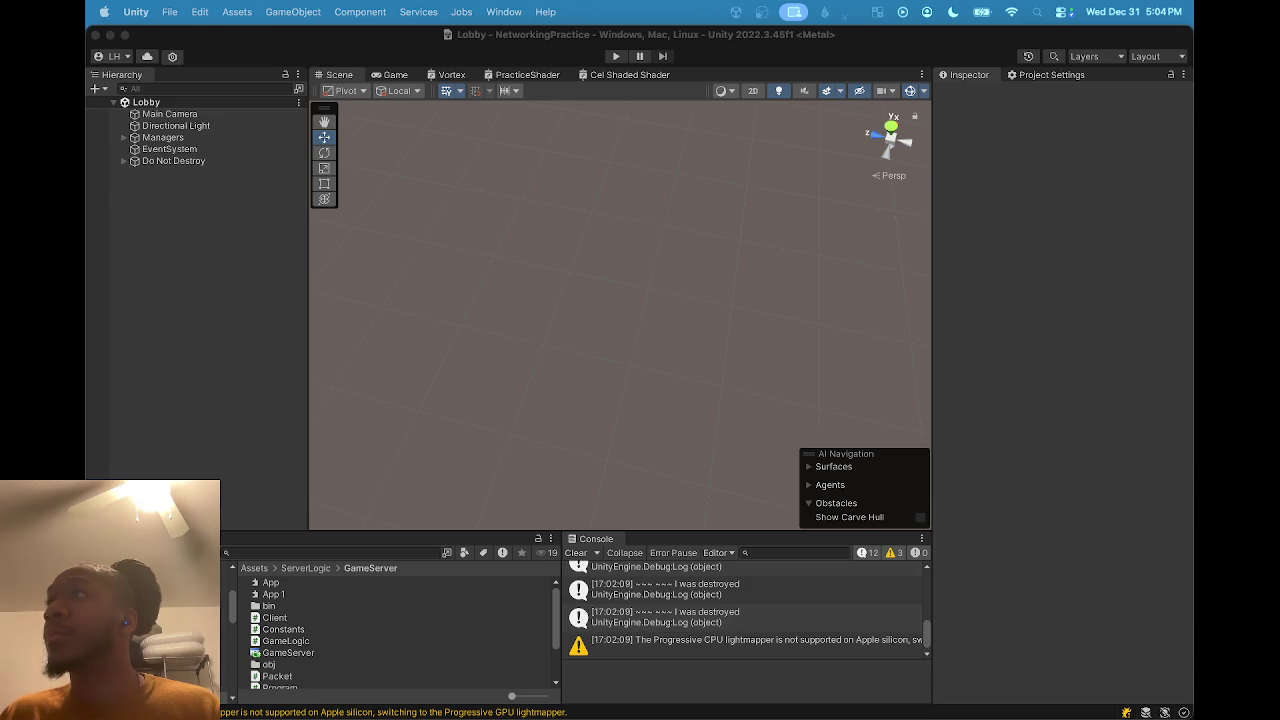
key(super+Tab)
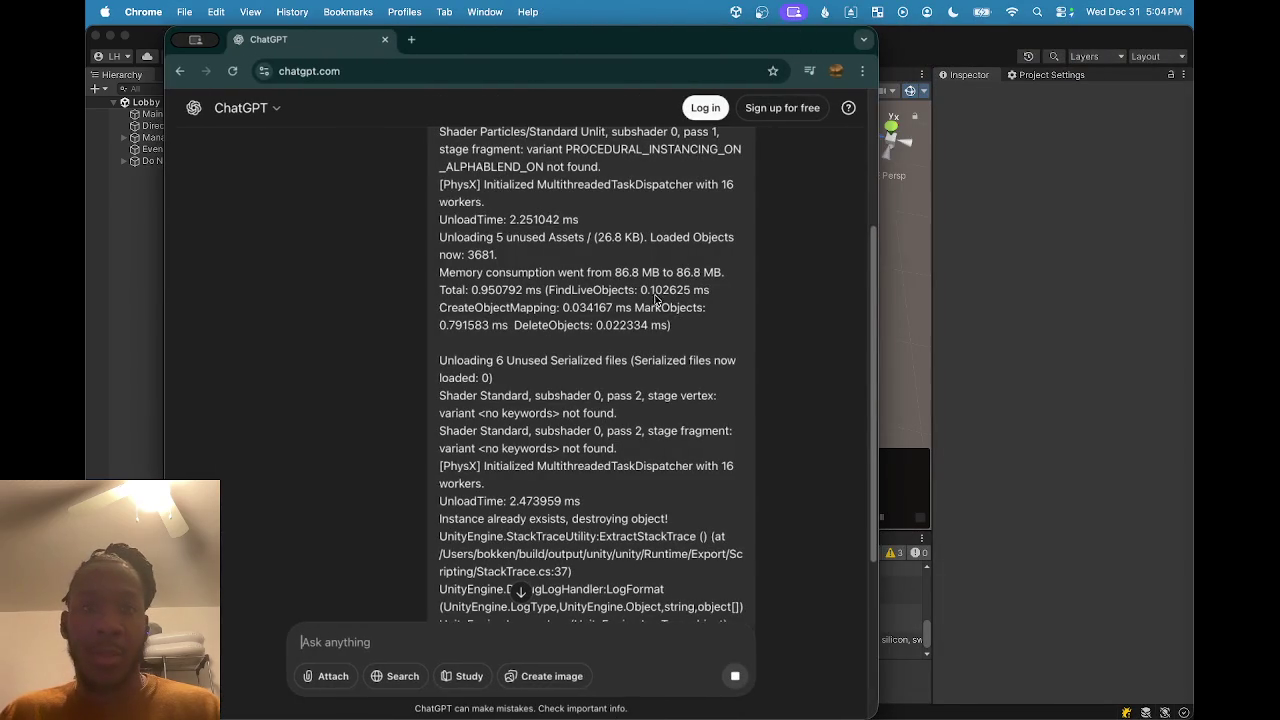
Maximize the Chrome window showing the ChatGPT question about the Mac shader failure.
double_click(642, 46)
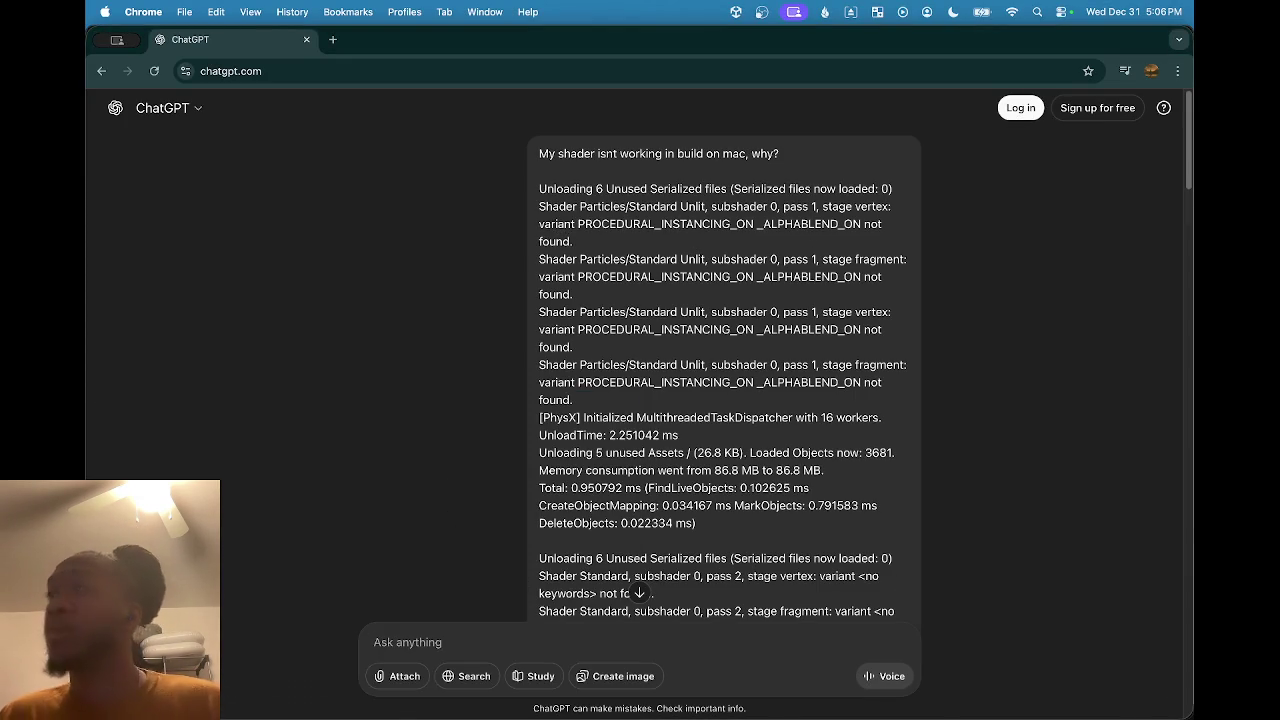
scroll(702, 382, down, 10)
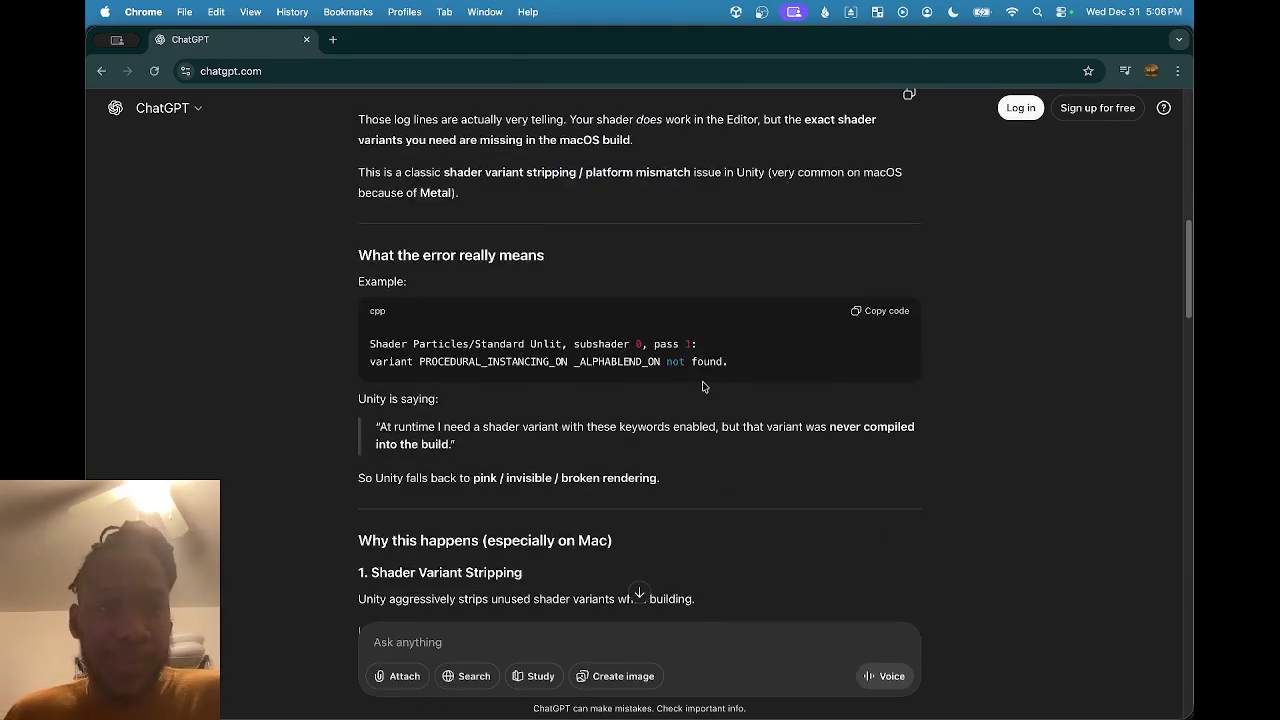
scroll(695, 387, up, 2)
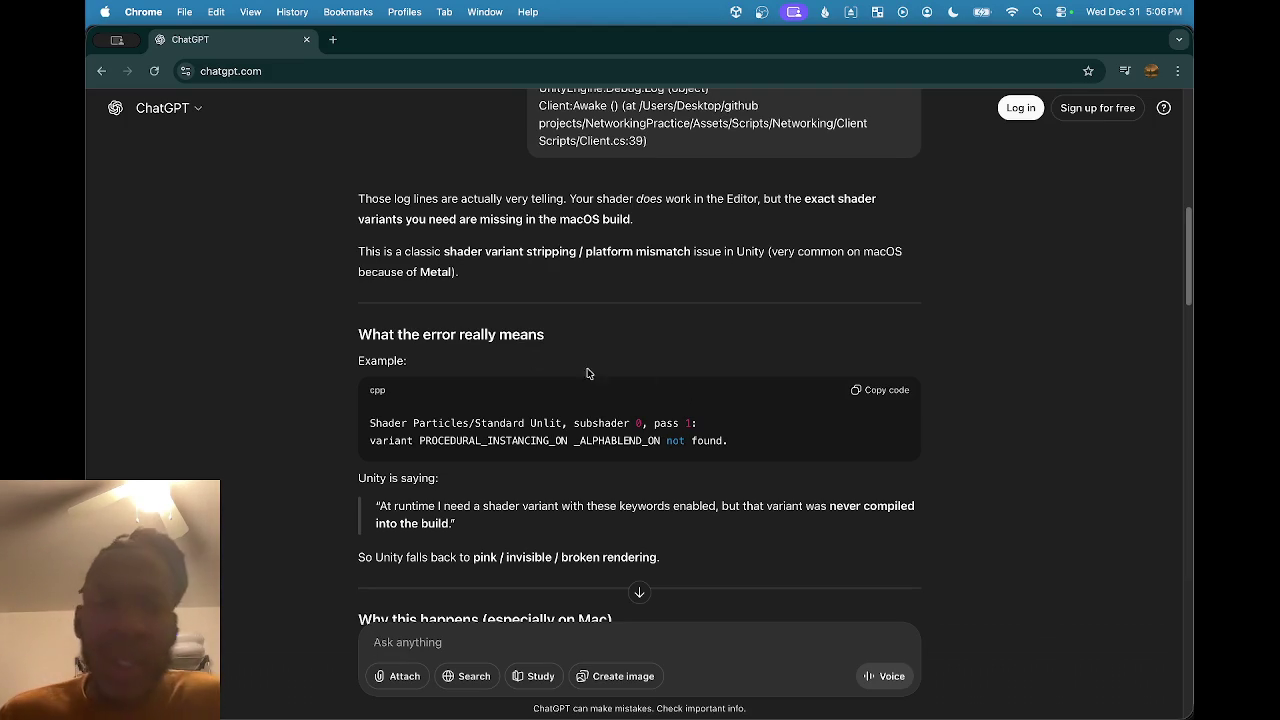
scroll(447, 300, down, 1)
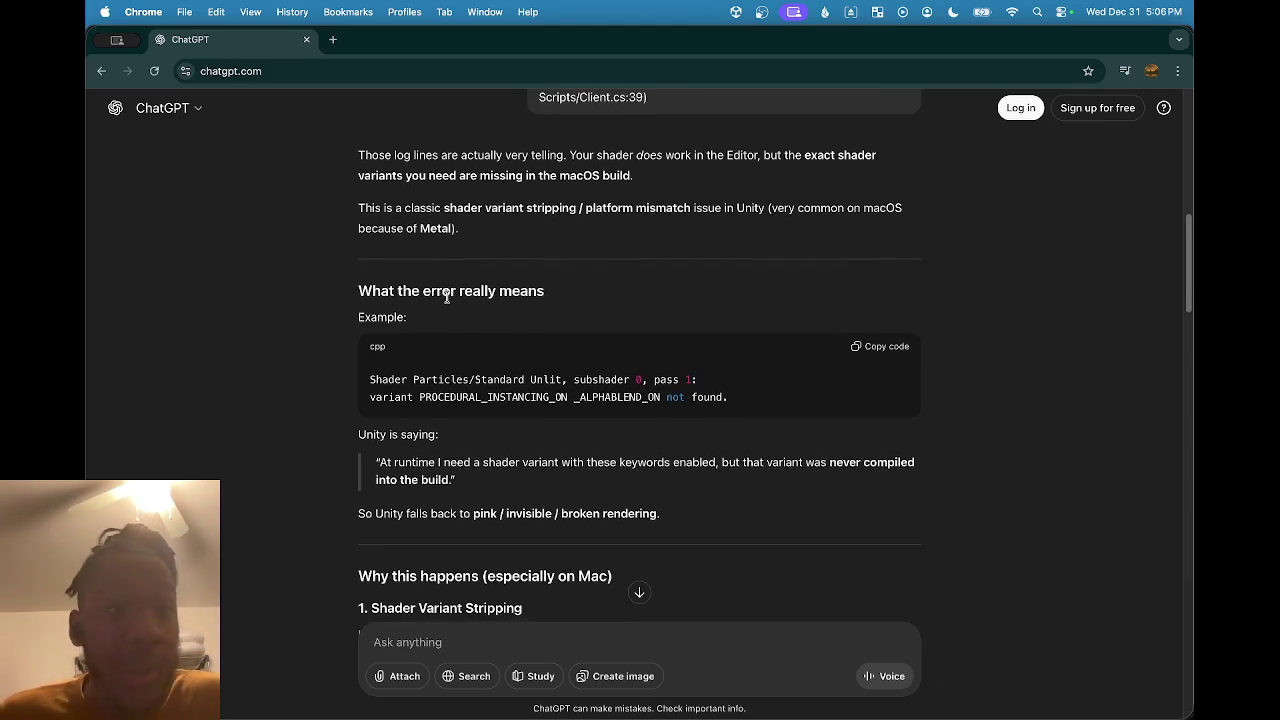
scroll(449, 305, down, 1)
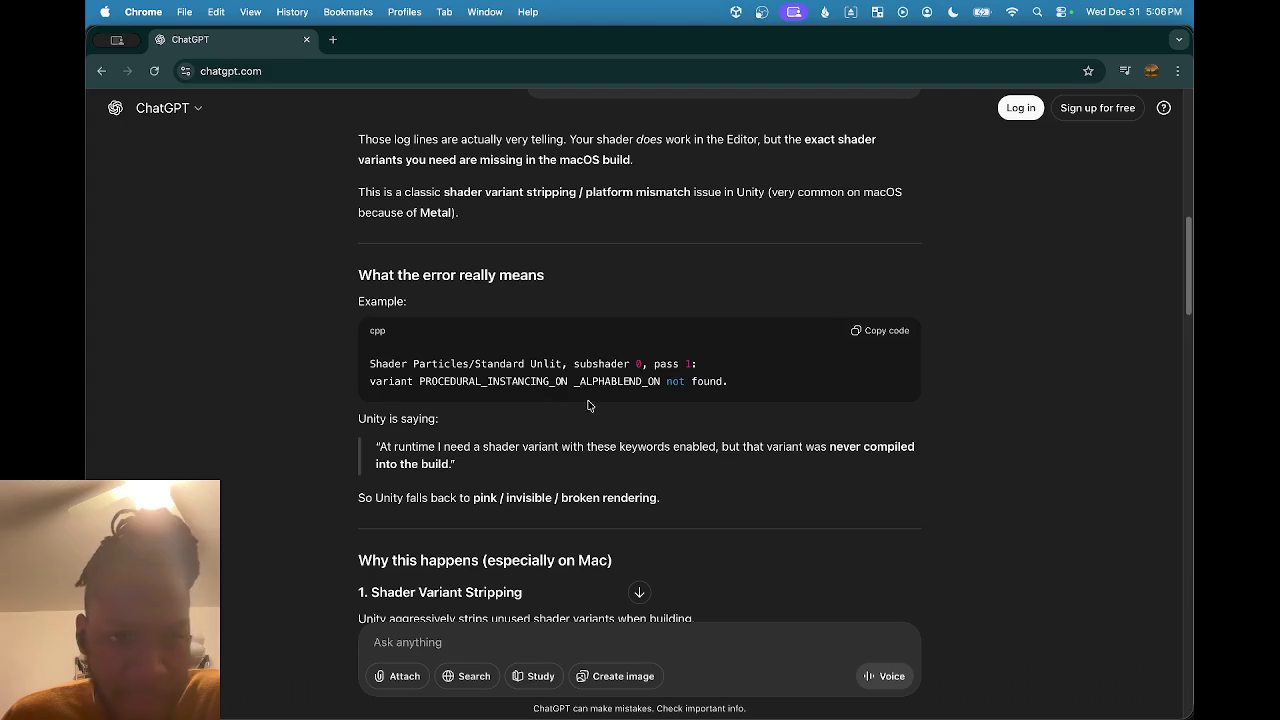
scroll(771, 492, down, 1)
scroll(771, 492, down, 3)
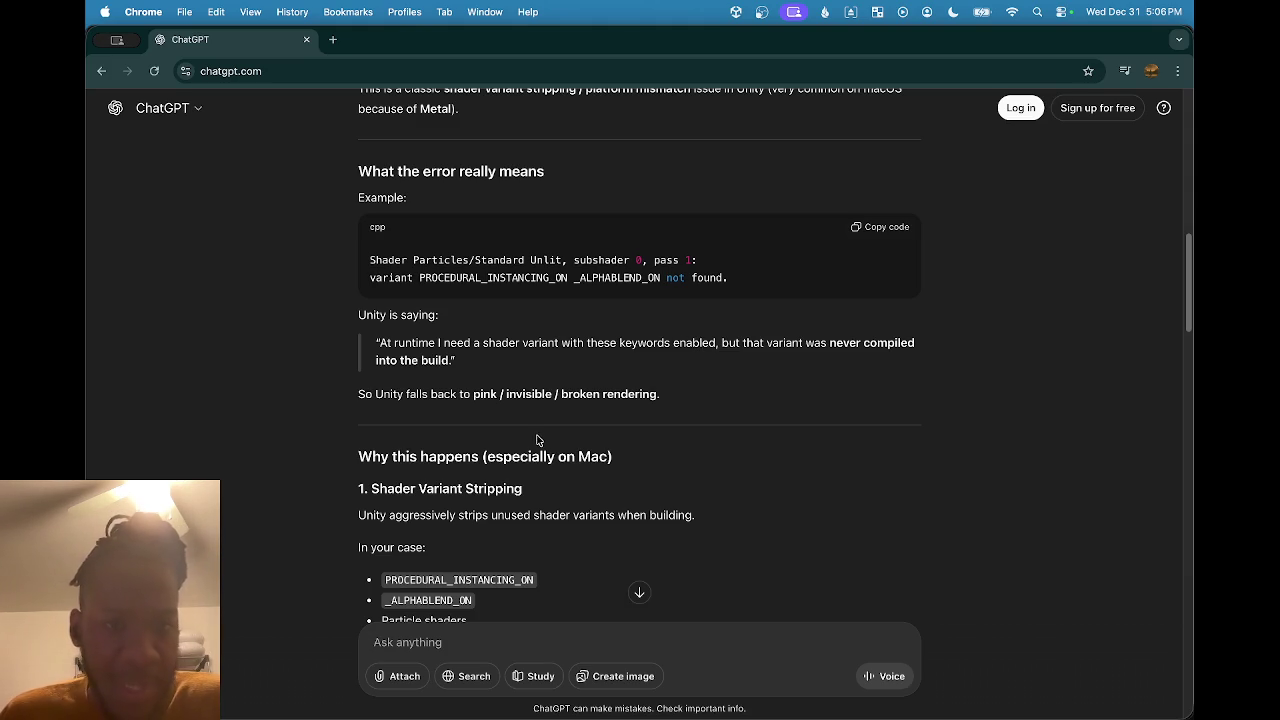
scroll(556, 425, down, 1)
scroll(556, 425, down, 3)
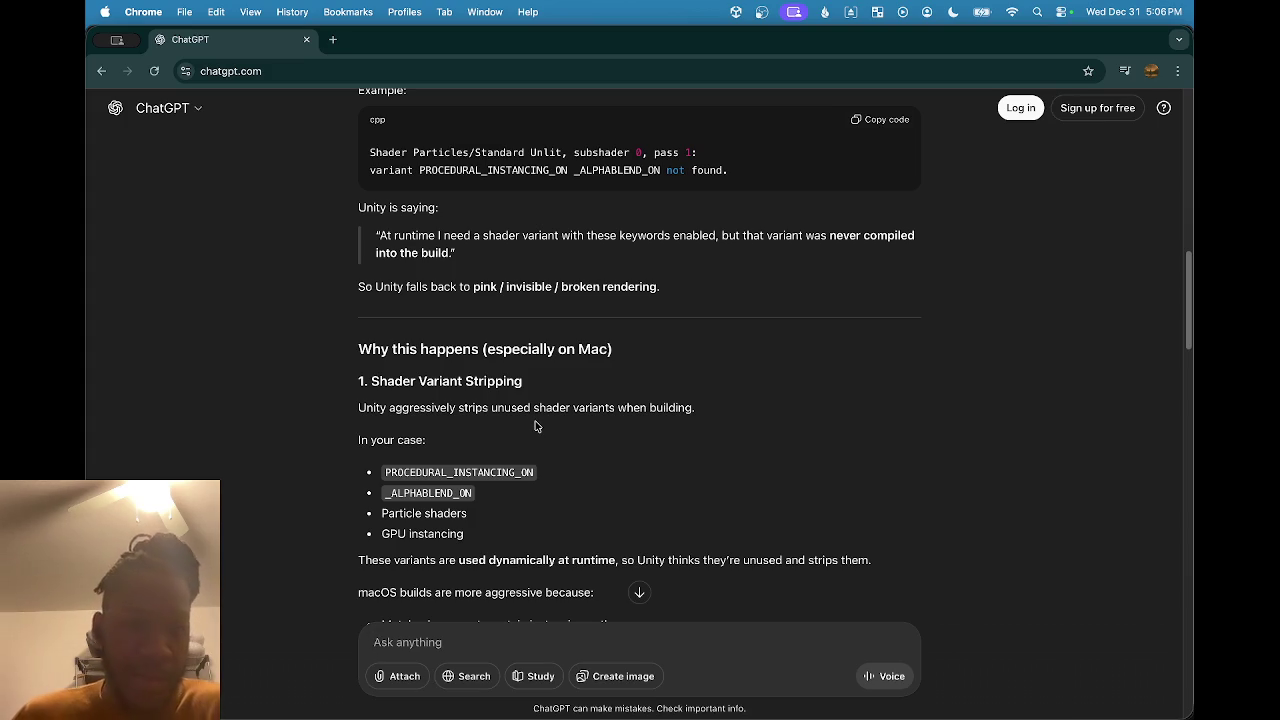
scroll(535, 428, down, 2)
scroll(535, 428, down, 3)
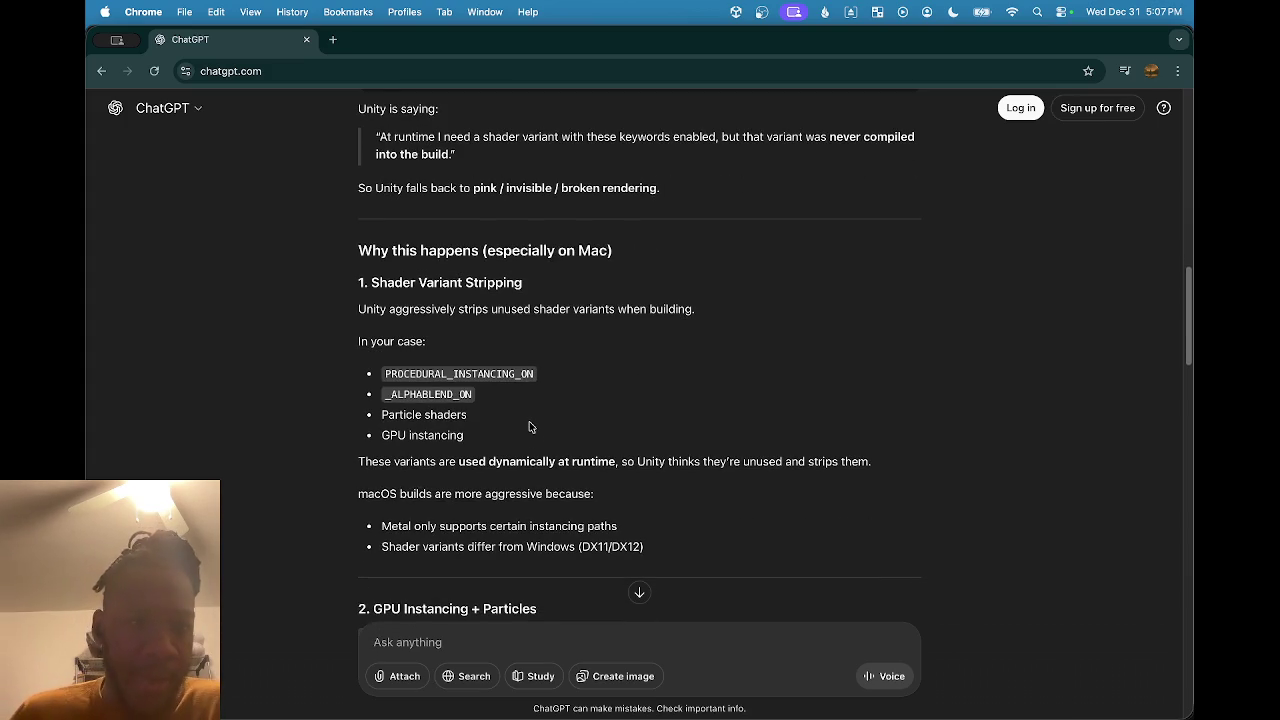
scroll(530, 428, down, 2)
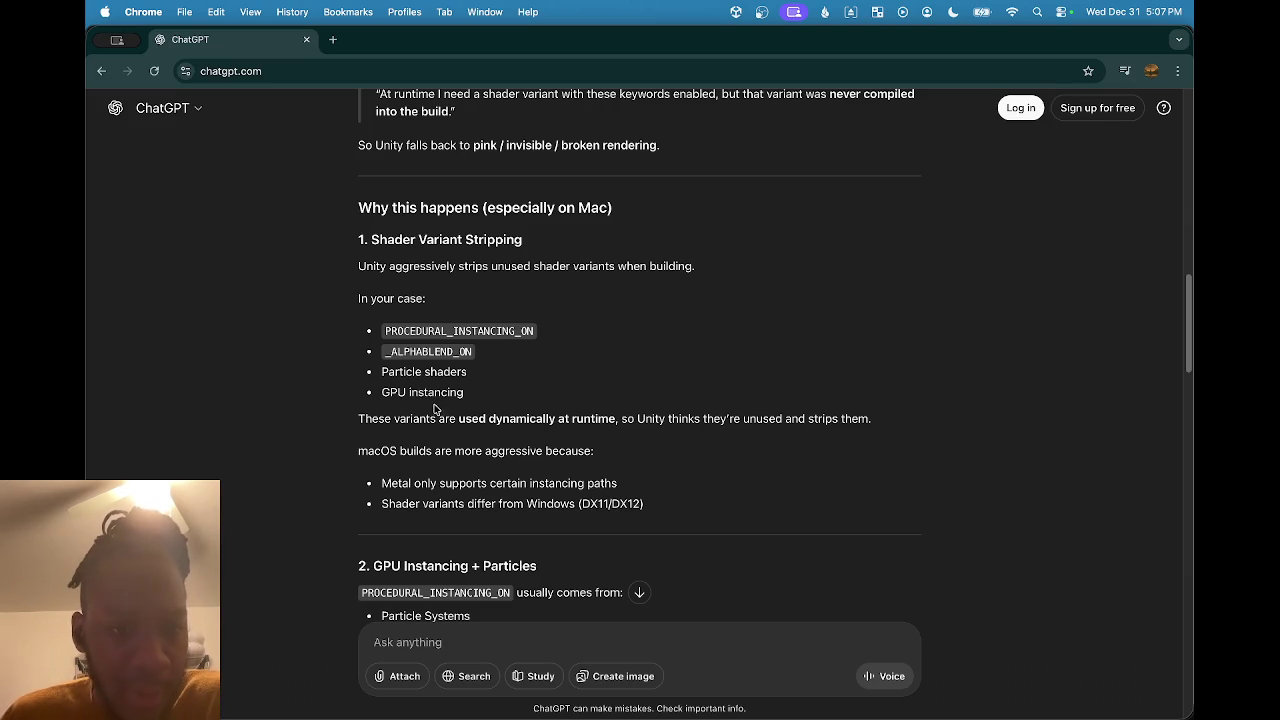
drag(364, 419, 531, 434)
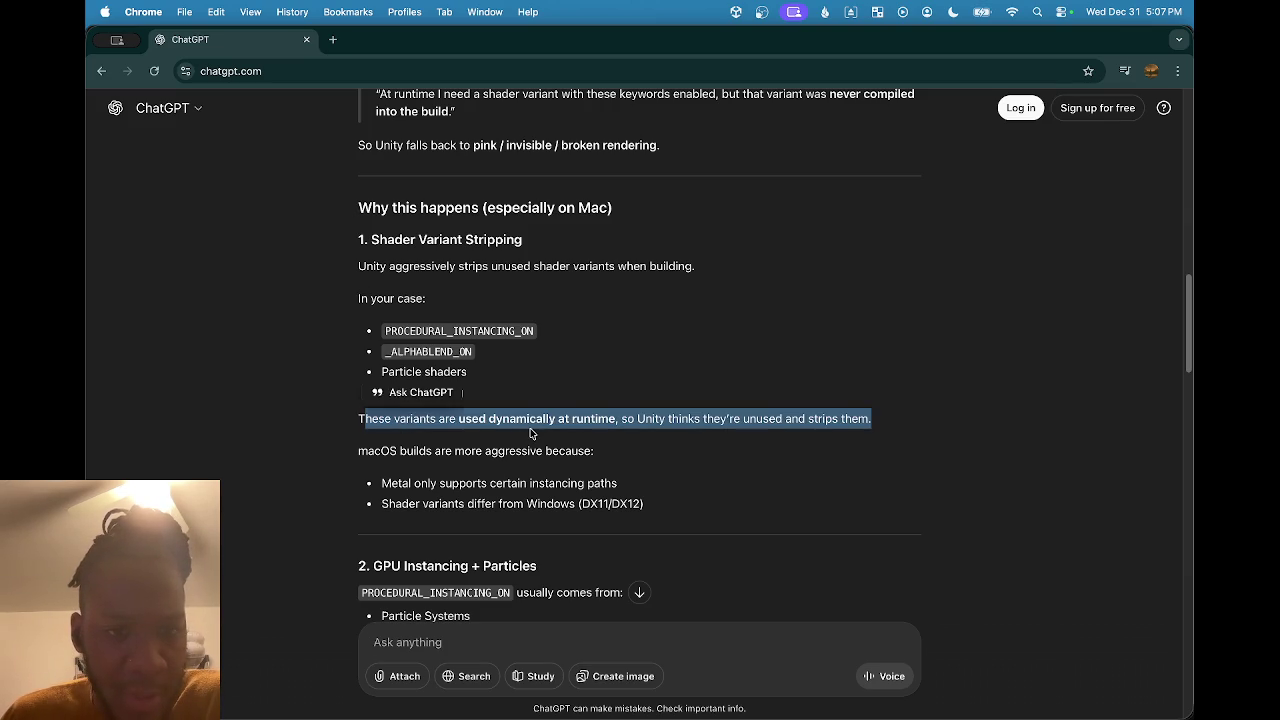
click(531, 430)
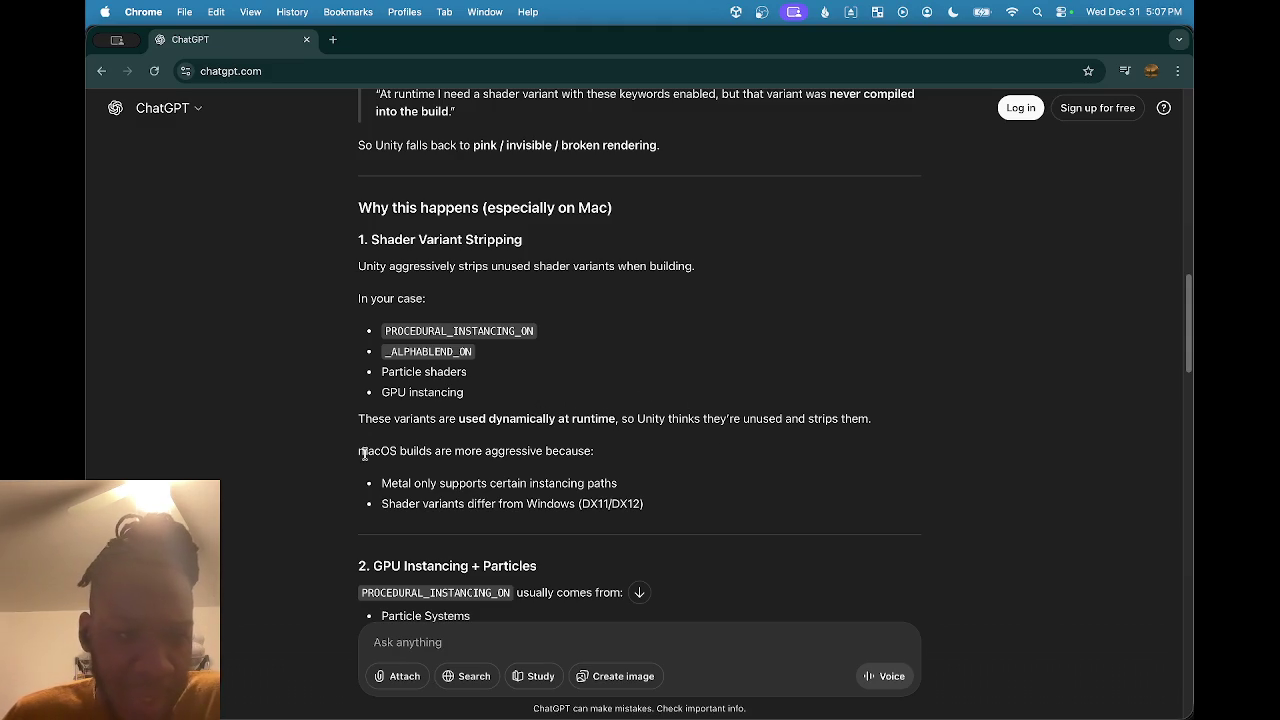
drag(366, 455, 592, 462)
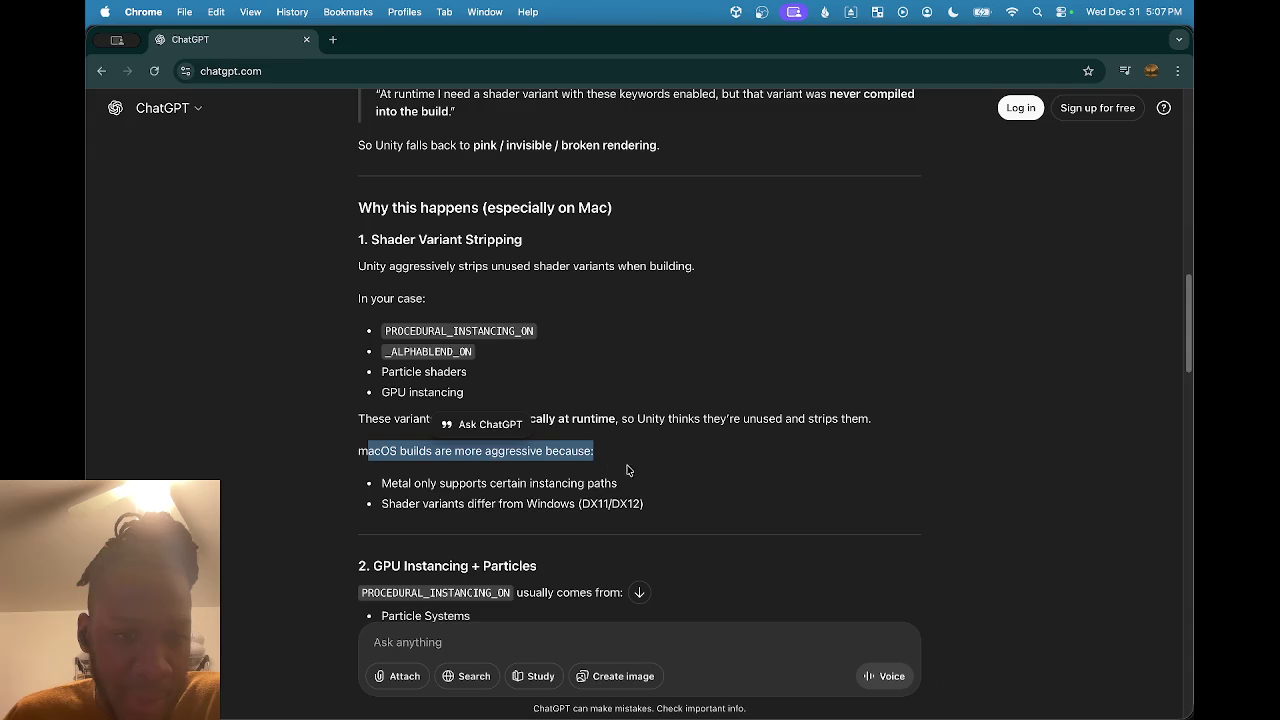
scroll(697, 476, down, 1)
scroll(697, 477, down, 3)
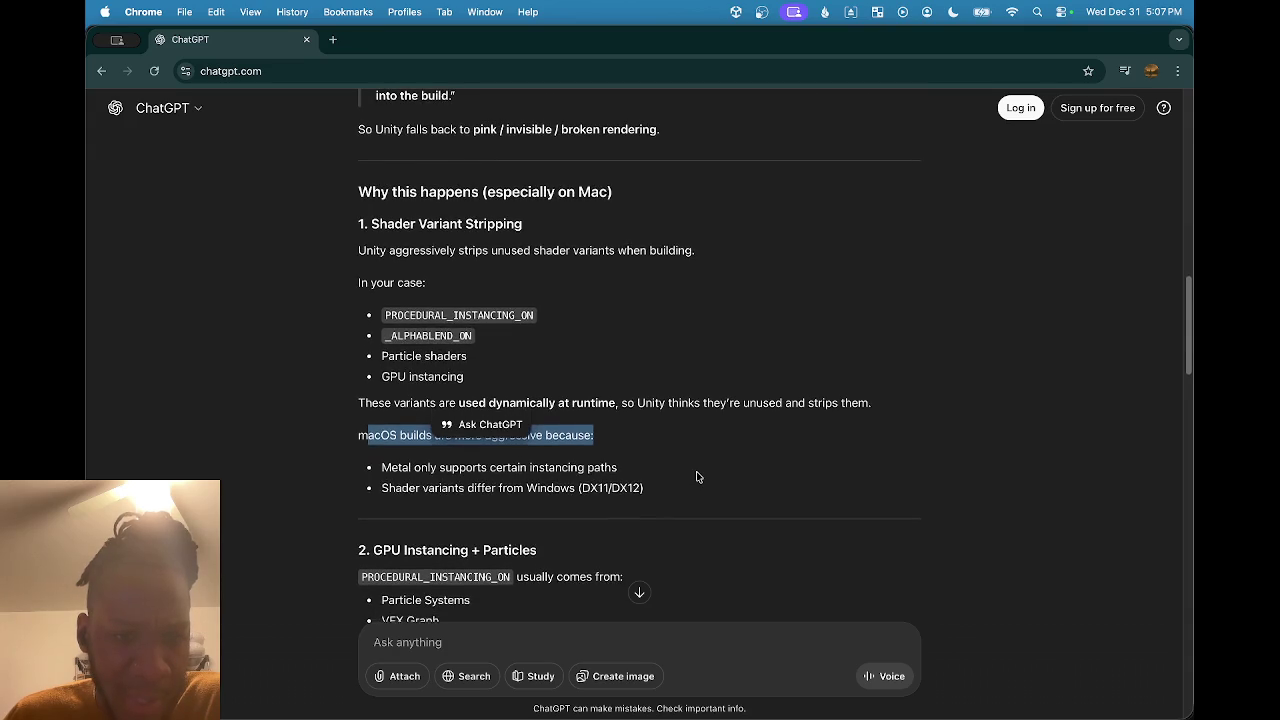
scroll(697, 477, down, 7)
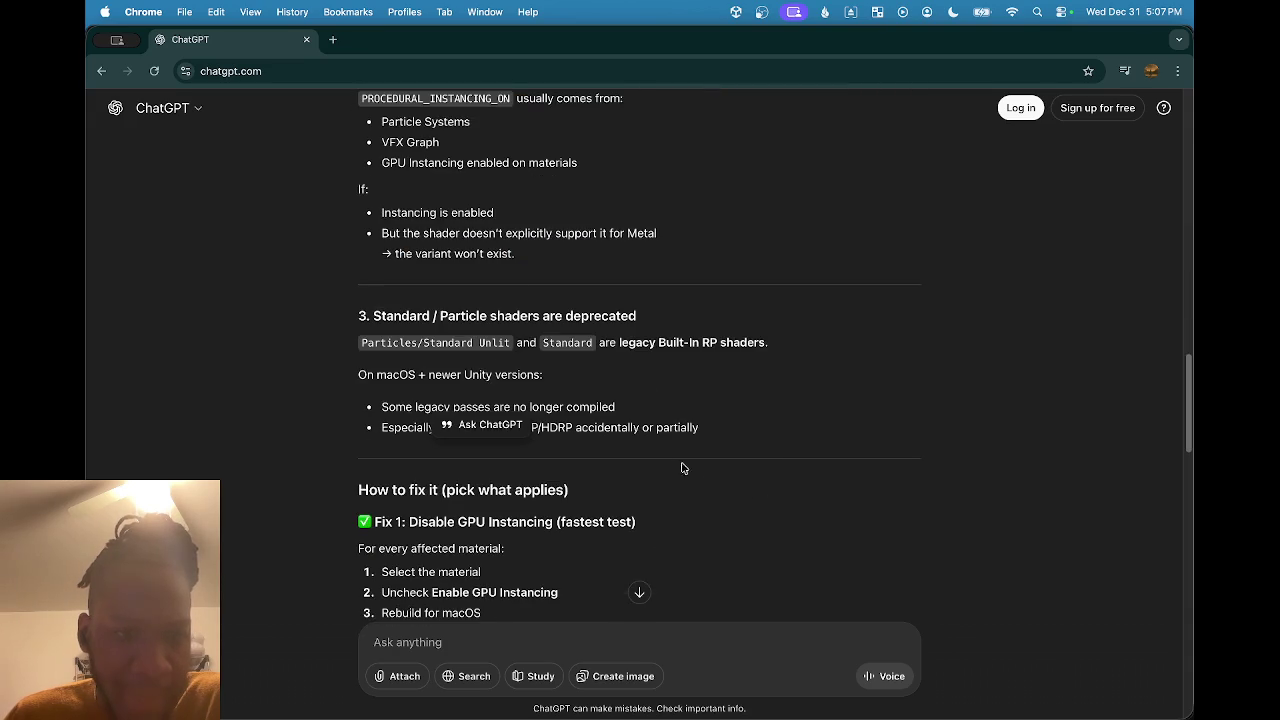
scroll(606, 409, down, 3)
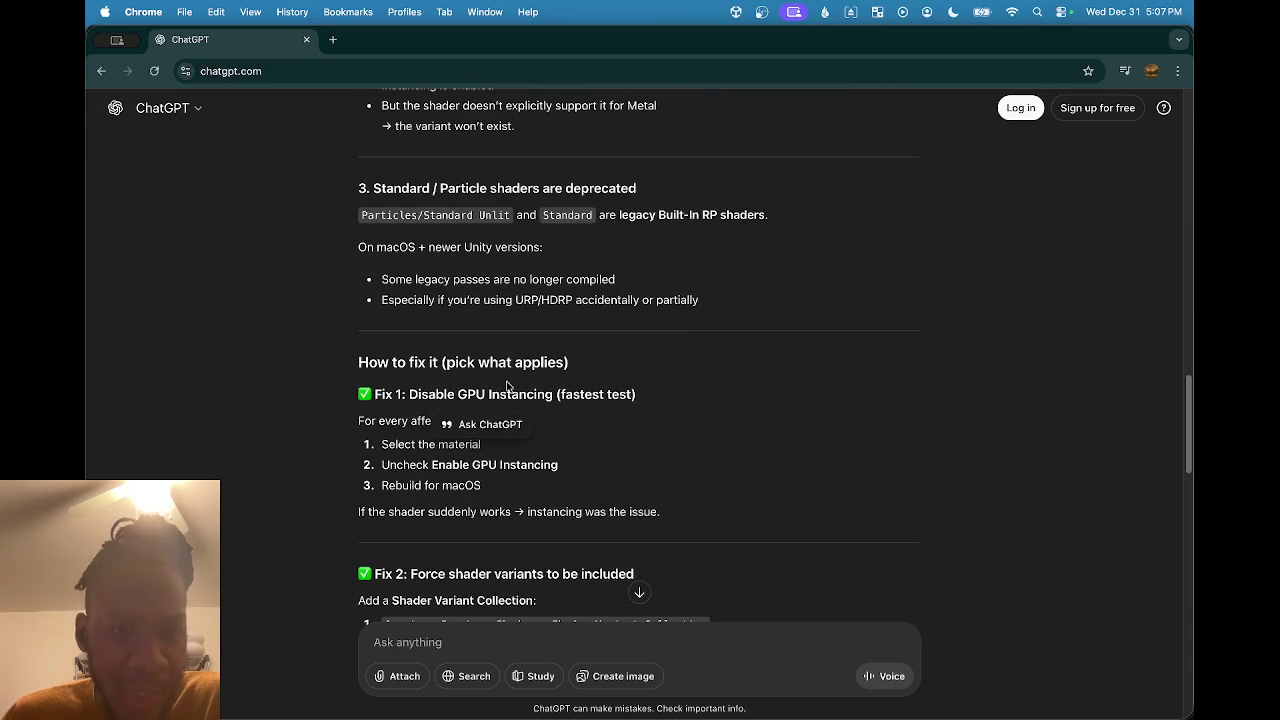
scroll(626, 428, down, 1)
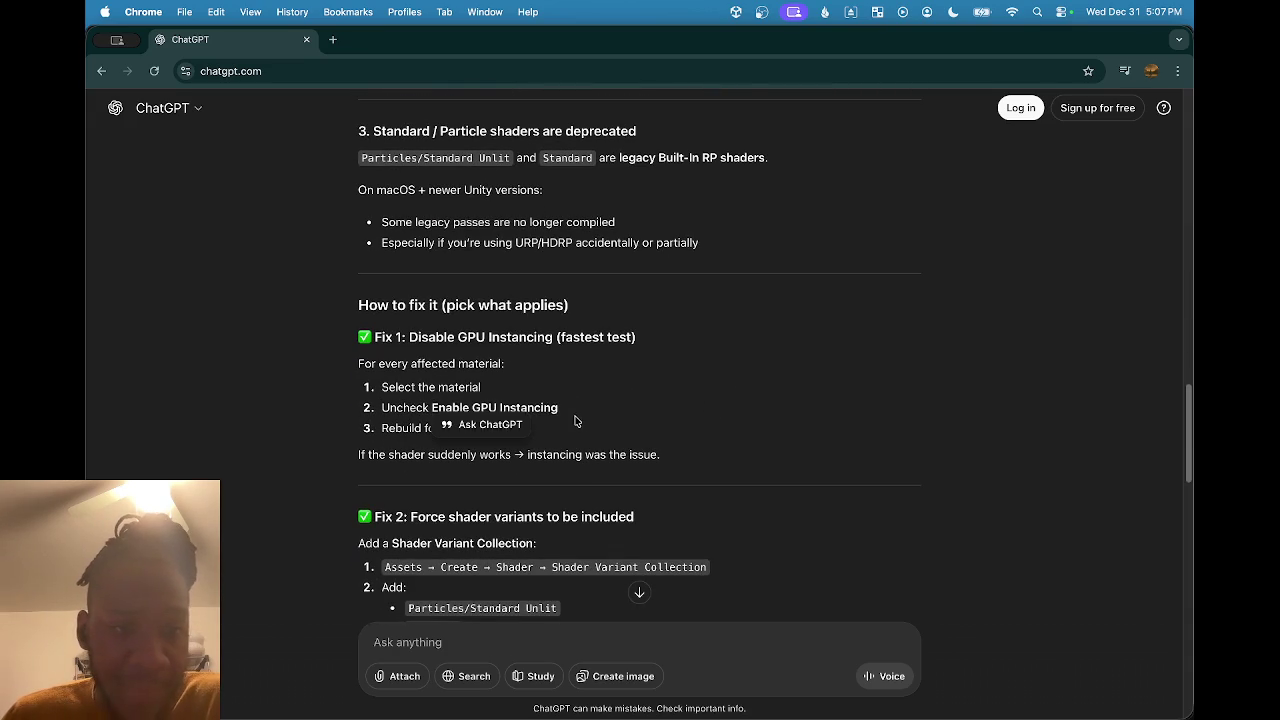
click(674, 371)
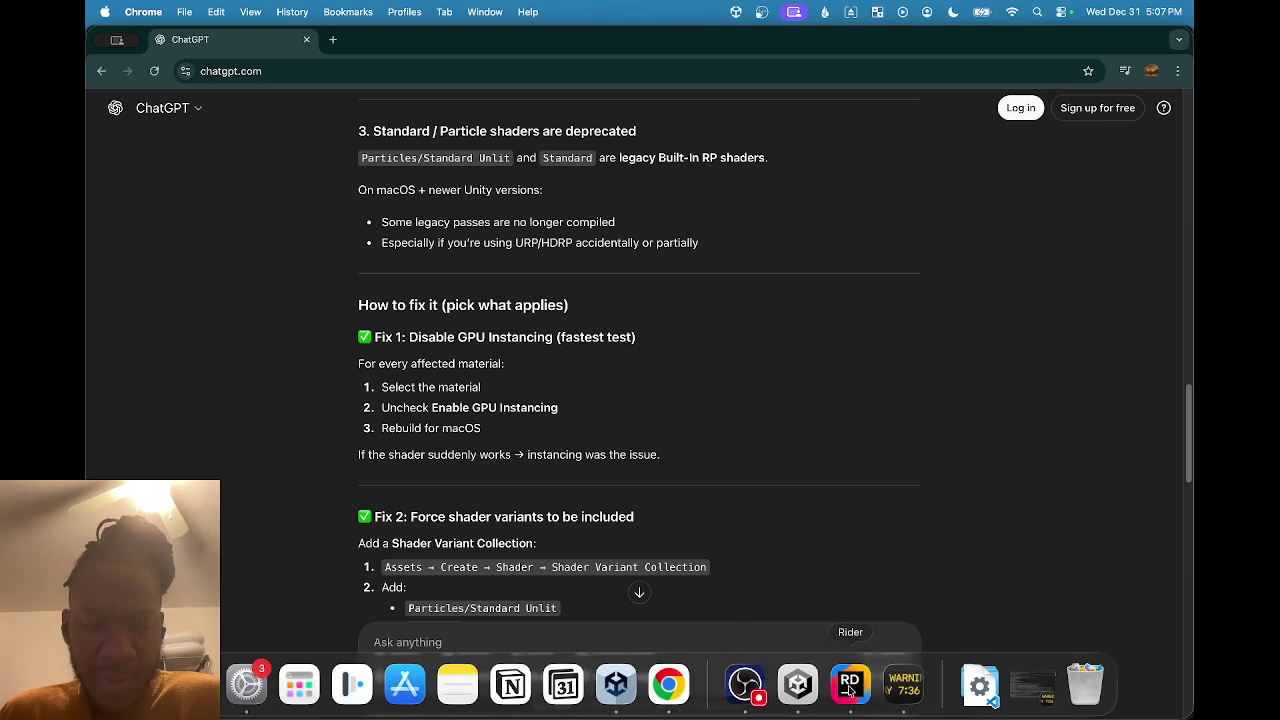
click(800, 690)
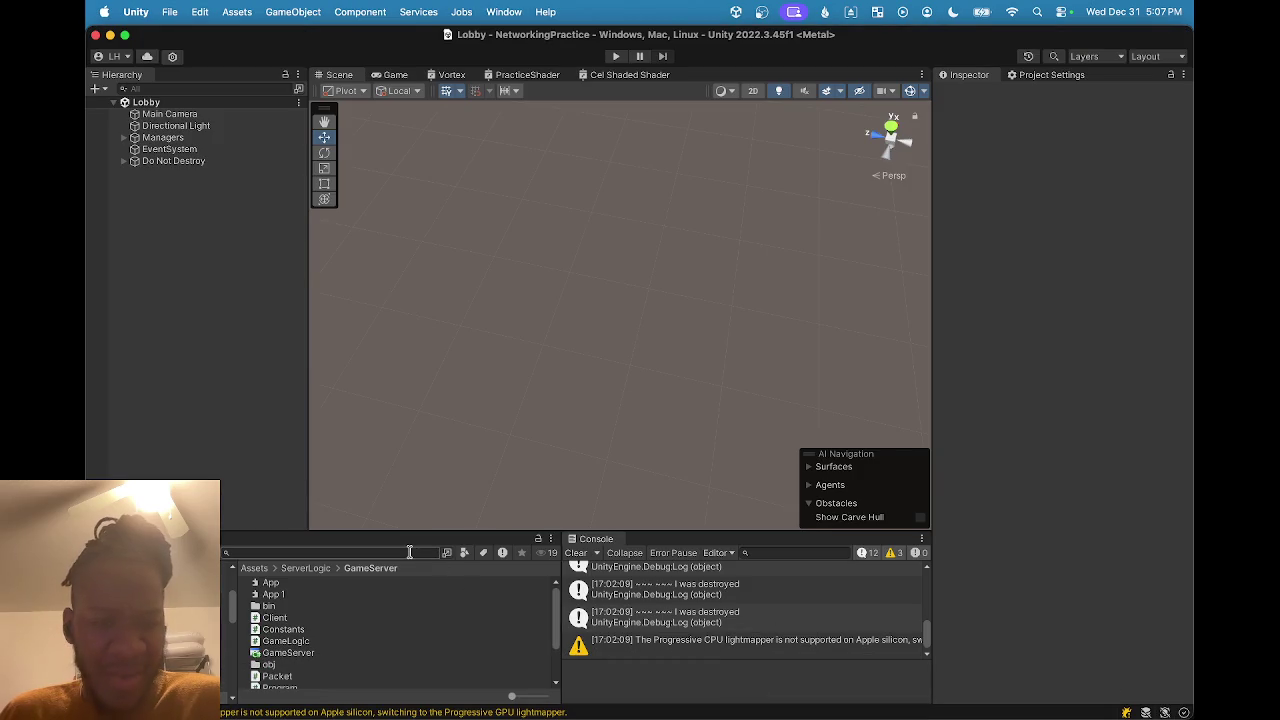
Search the Project for 'team', select SteamMaterial, and open its Particles/Standard Unlit shader.
text(stea)
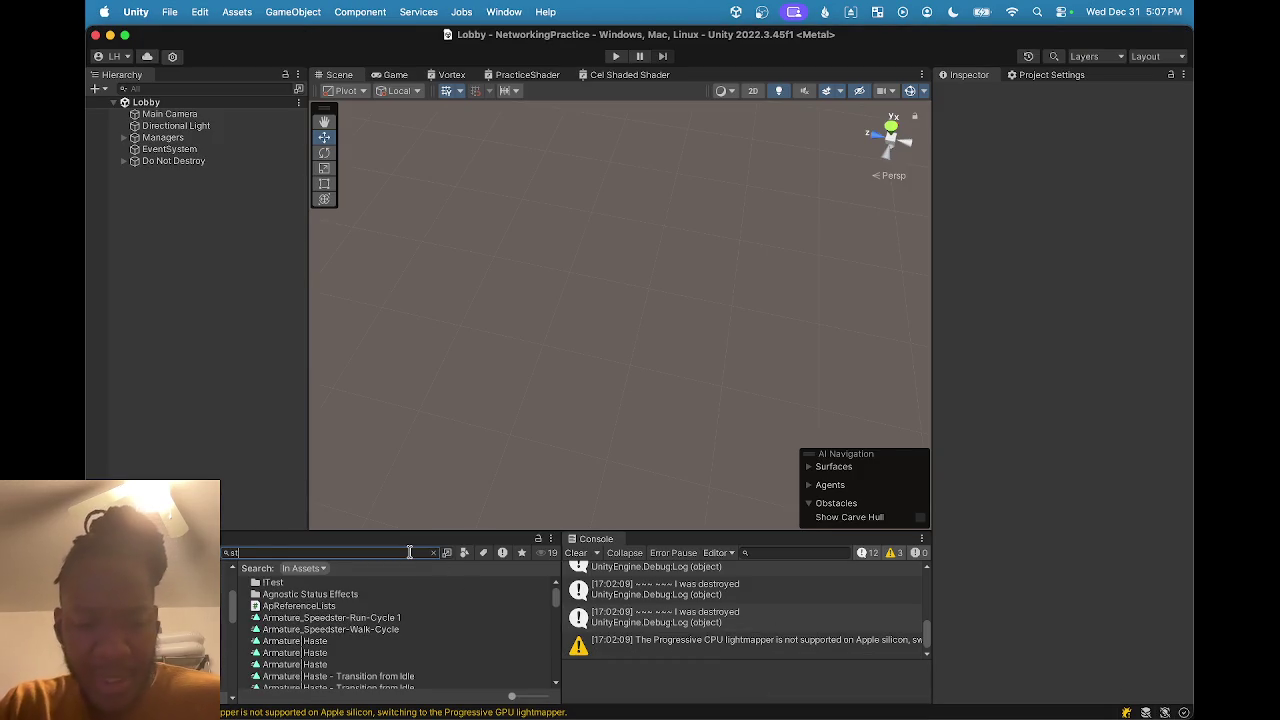
text(m)
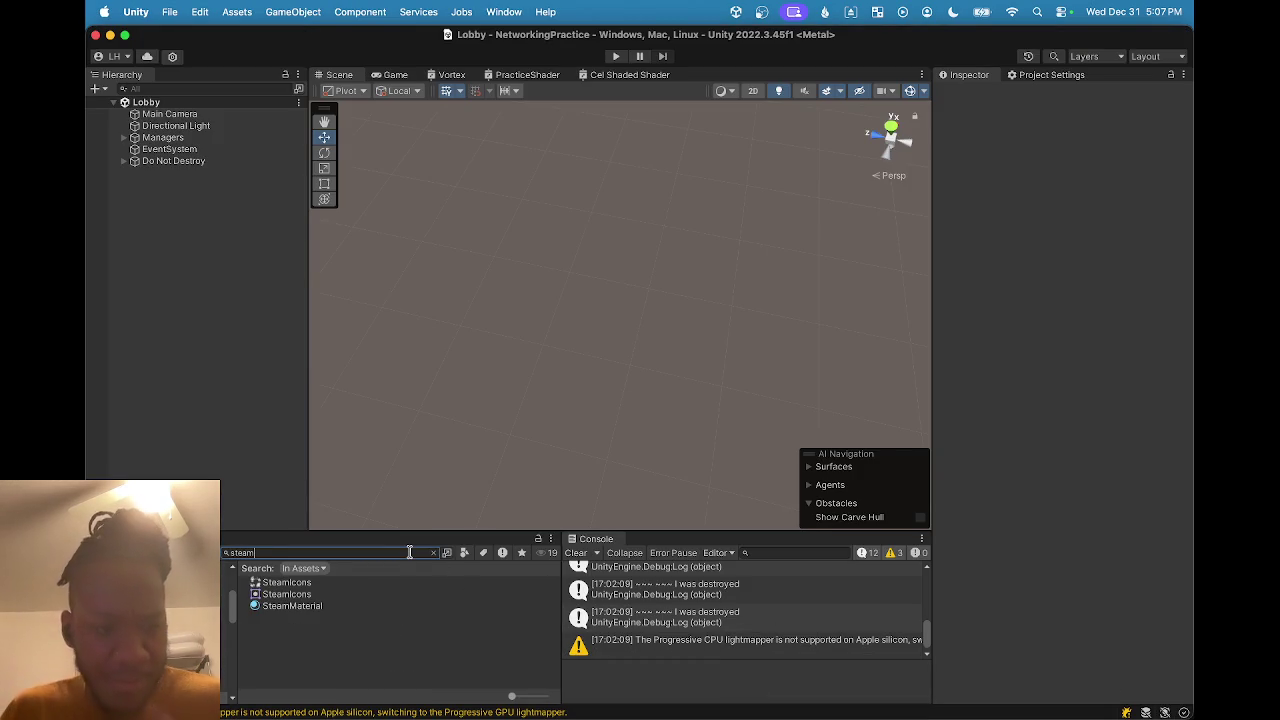
click(287, 607)
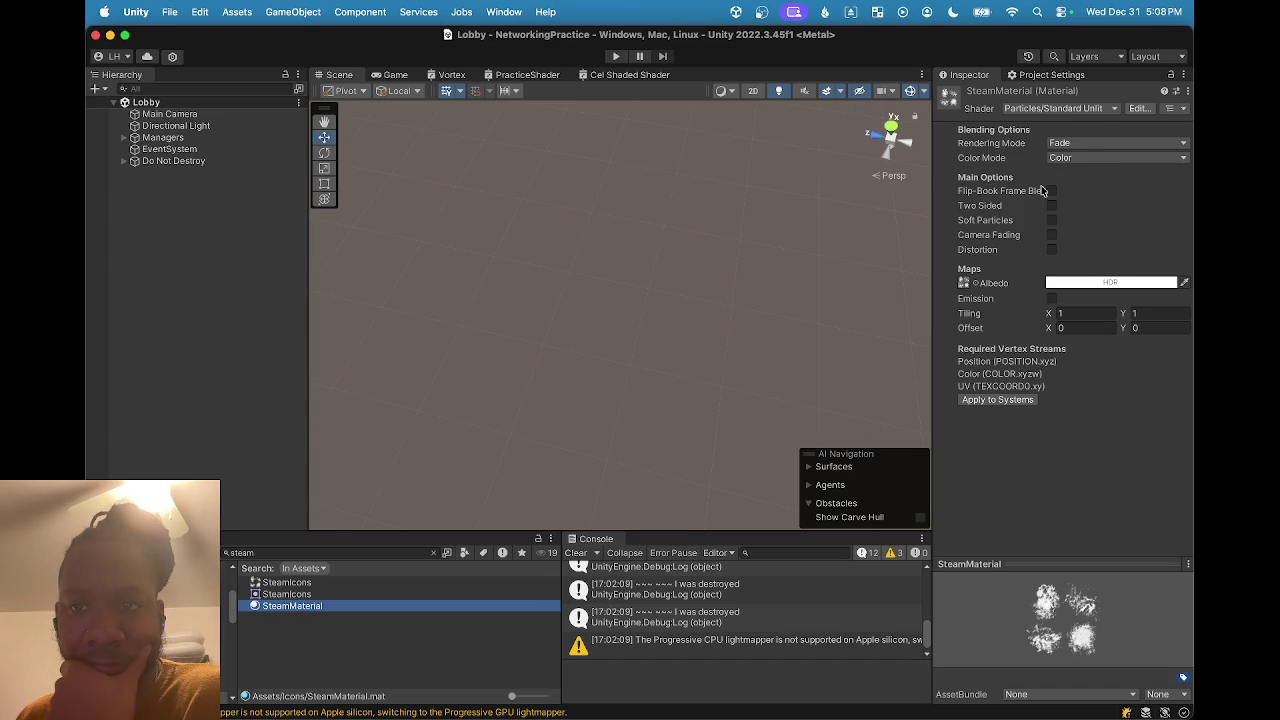
click(1138, 108)
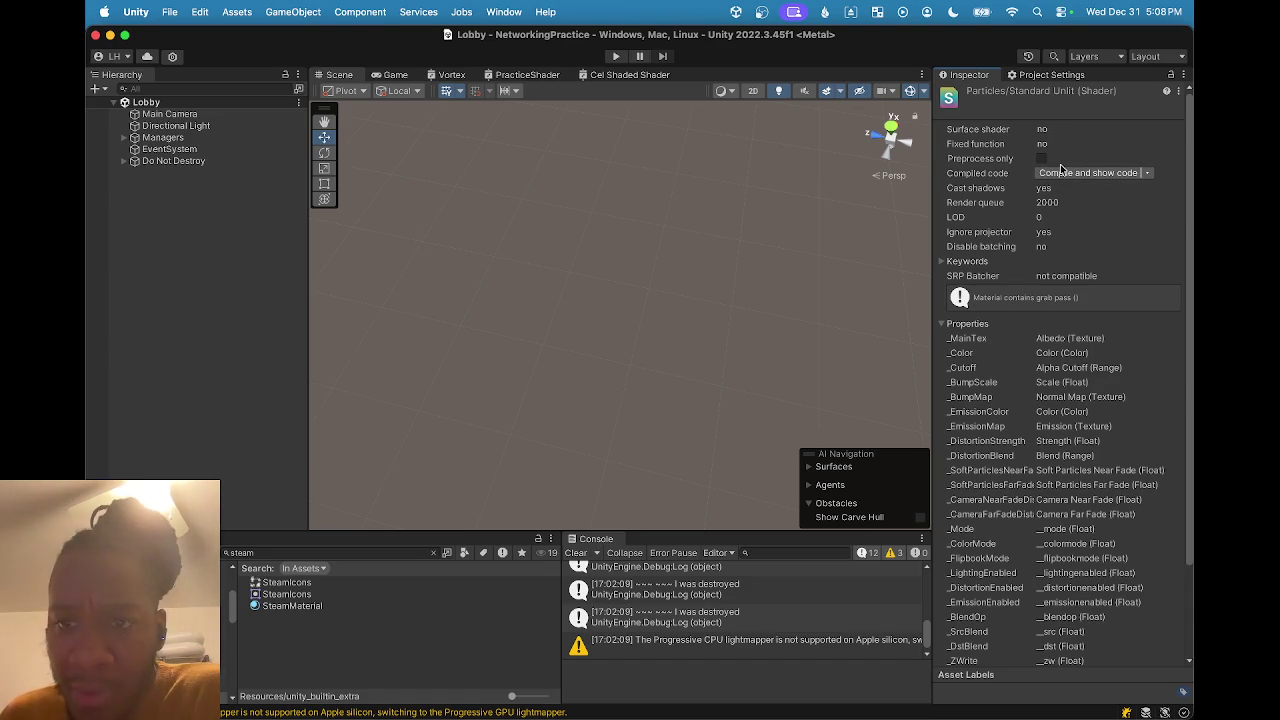
Compare the shader's 32 included variants against 476 by toggling Skip unused shader_features off and on.
scroll(1055, 205, down, 3)
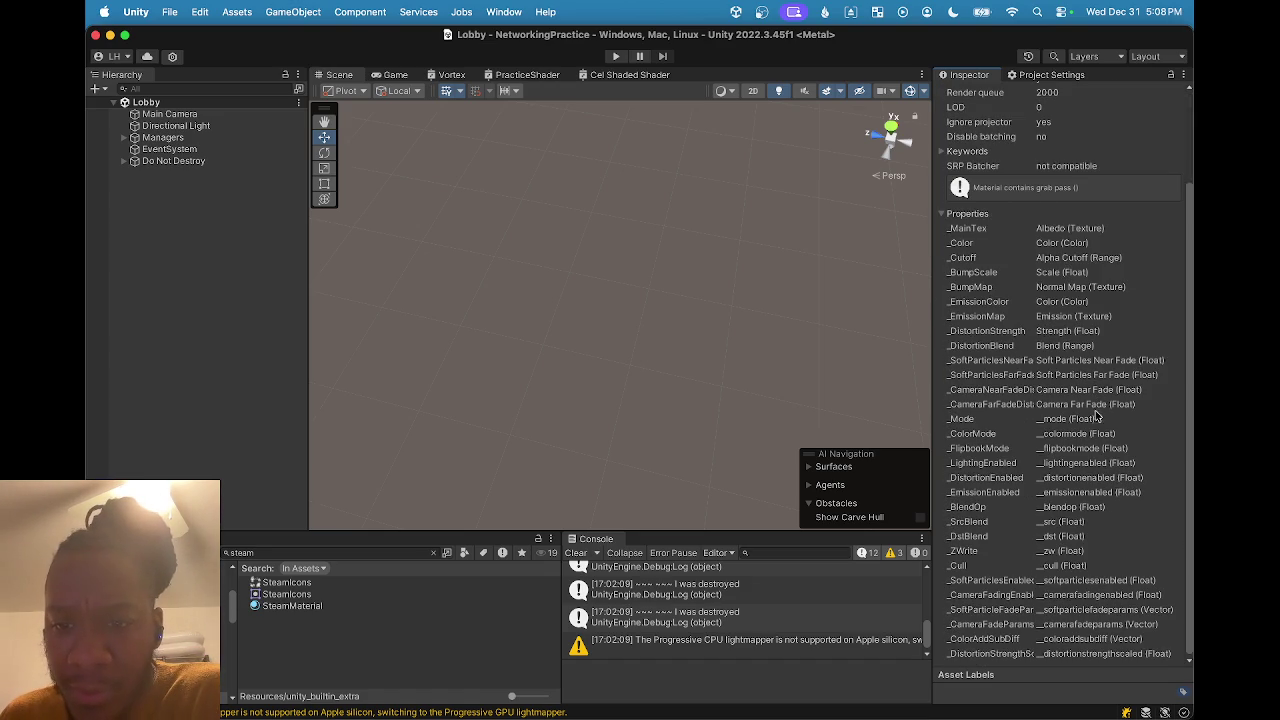
scroll(1017, 356, up, 3)
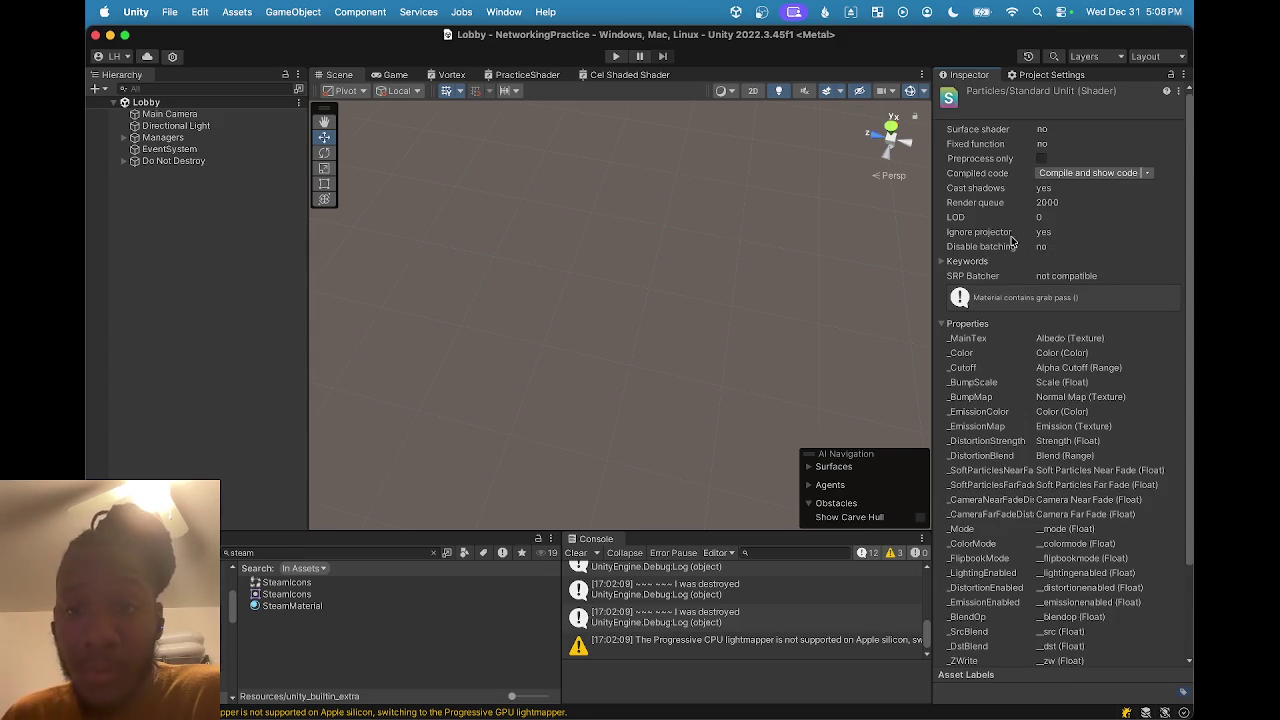
click(1146, 175)
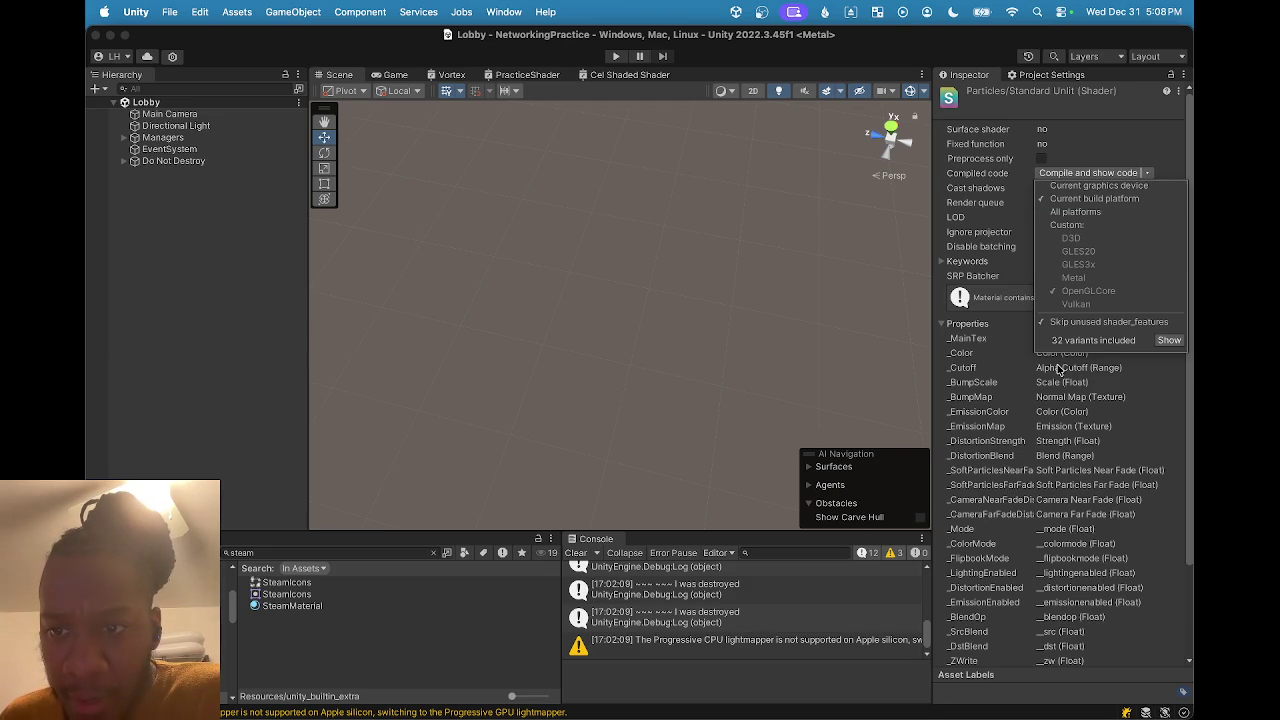
click(1056, 326)
click(1062, 326)
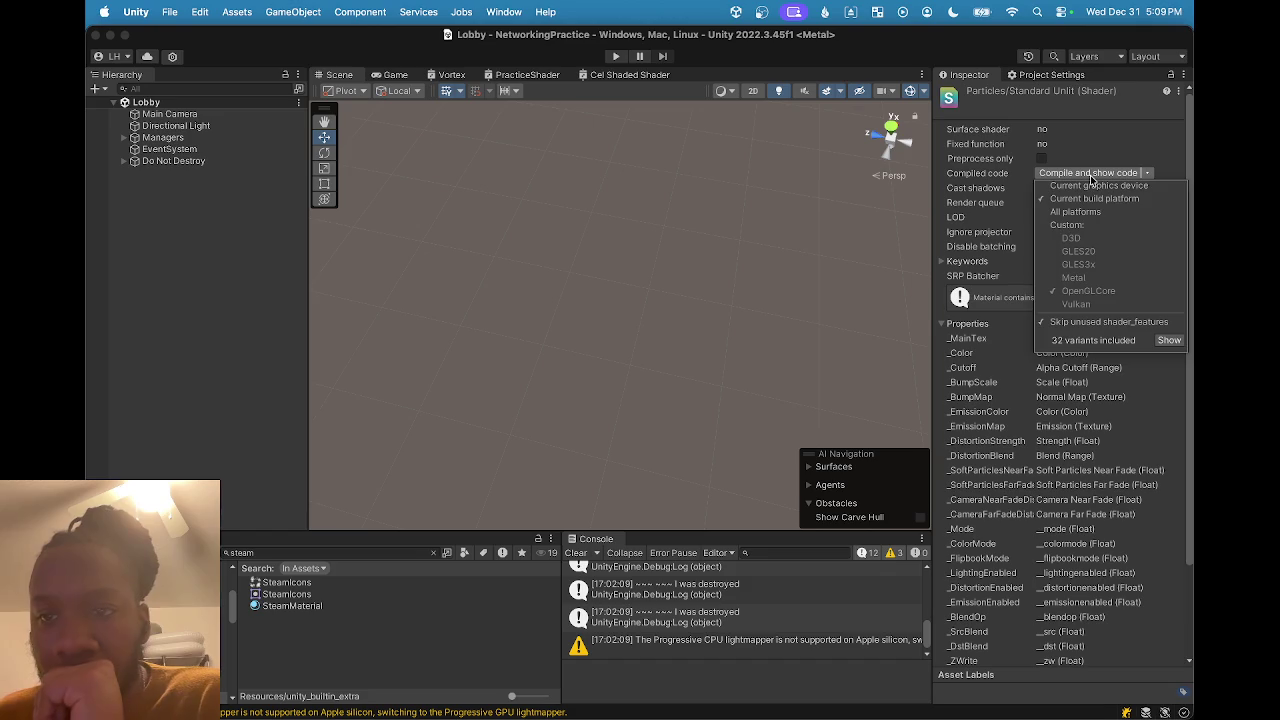
click(1093, 175)
View the compiled Particles/Standard Unlit code in Rider, then minimize Rider back to Unity.
click(1093, 175)
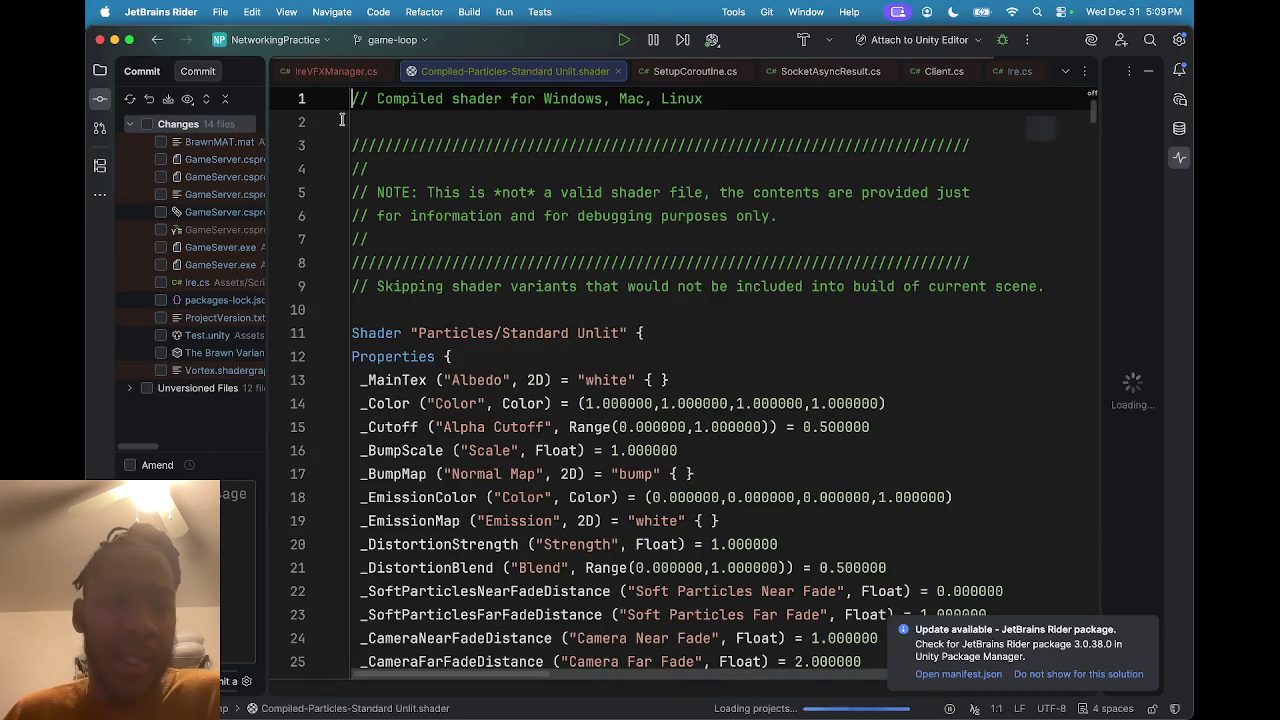
click(114, 40)
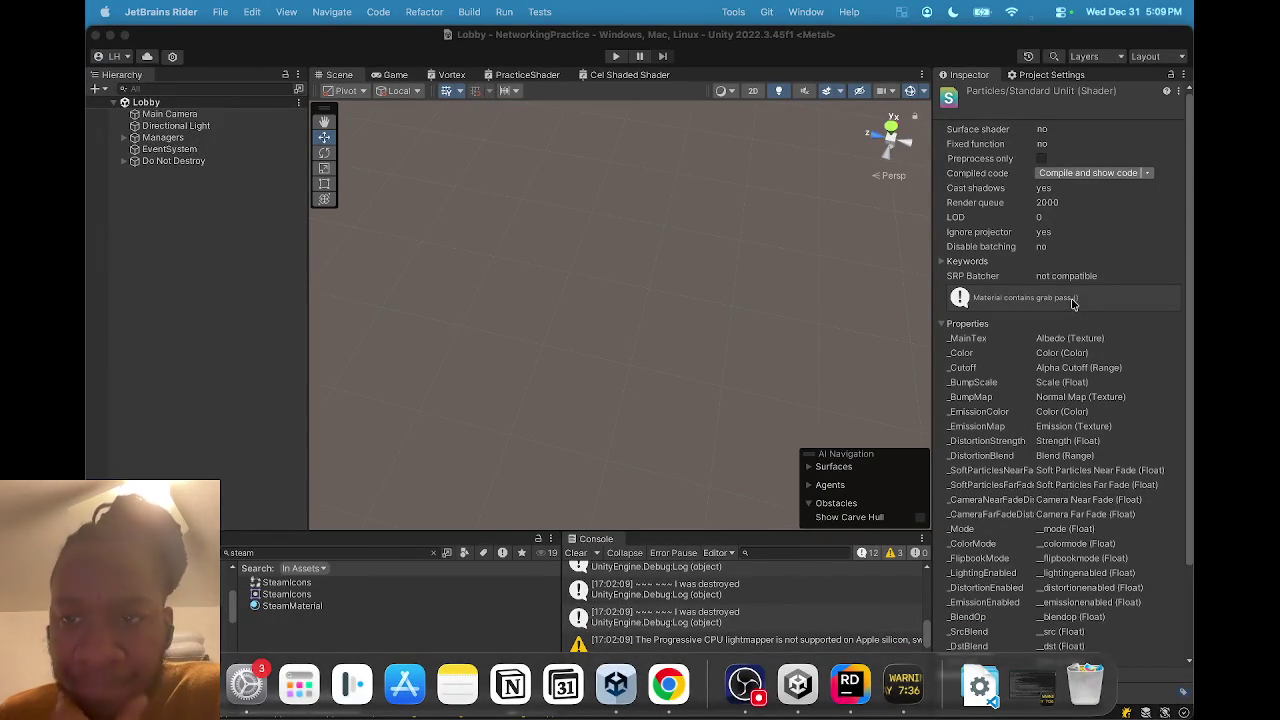
Review the shader's keywords, including PROCEDURAL_INSTANCING_ON and _ALPHABLEND_ON, then reselect SteamMaterial.
click(941, 263)
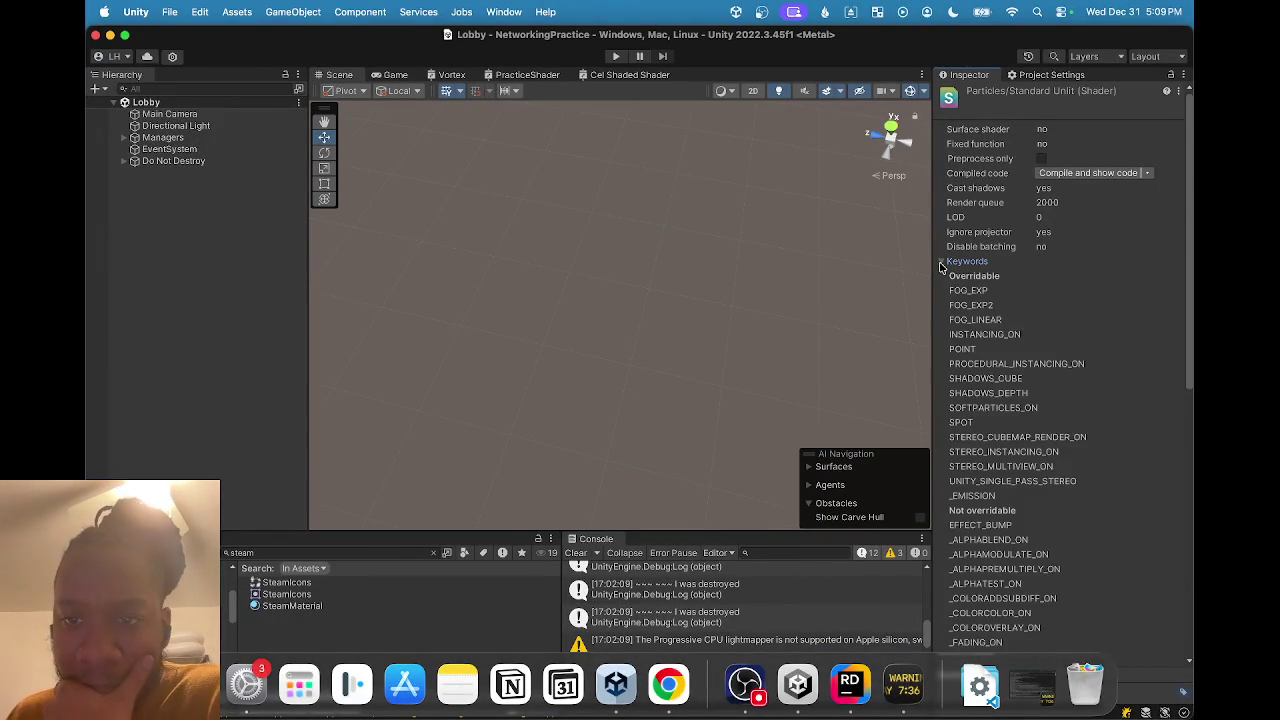
scroll(976, 313, down, 1)
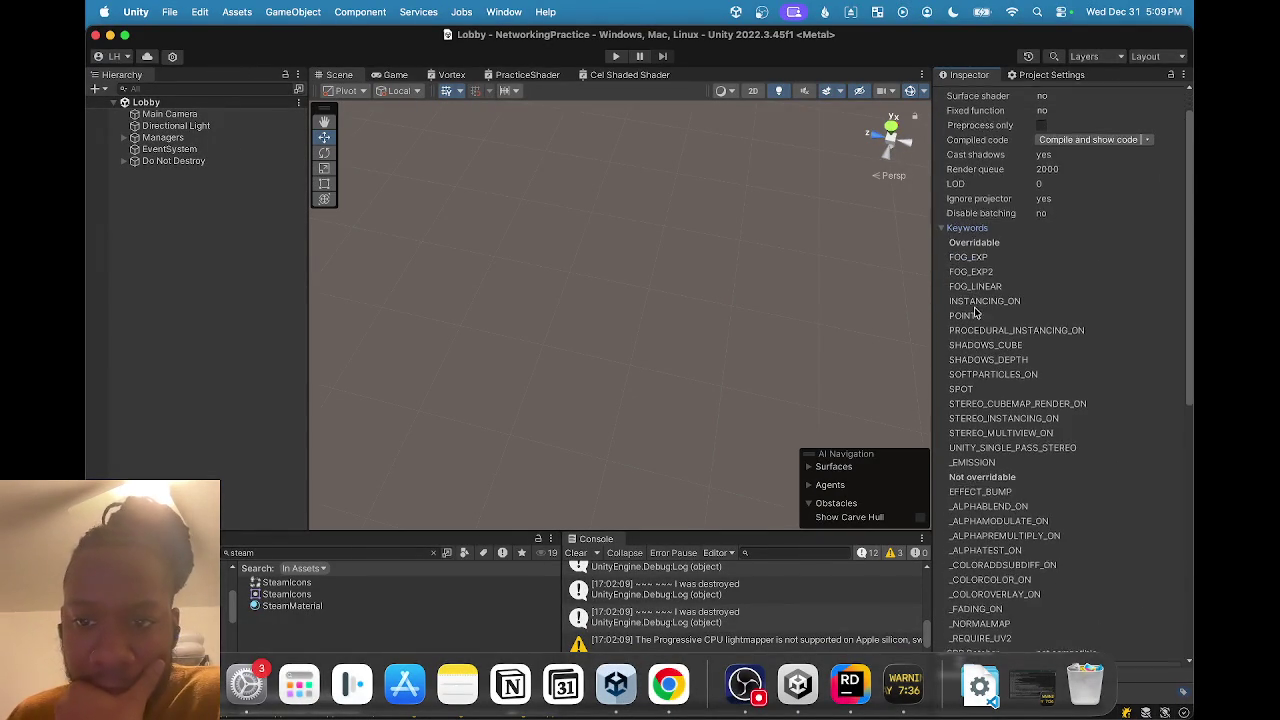
scroll(976, 313, down, 2)
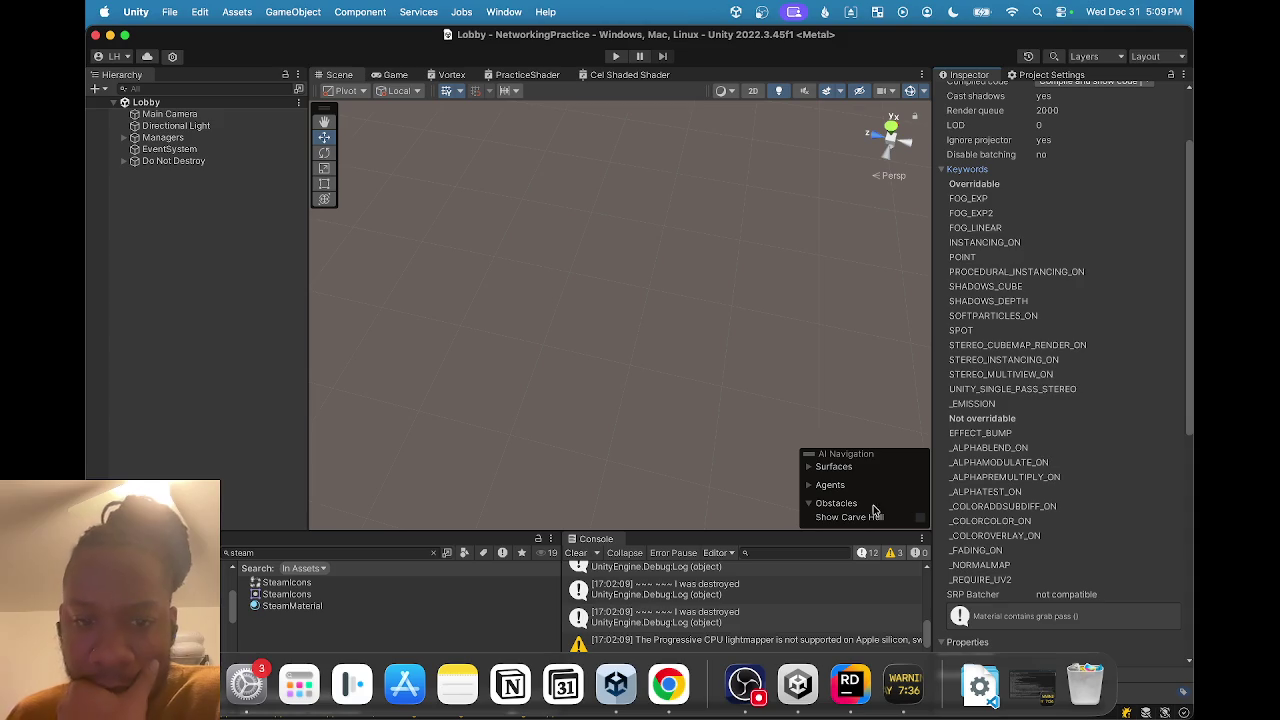
click(292, 607)
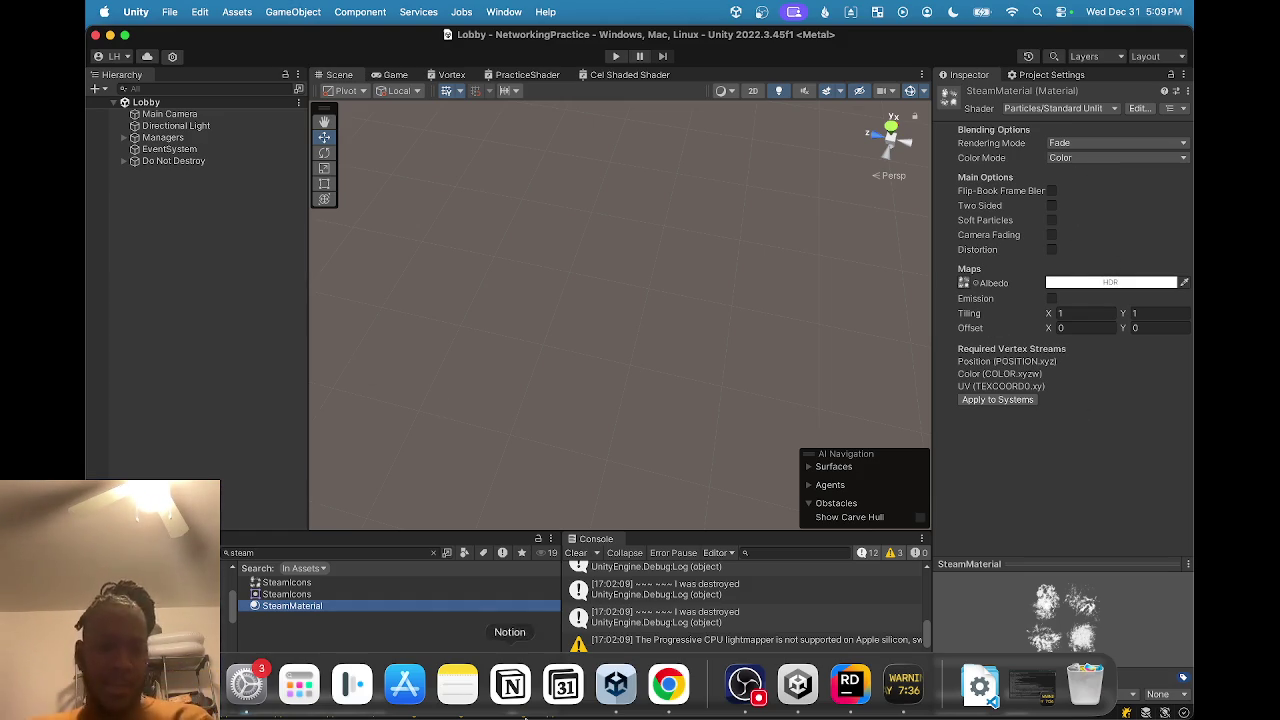
Read through ChatGPT's suggested render-pipeline and shader-variant fixes.
click(668, 685)
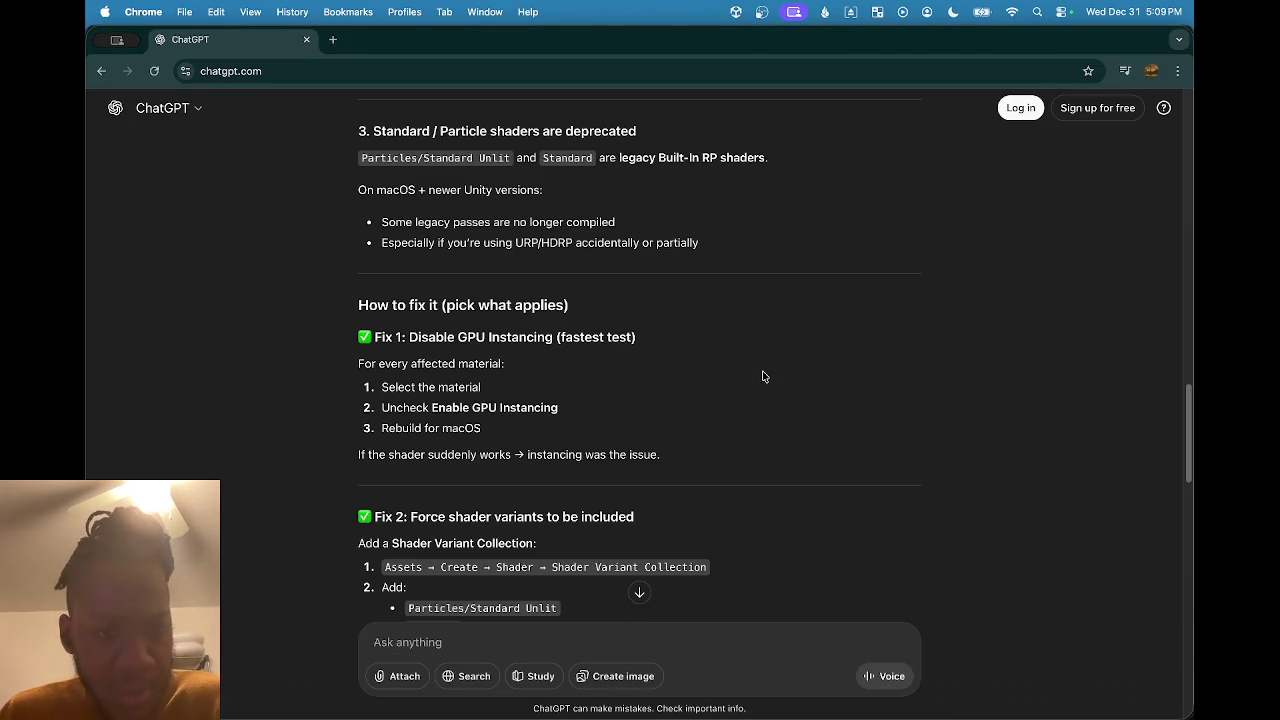
scroll(700, 411, down, 2)
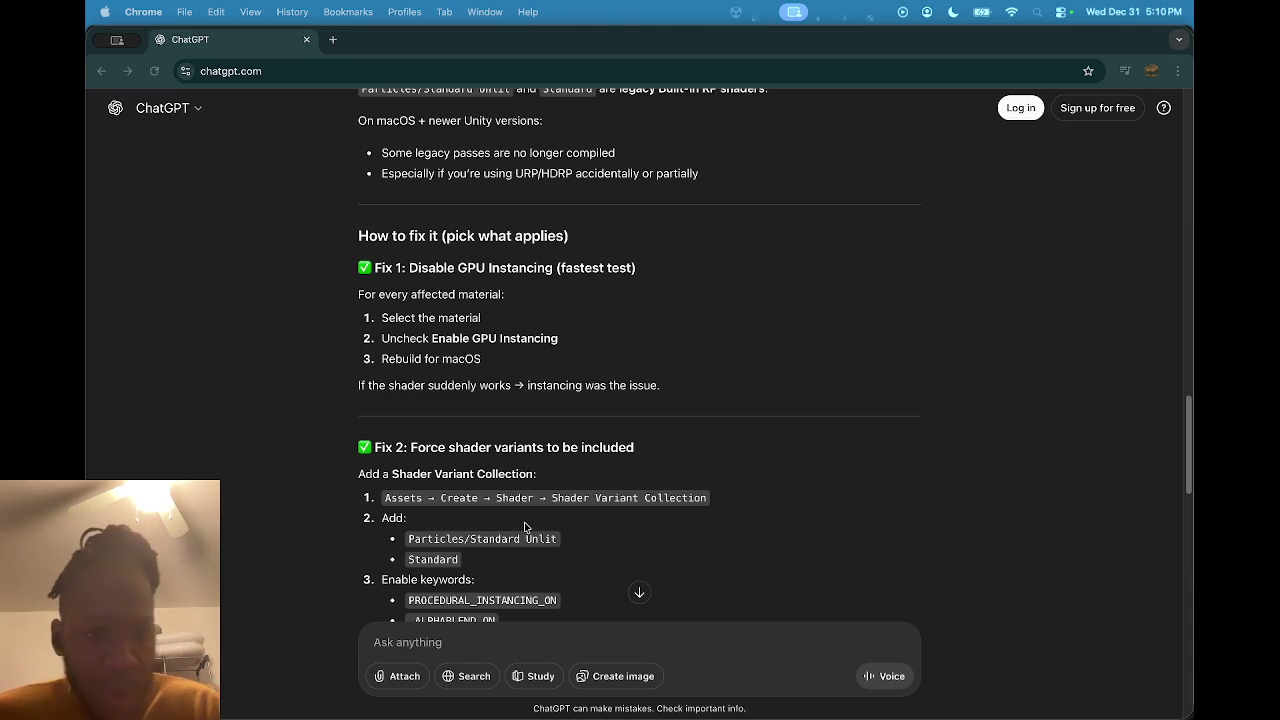
scroll(565, 366, down, 1)
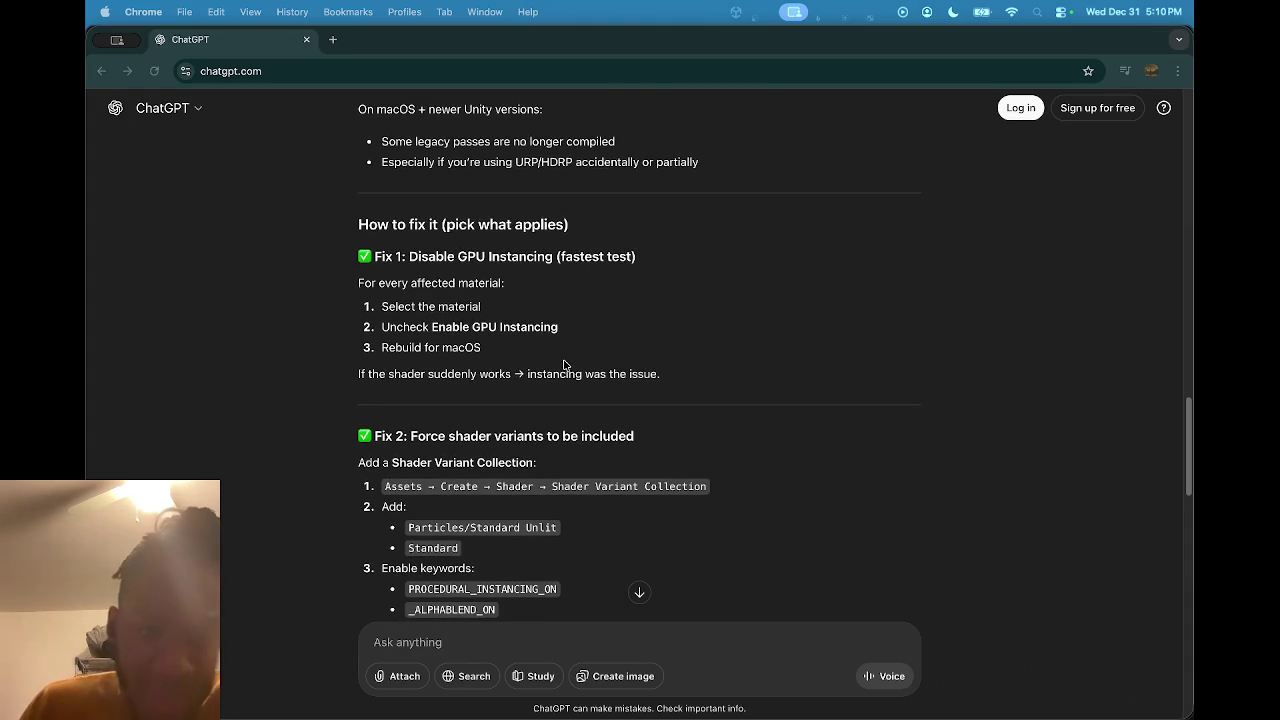
scroll(550, 456, down, 3)
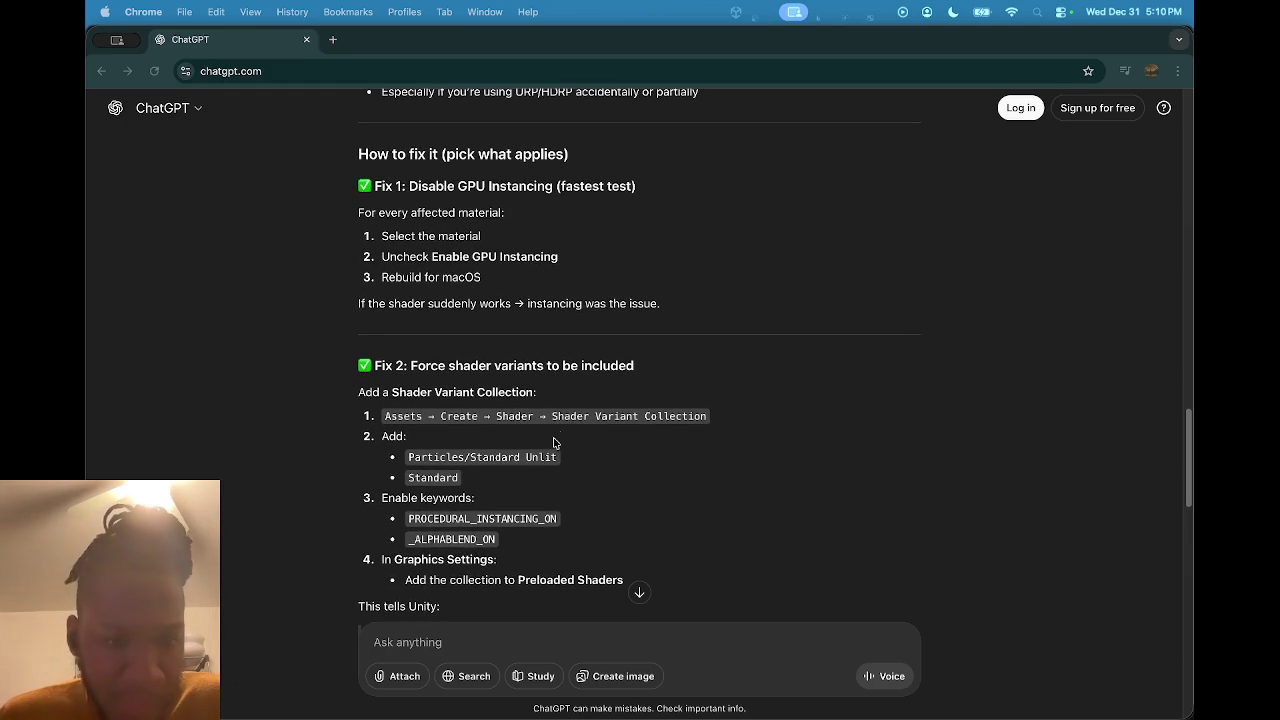
scroll(560, 437, down, 1)
scroll(560, 437, down, 2)
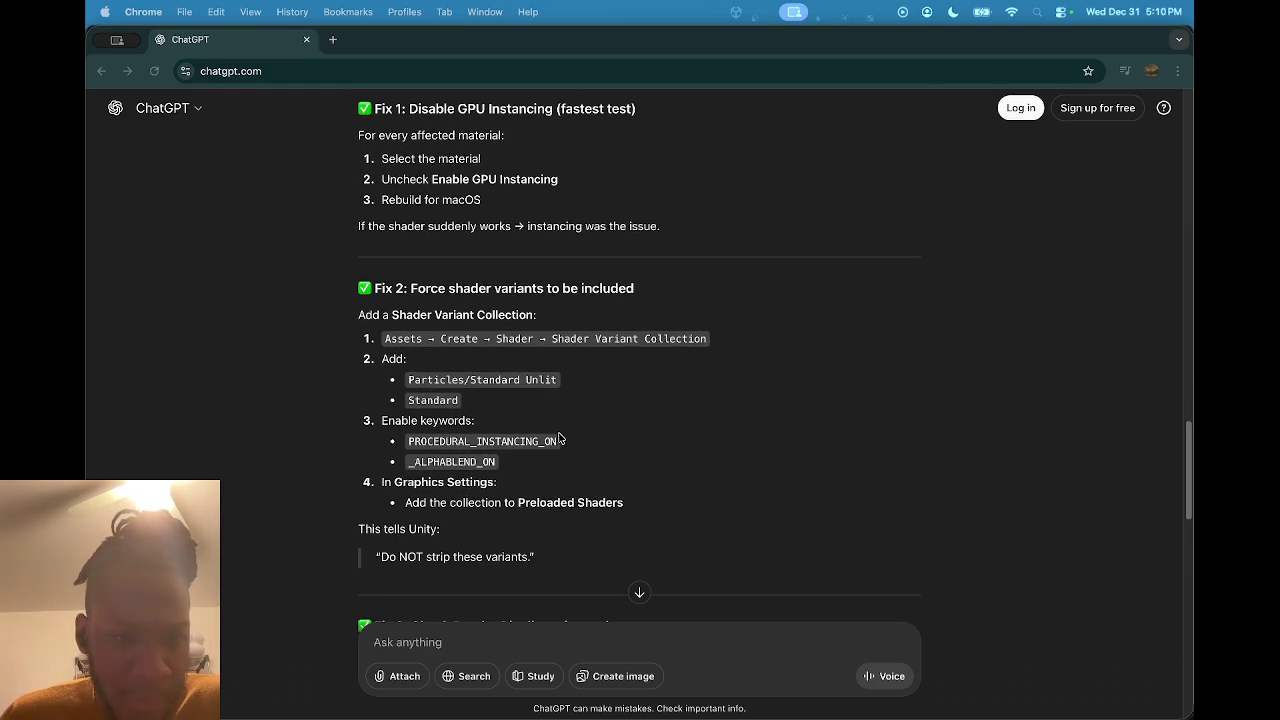
scroll(560, 437, down, 4)
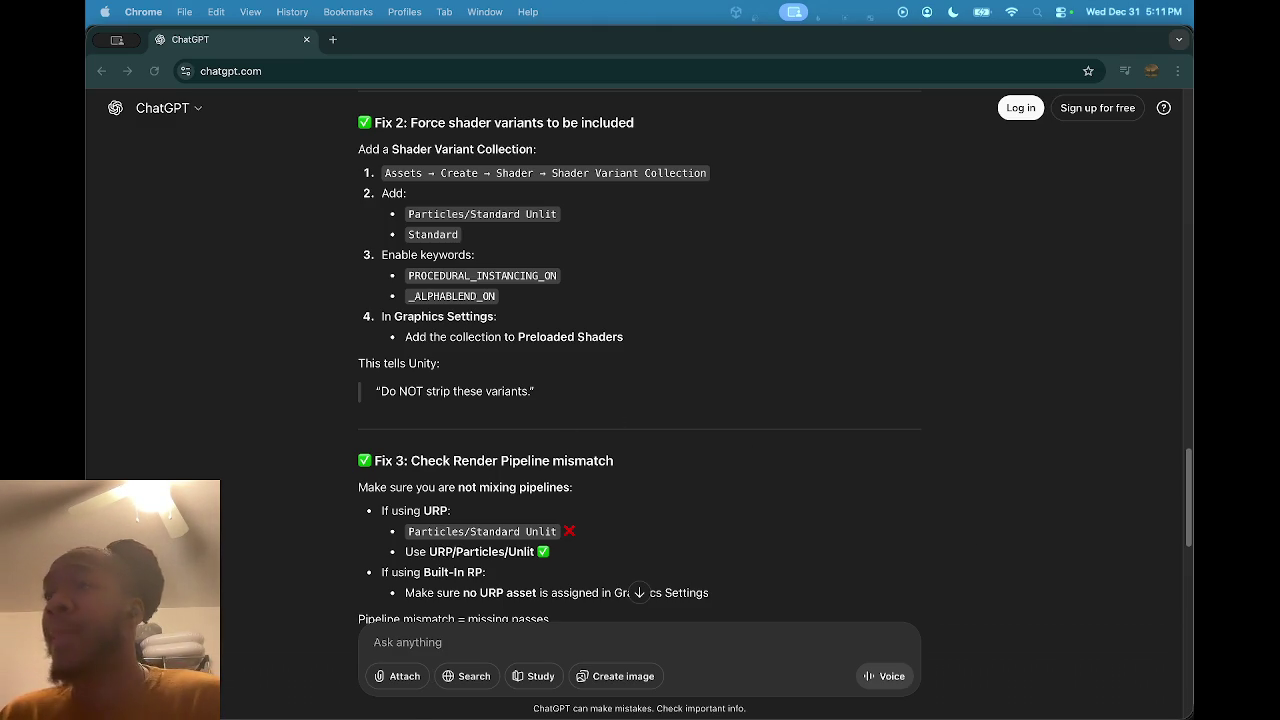
Close the Unity Hub window, return to the Unity editor and clear the console.
key(super+Tab)
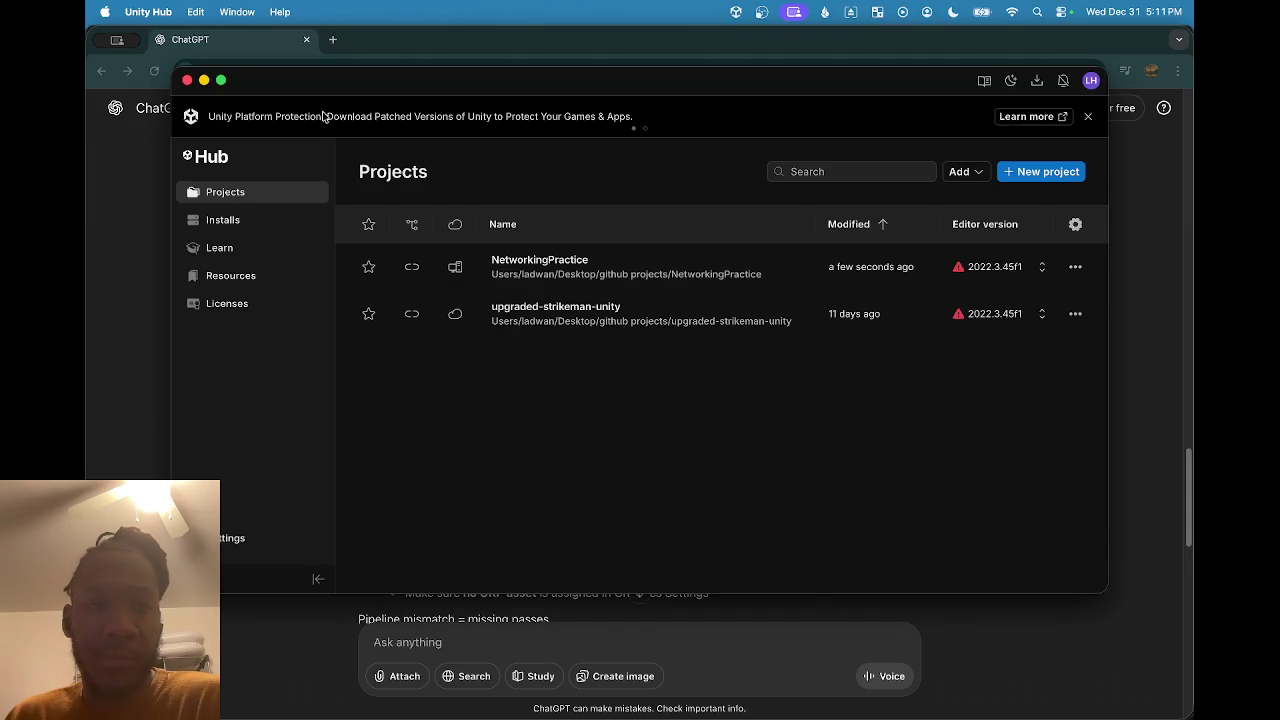
click(188, 81)
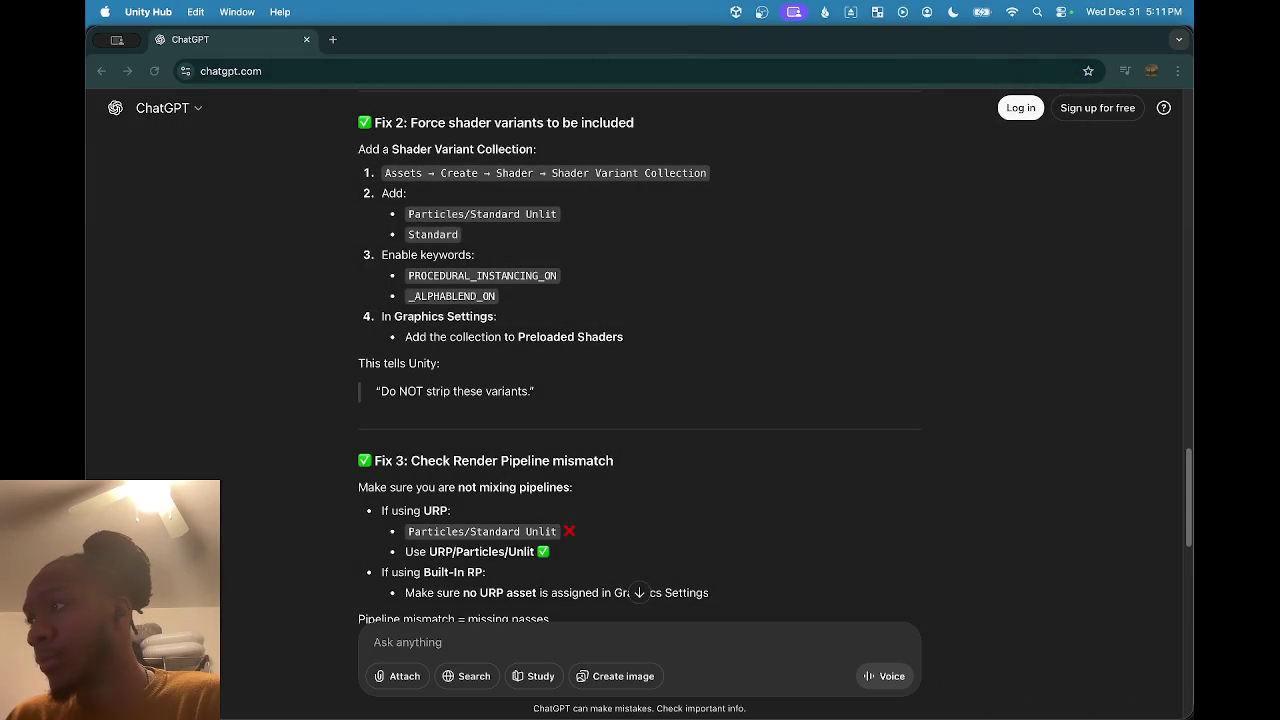
key(super+Tab)
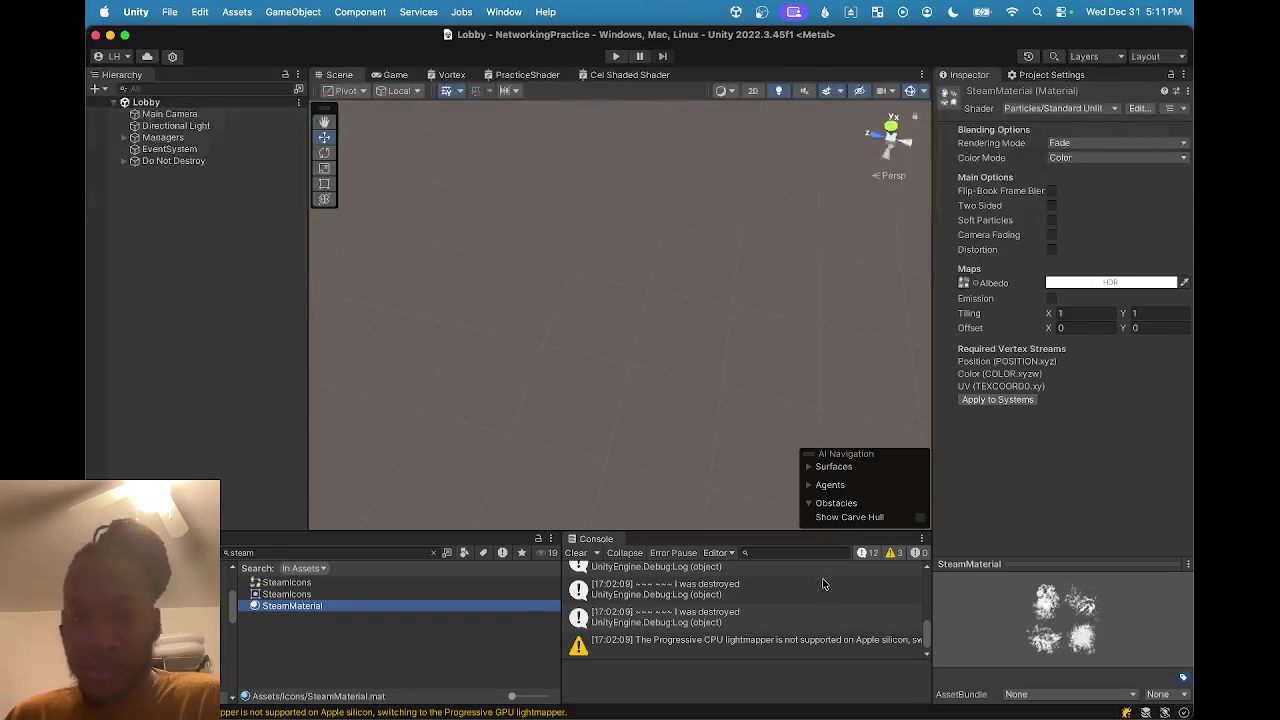
click(575, 552)
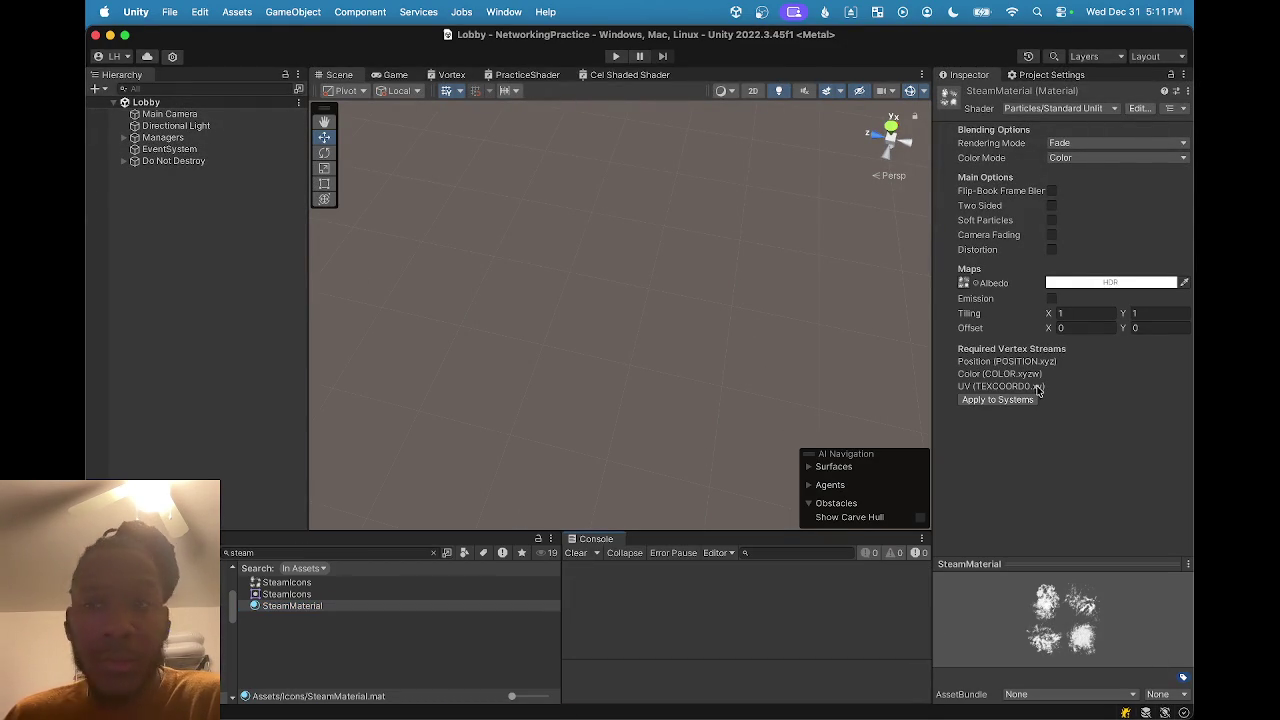
Assign SteamMaterial the Universal Render Pipeline > Particles > Unlit shader.
click(1068, 109)
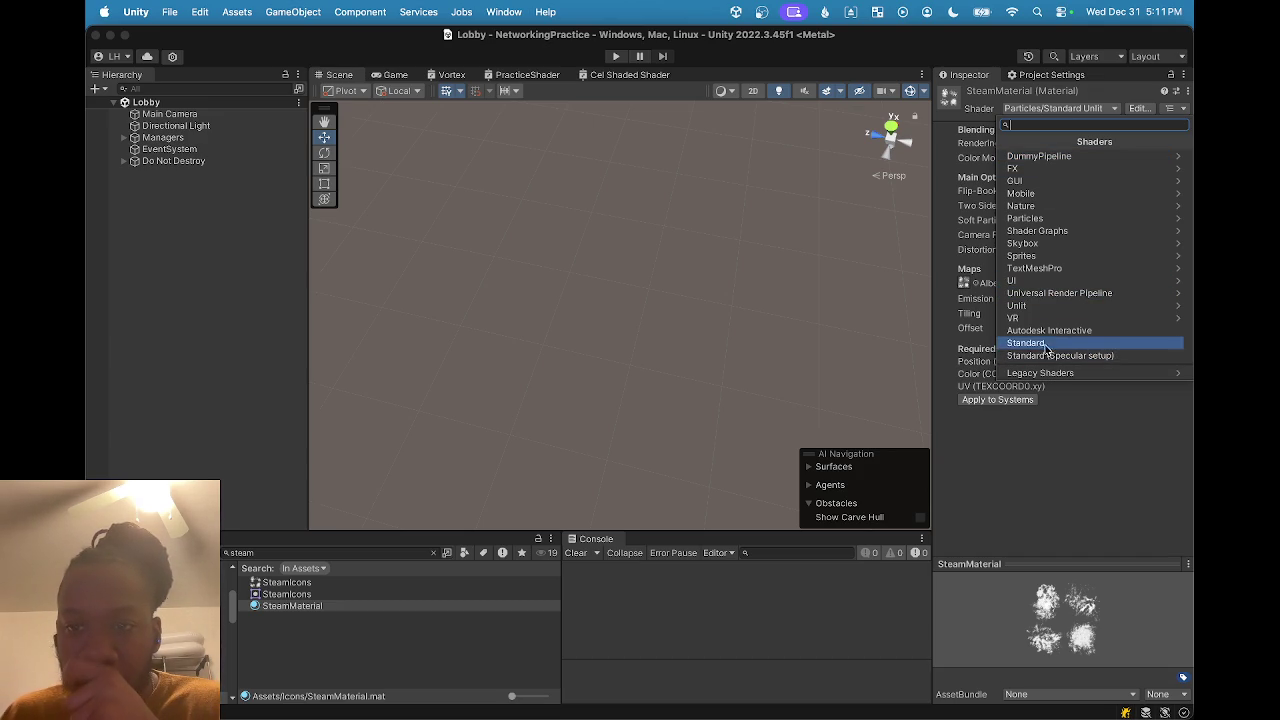
click(1032, 294)
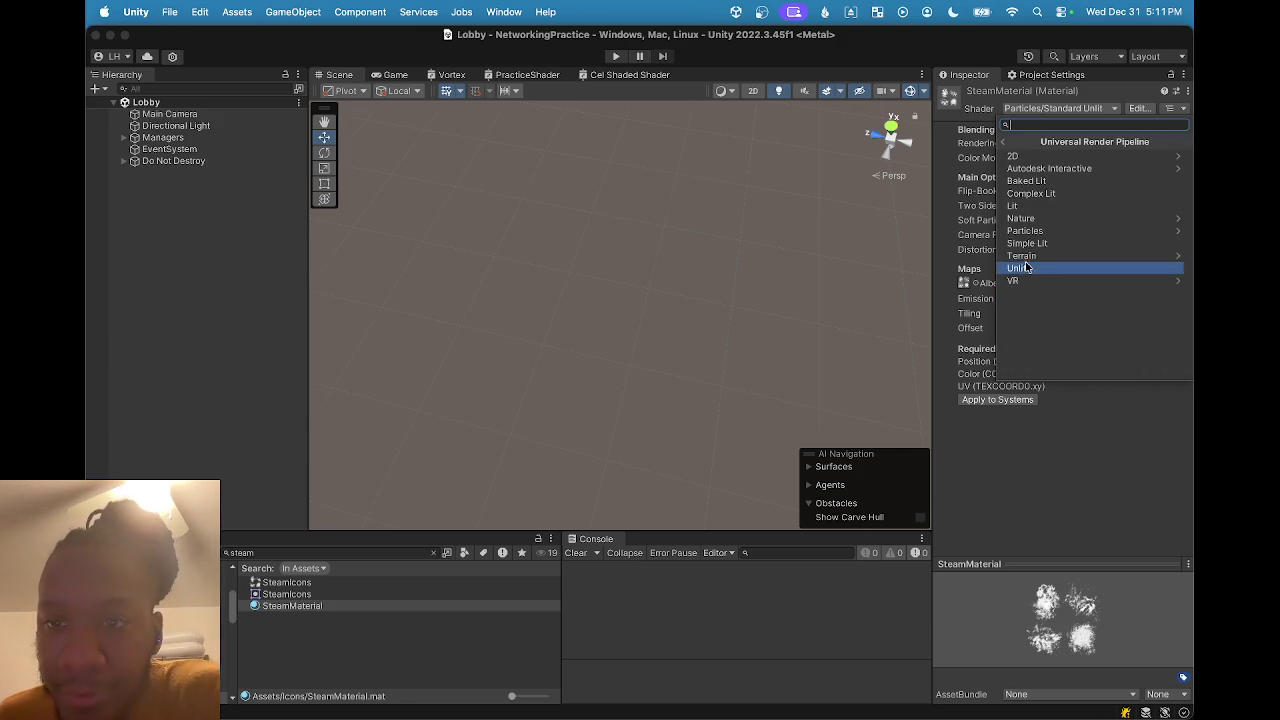
click(1025, 231)
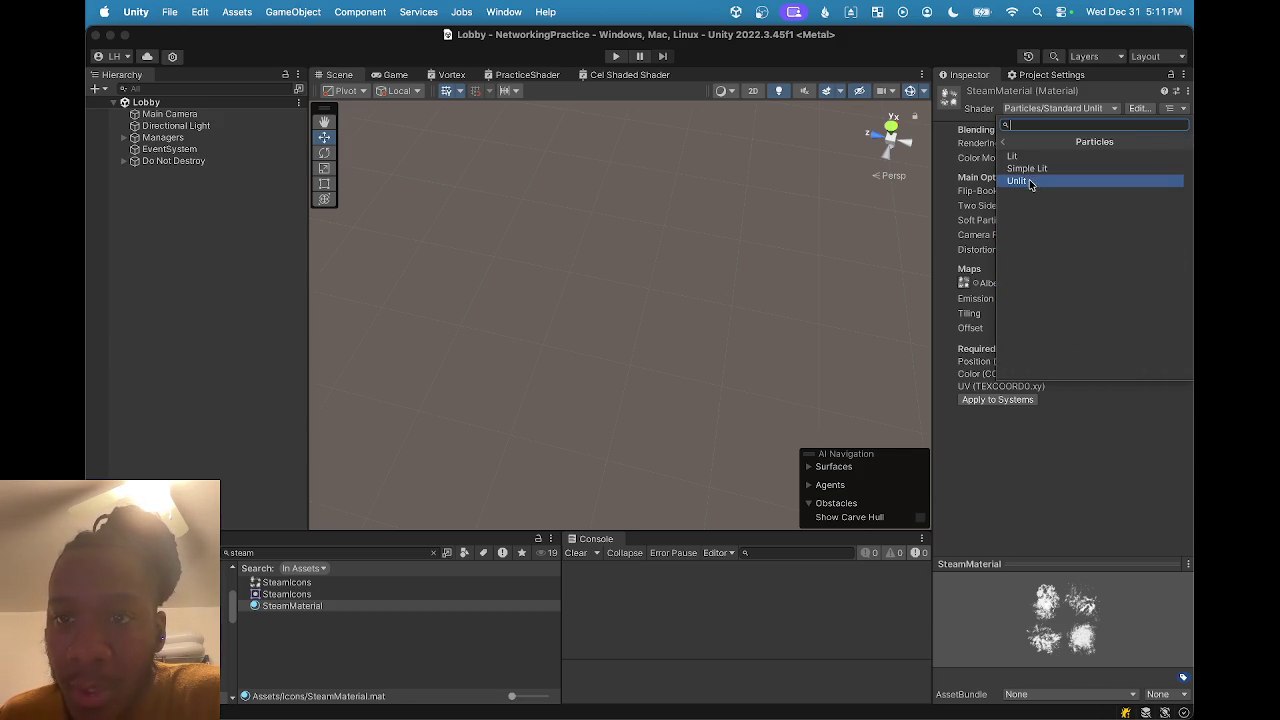
click(1031, 184)
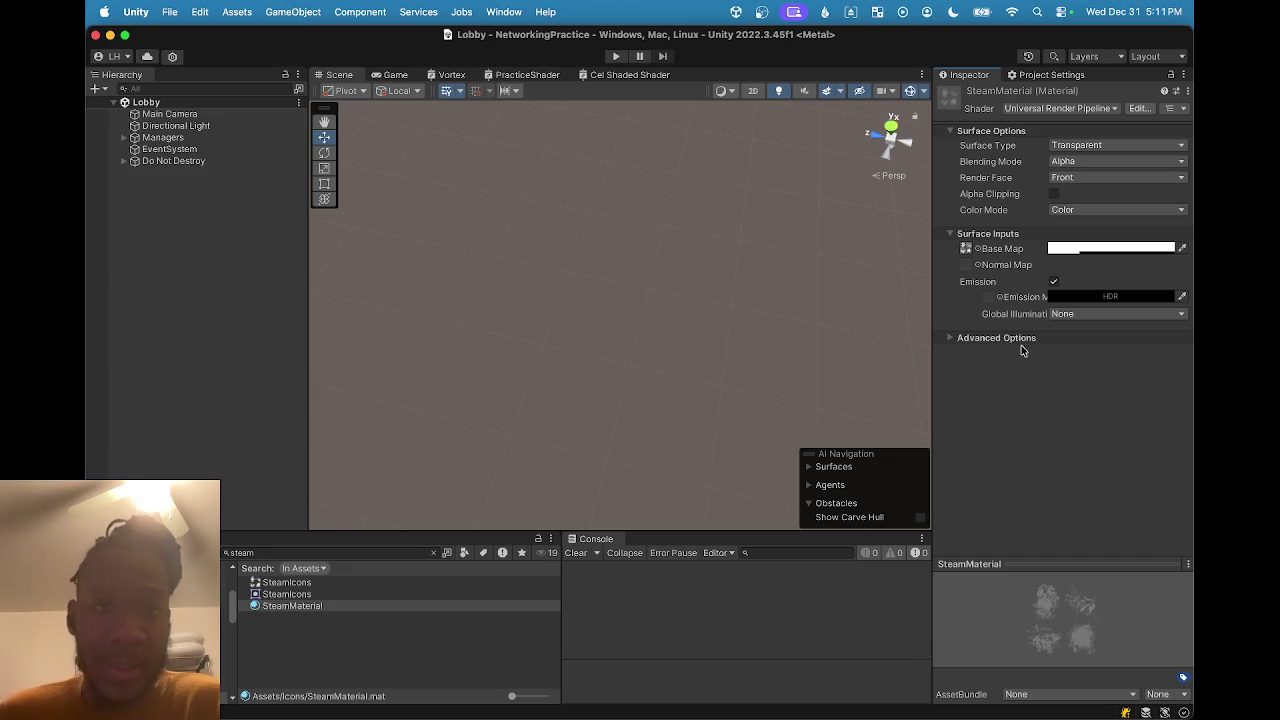
key(super+shift+b)
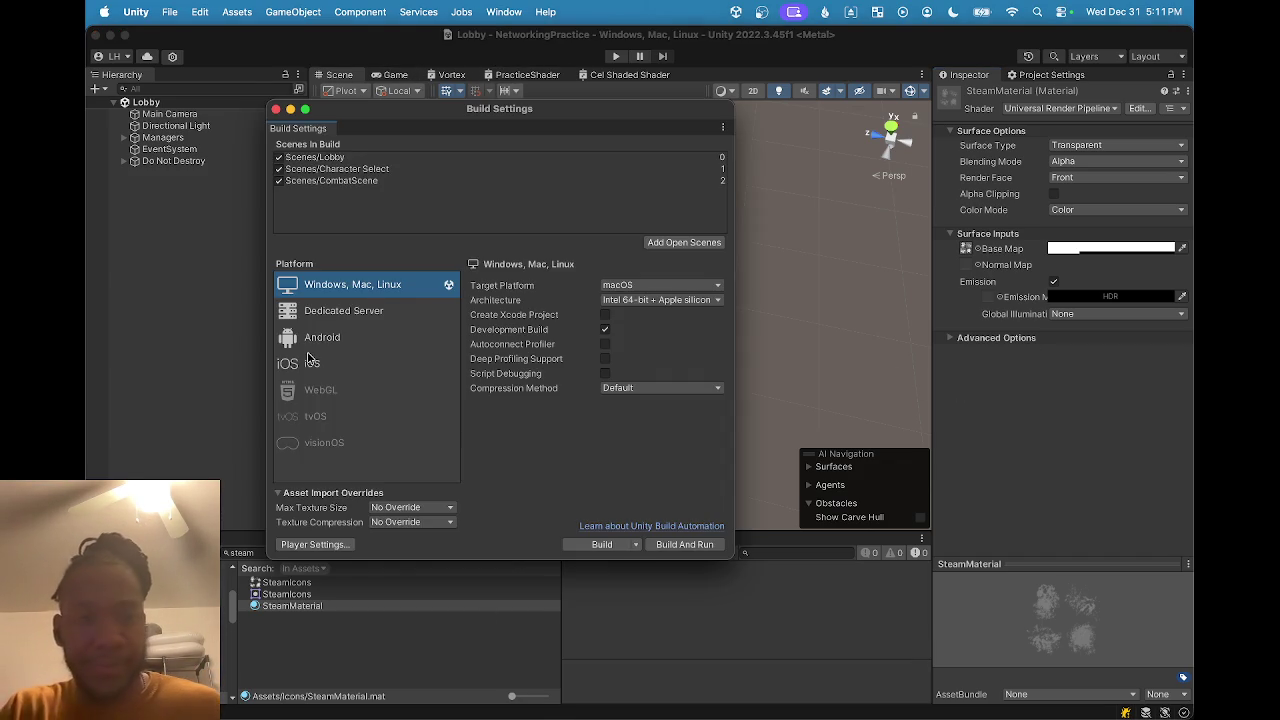
Build and run the macOS player as NetworkTest, replacing the existing build.
click(690, 545)
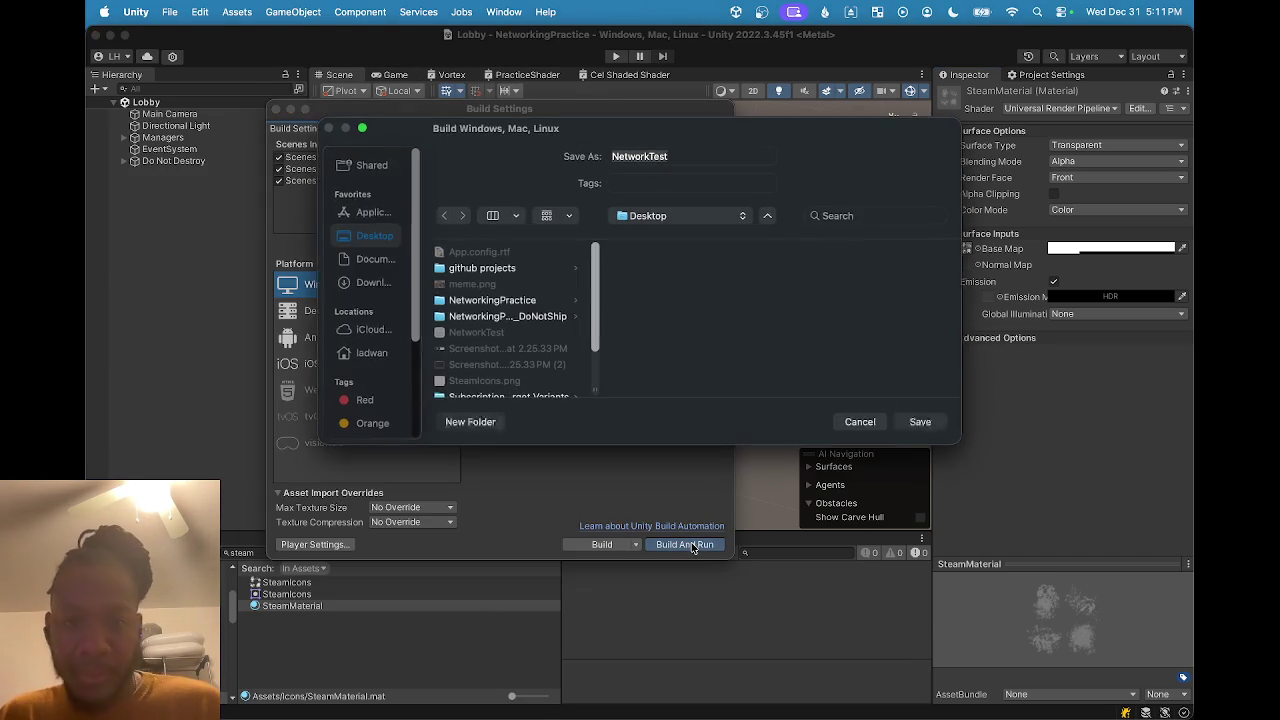
click(917, 424)
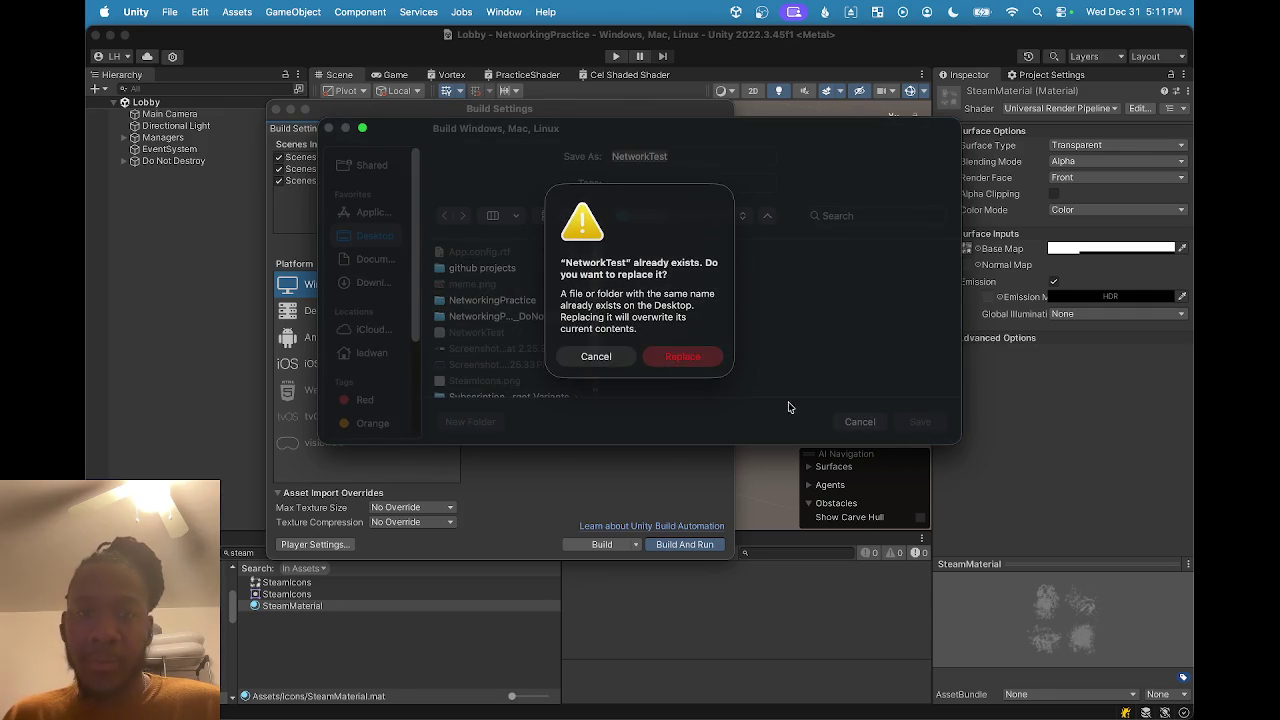
click(676, 358)
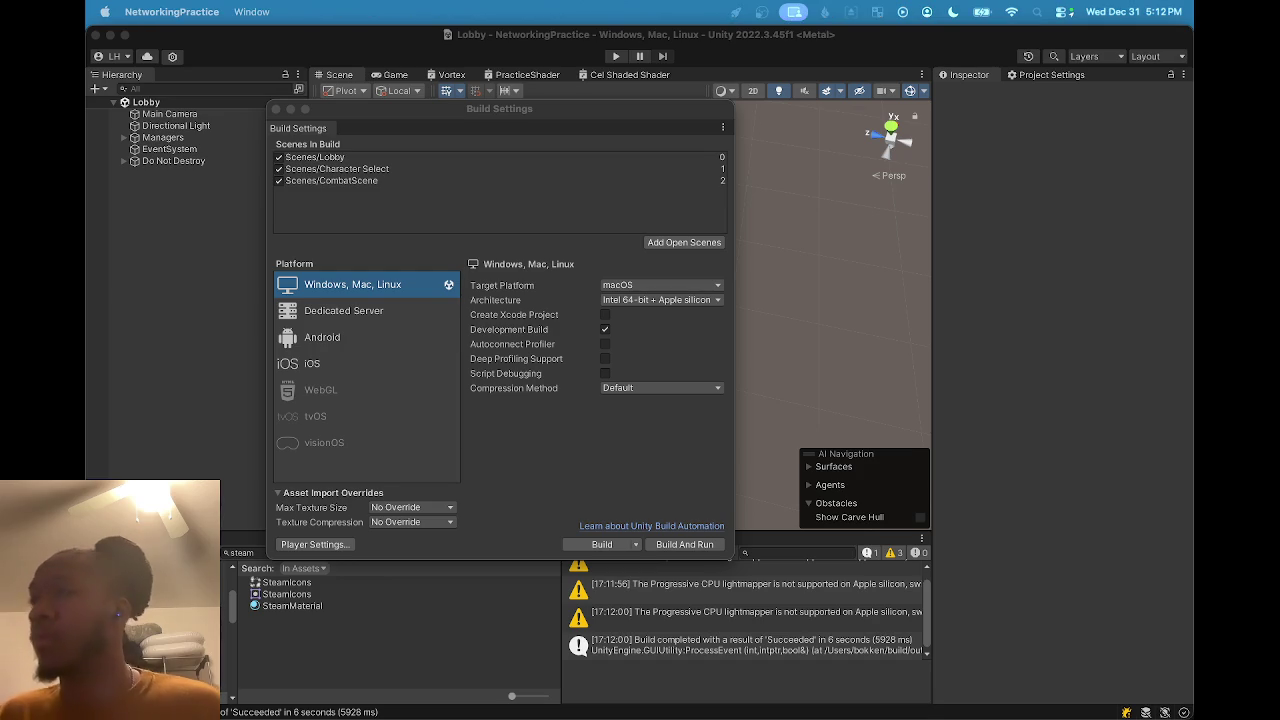
click(960, 368)
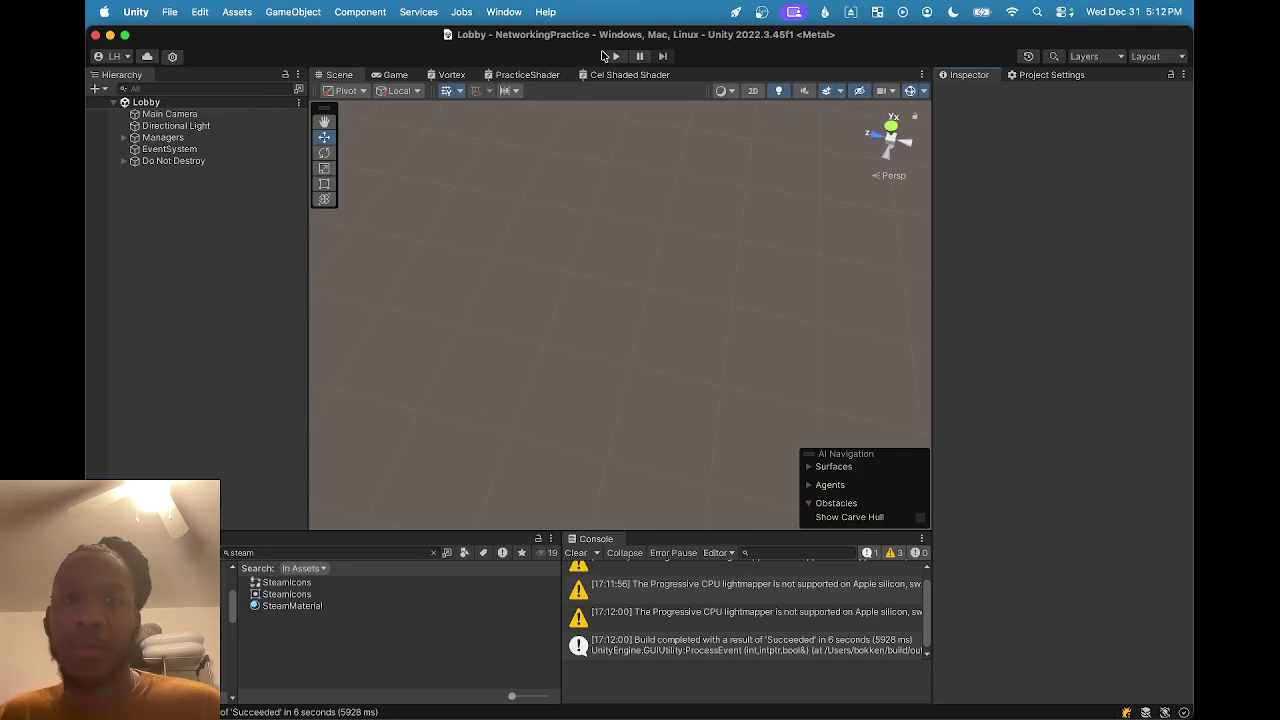
Enter play mode and connect to the lobby with a test username.
click(607, 57)
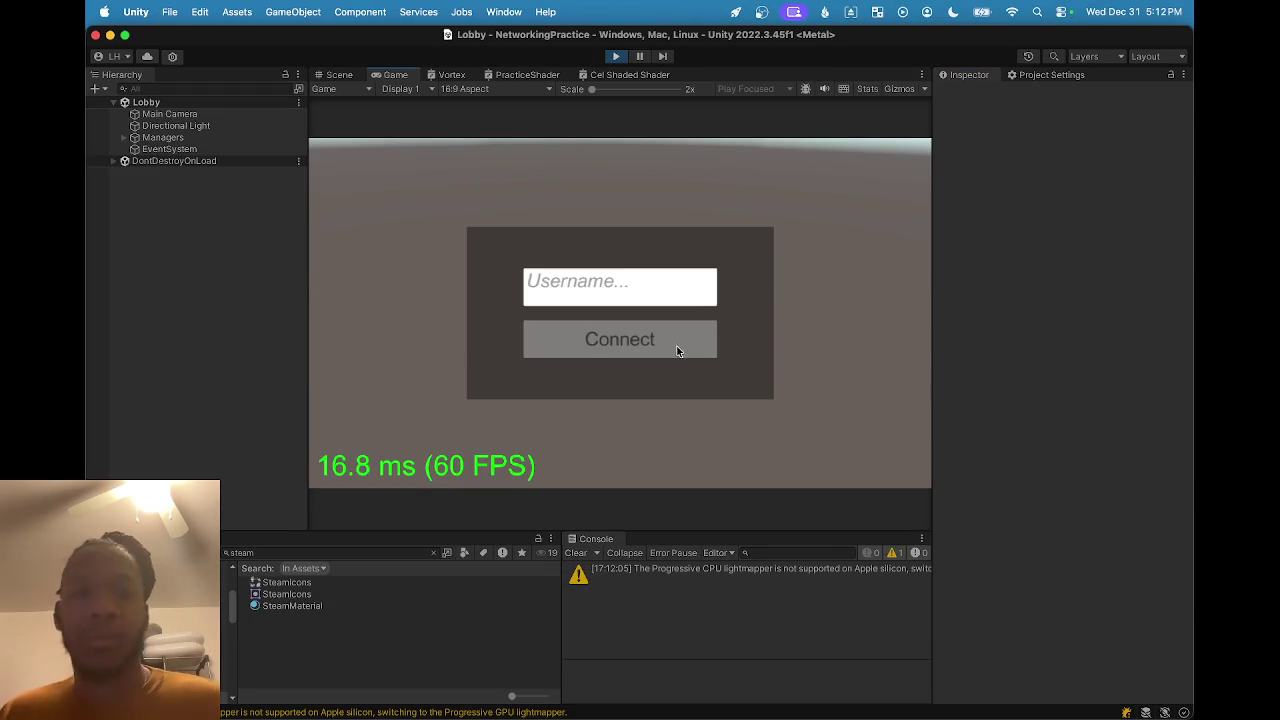
click(638, 283)
text(cxvb)
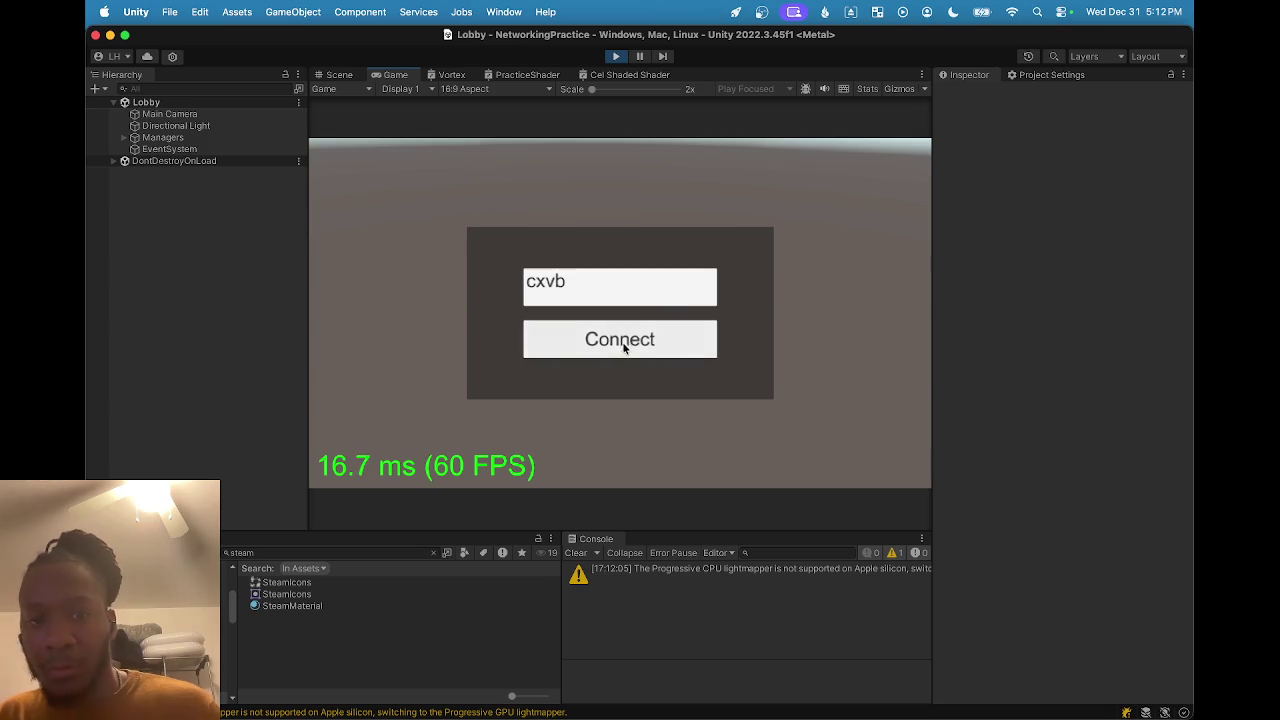
click(623, 346)
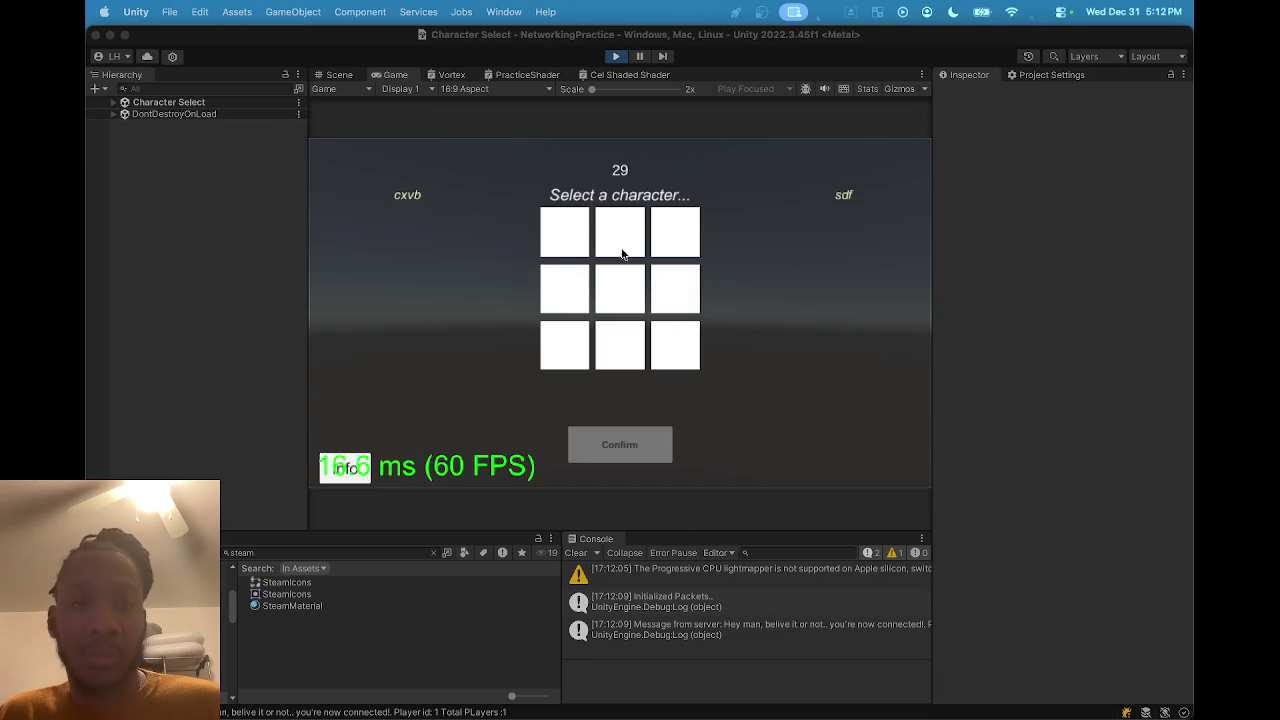
Select and confirm The Brawn, then choose and confirm an Attack.
click(617, 241)
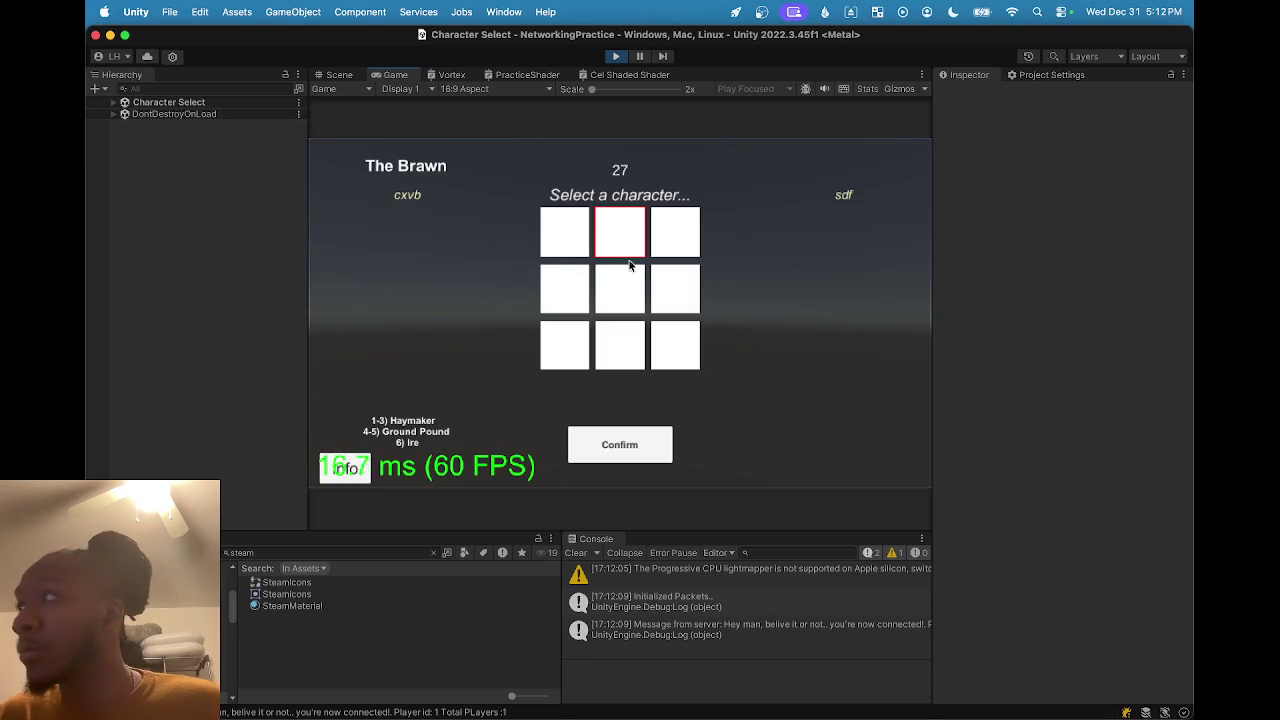
click(630, 446)
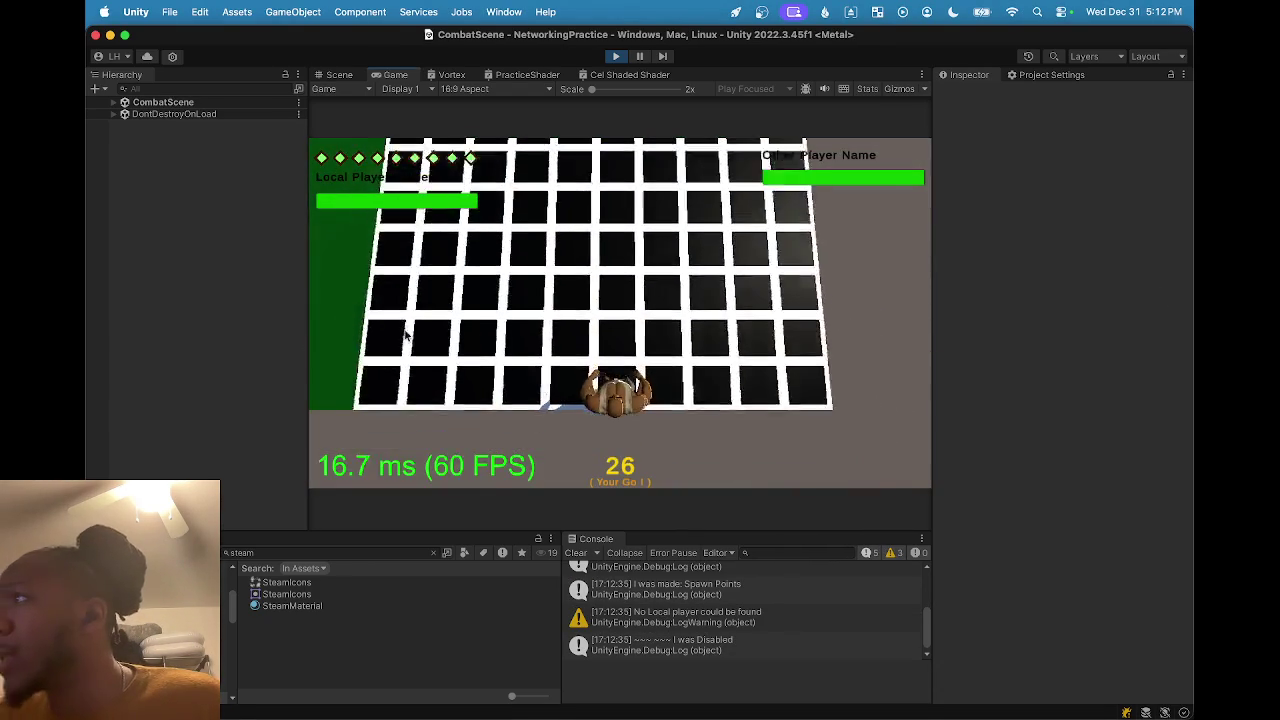
click(380, 420)
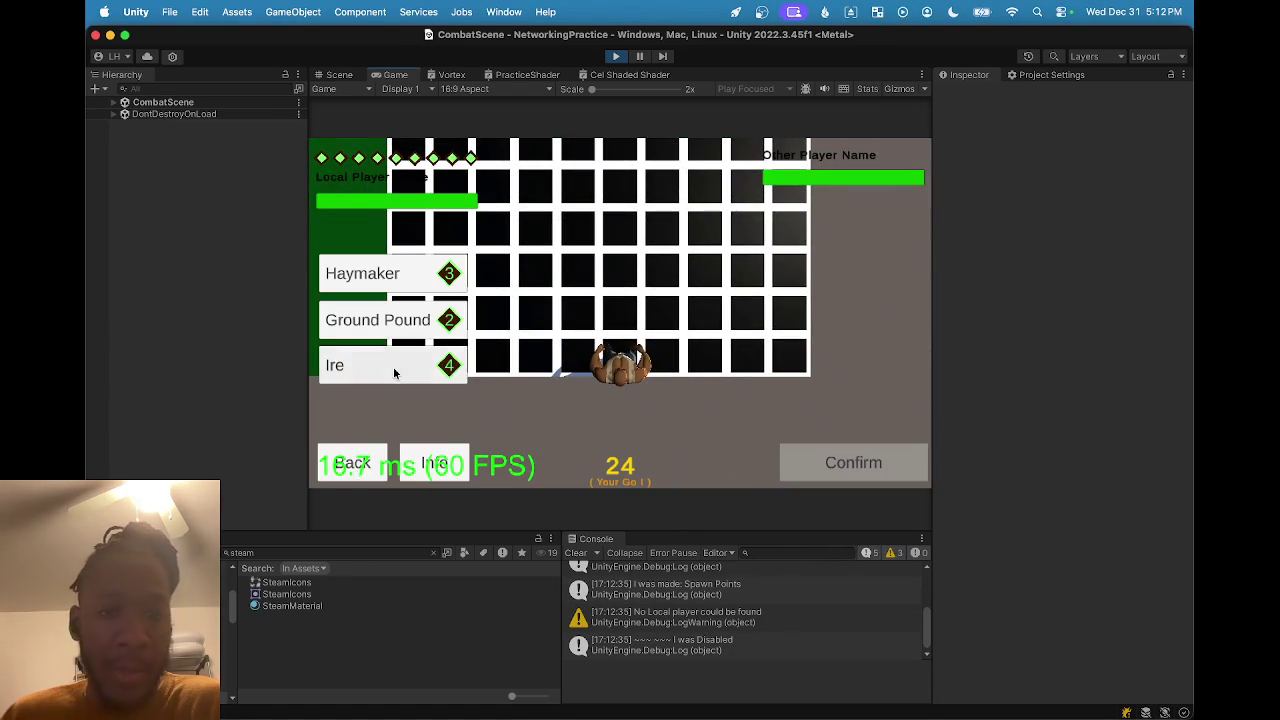
click(834, 463)
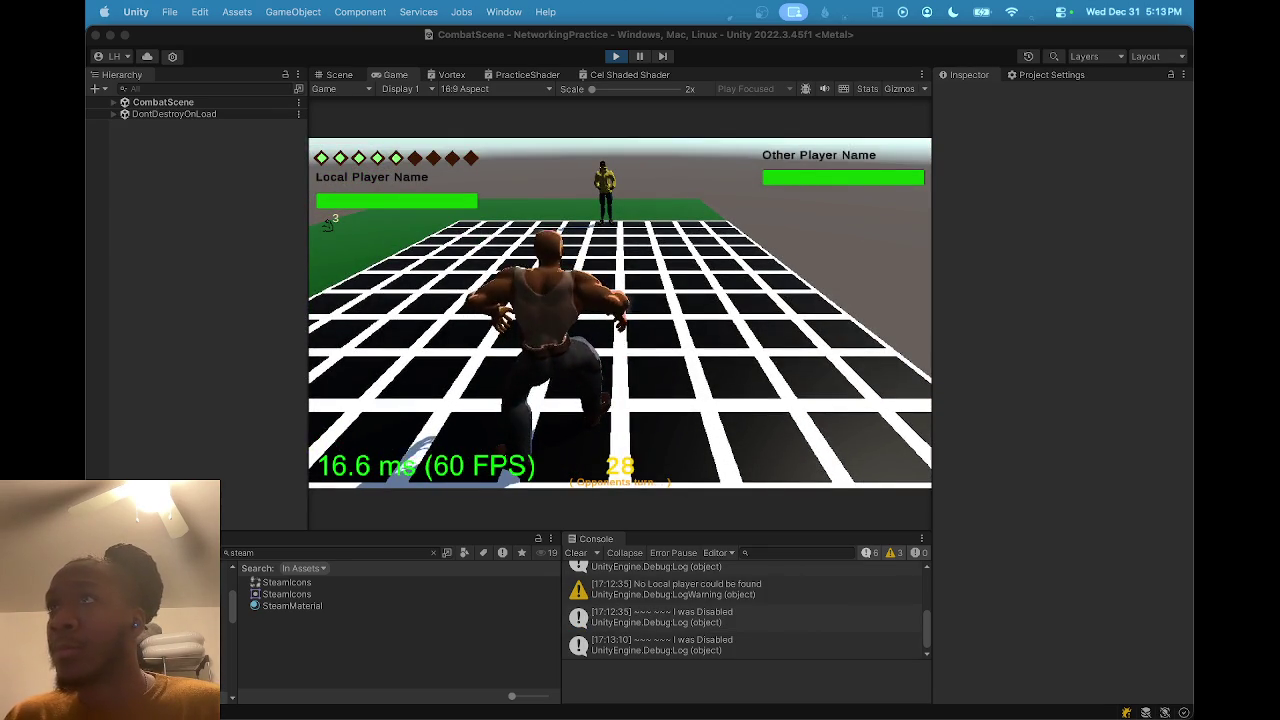
Check the Player.log window during the match and return to Unity.
key(super+Tab)
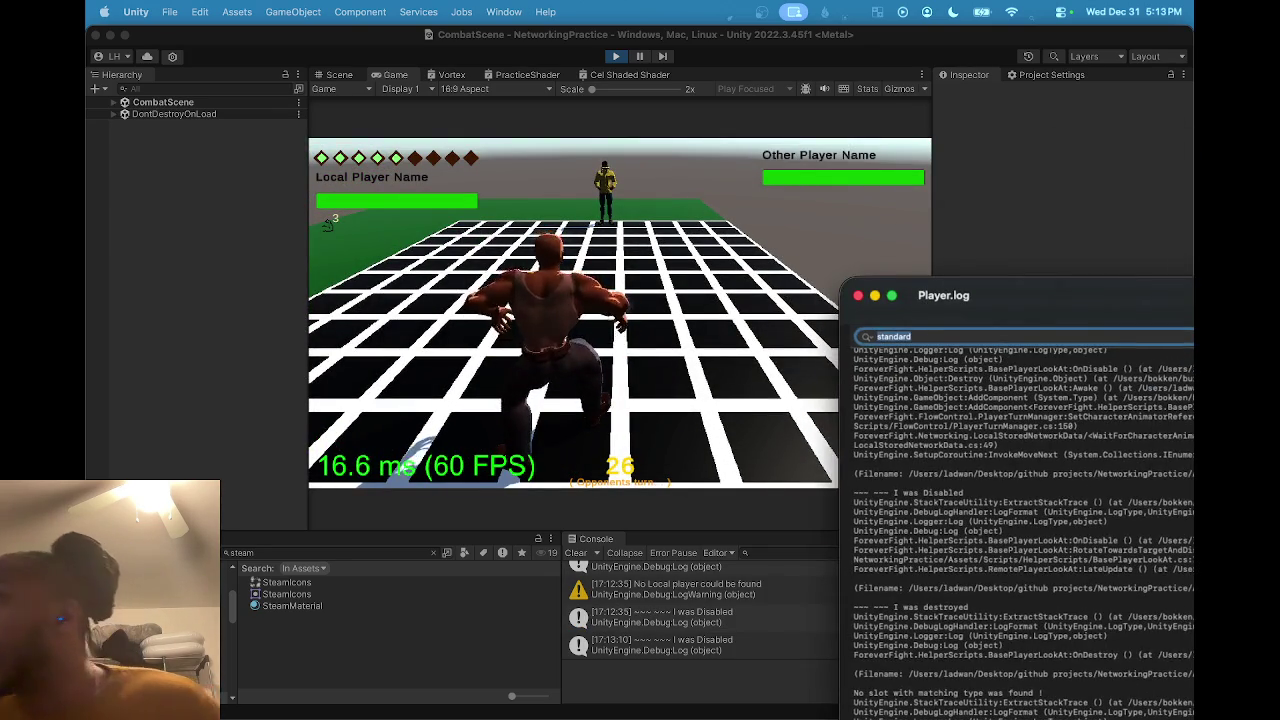
key(super+Tab)
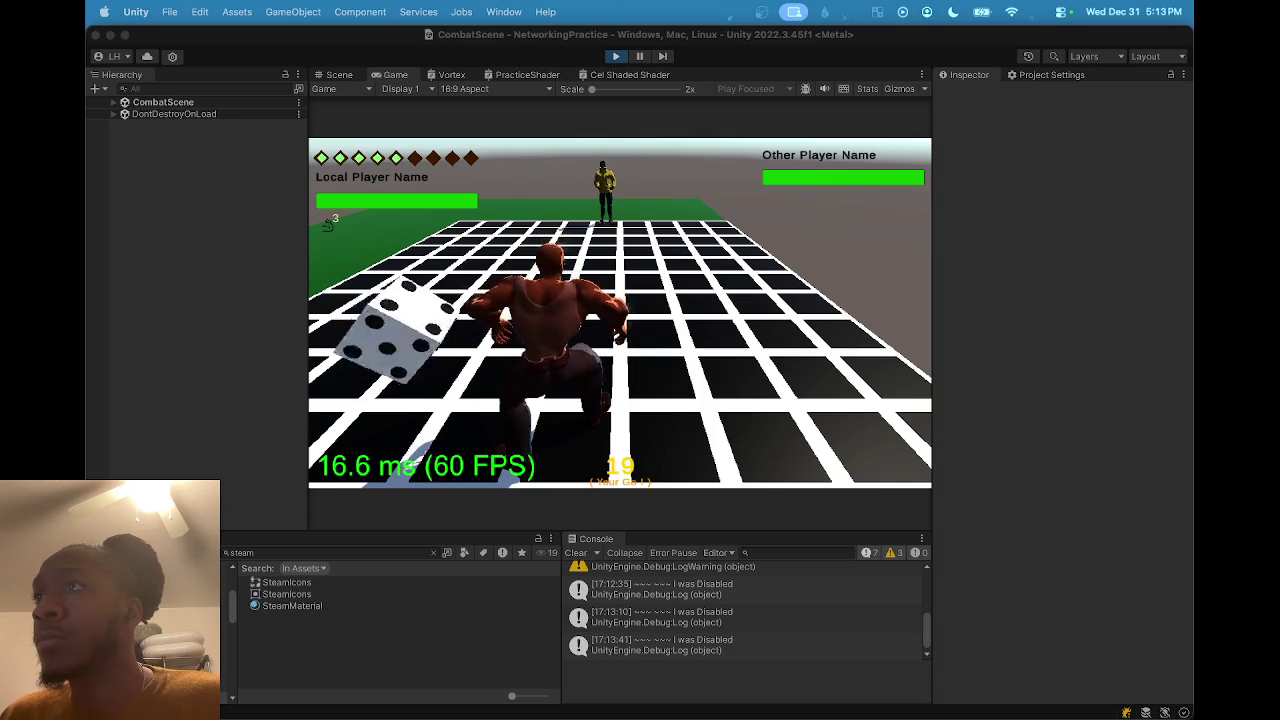
key(super+Tab)
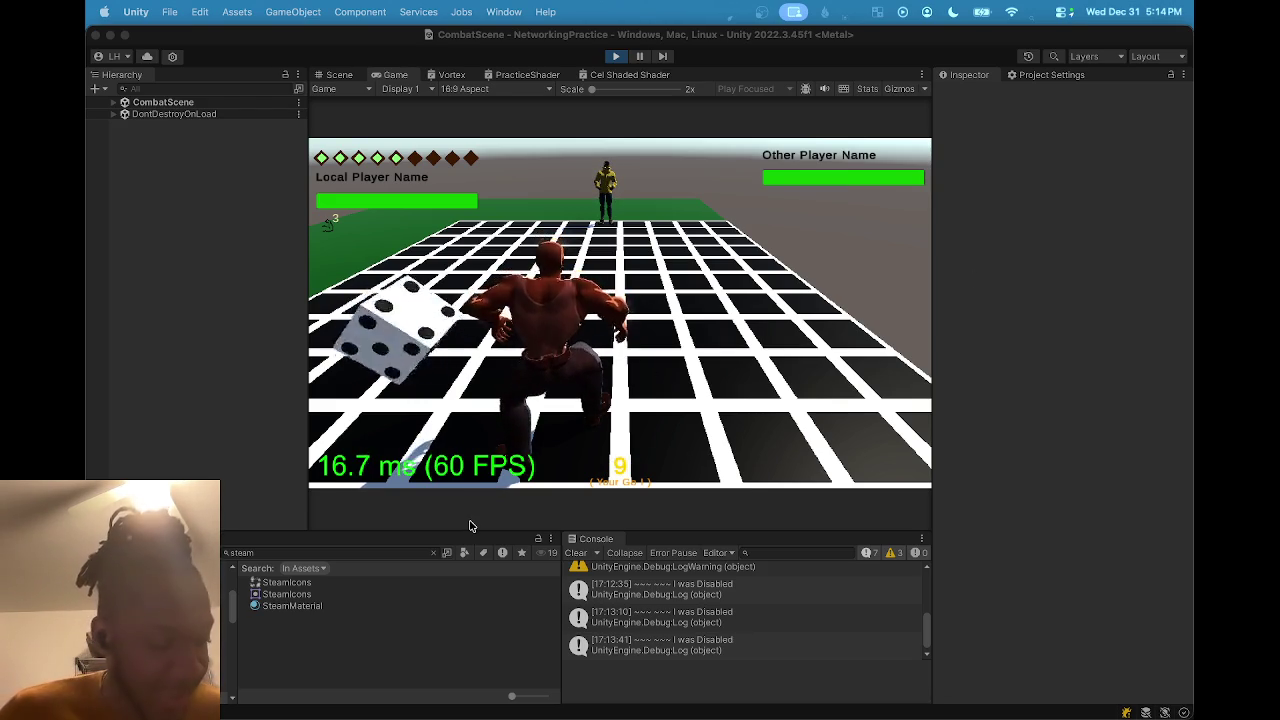
Clear the console and stop play mode to return to the Lobby scene.
click(568, 556)
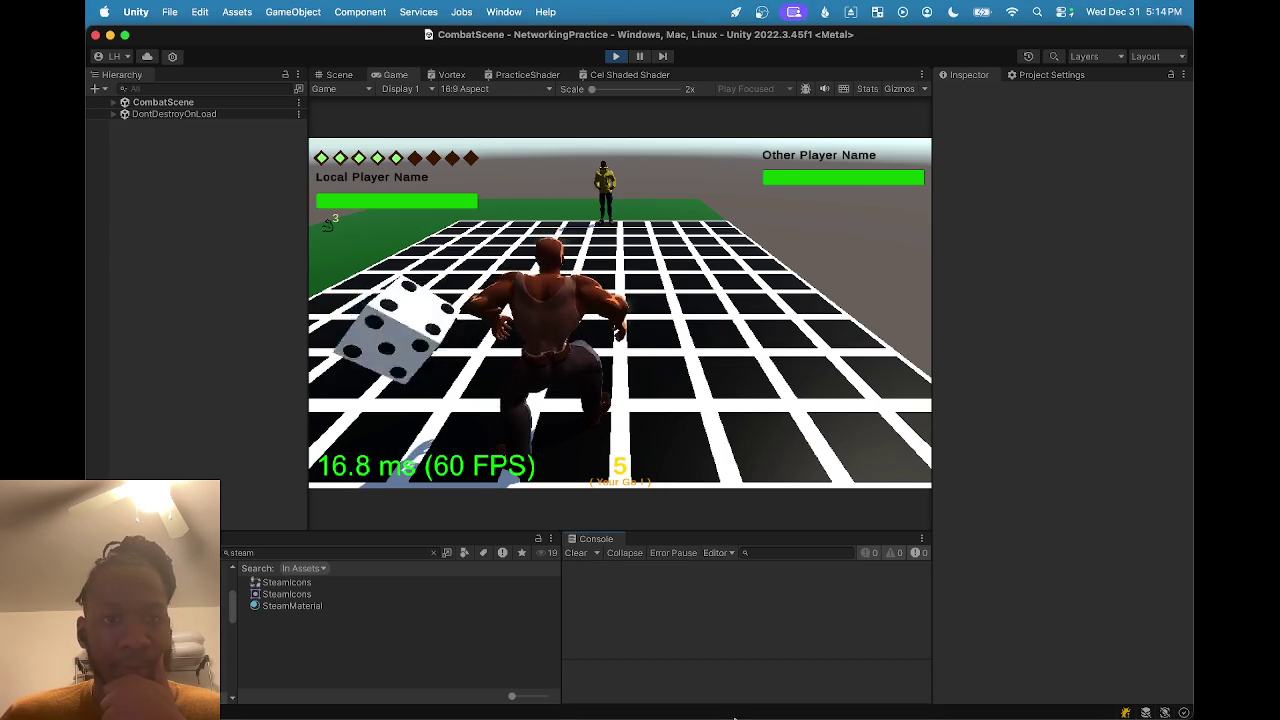
mouse_move(728, 715)
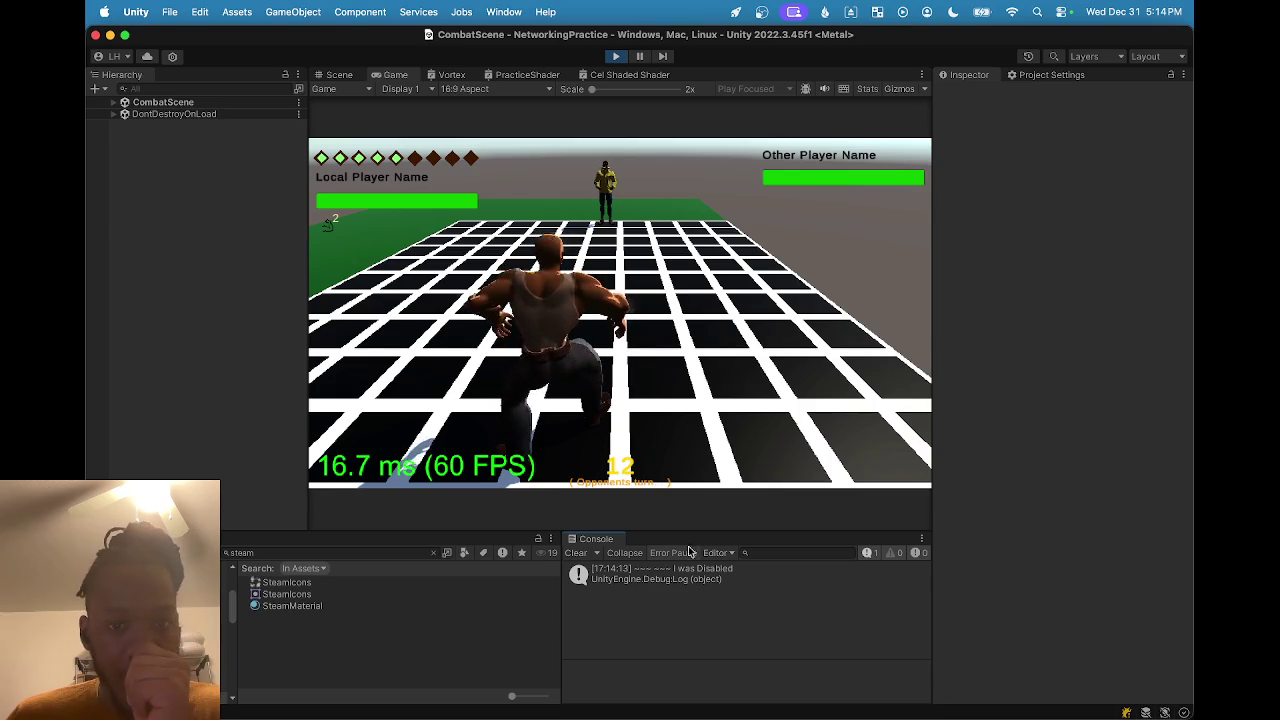
click(578, 553)
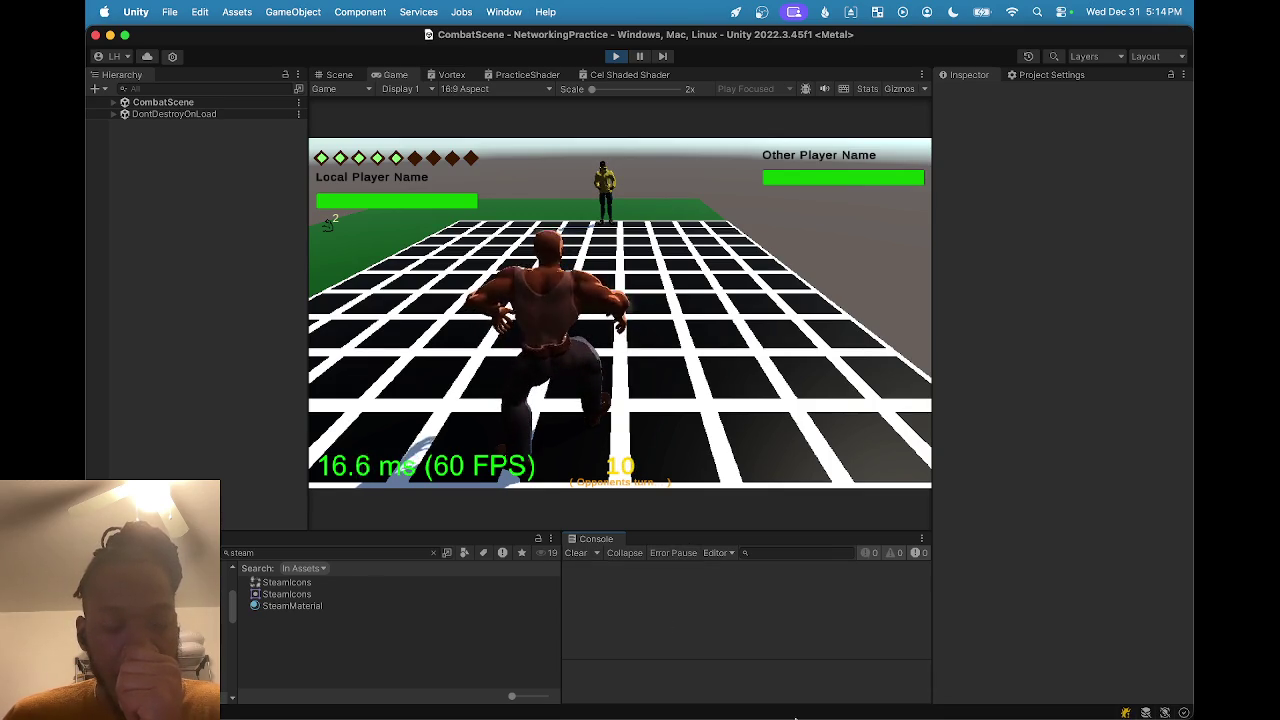
mouse_move(803, 716)
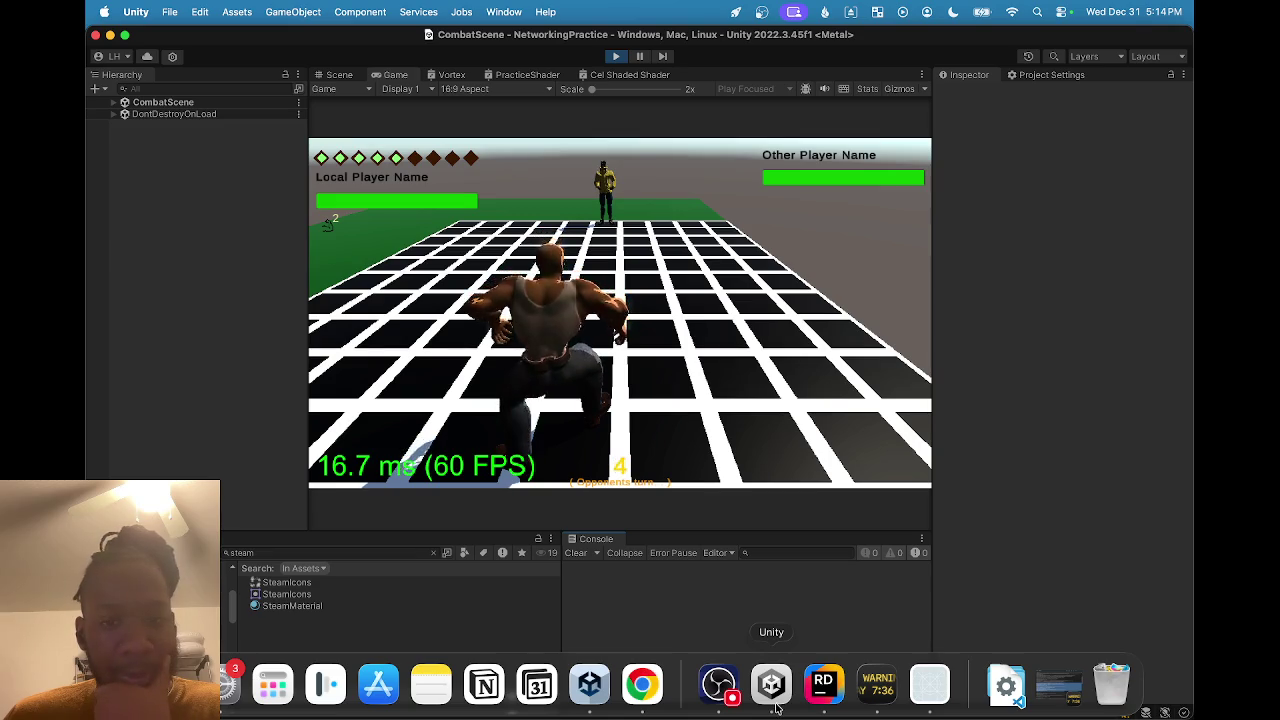
click(615, 62)
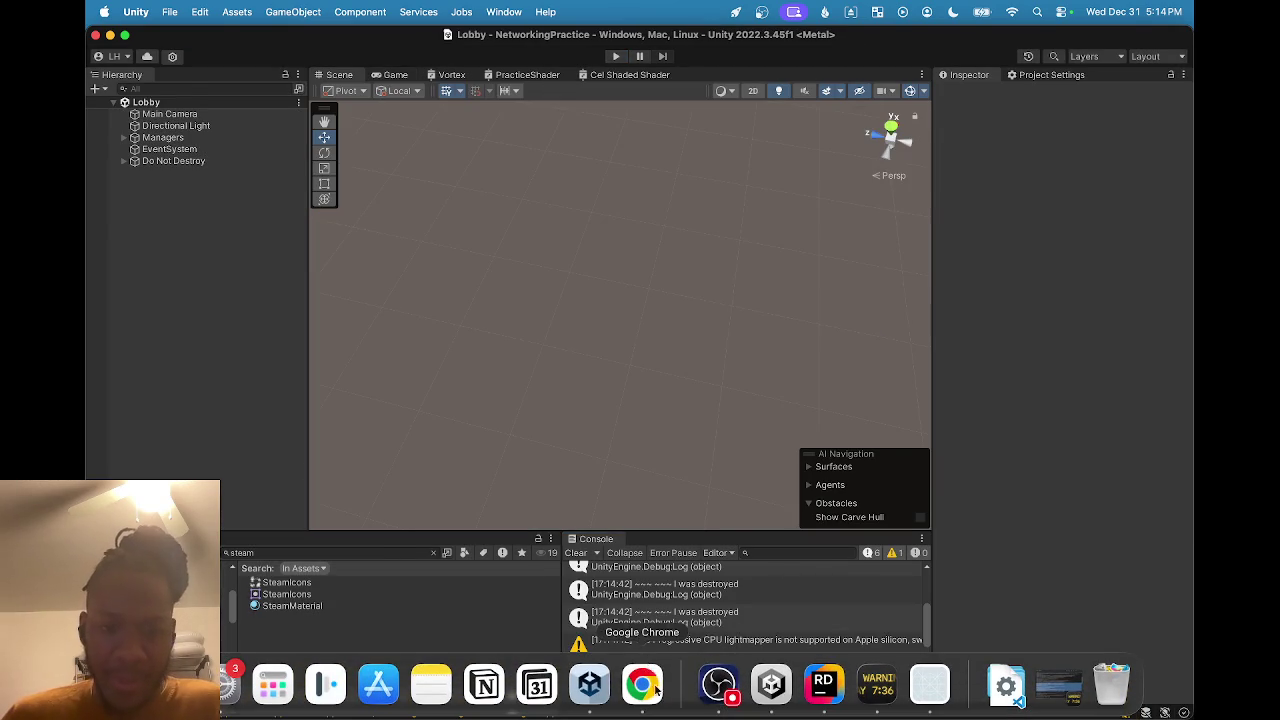
Return to the ChatGPT conversation and scroll through the latest reply.
click(645, 686)
scroll(549, 565, down, 15)
scroll(549, 565, up, 10)
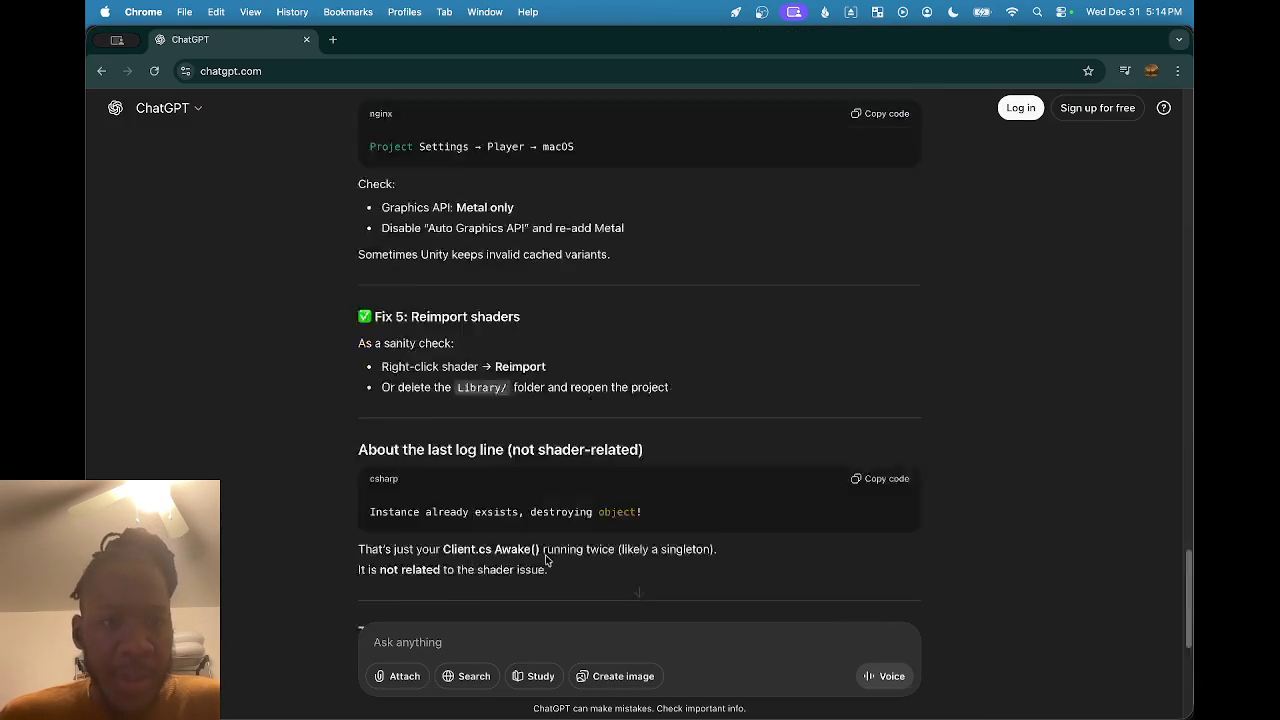
scroll(505, 490, up, 5)
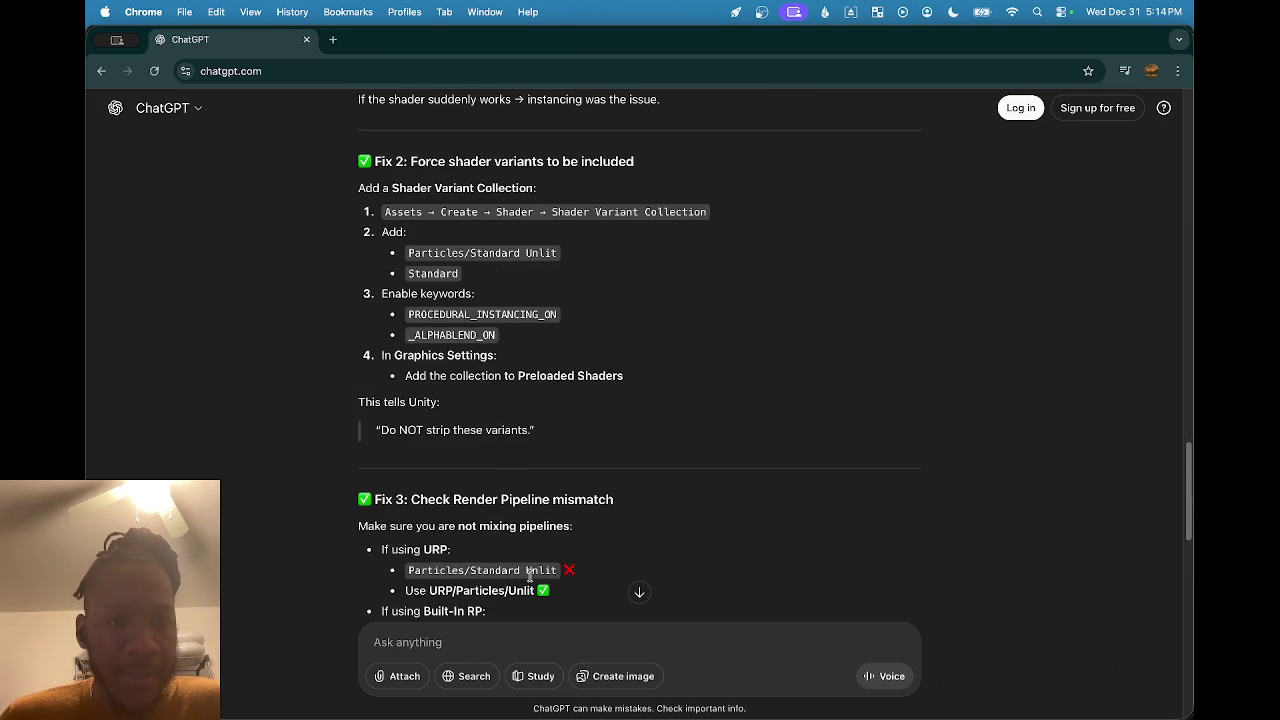
Send a follow-up saying the pipeline is now URP/Particles/Unlit, with the Unity log pasted below.
click(457, 651)
text(hange)
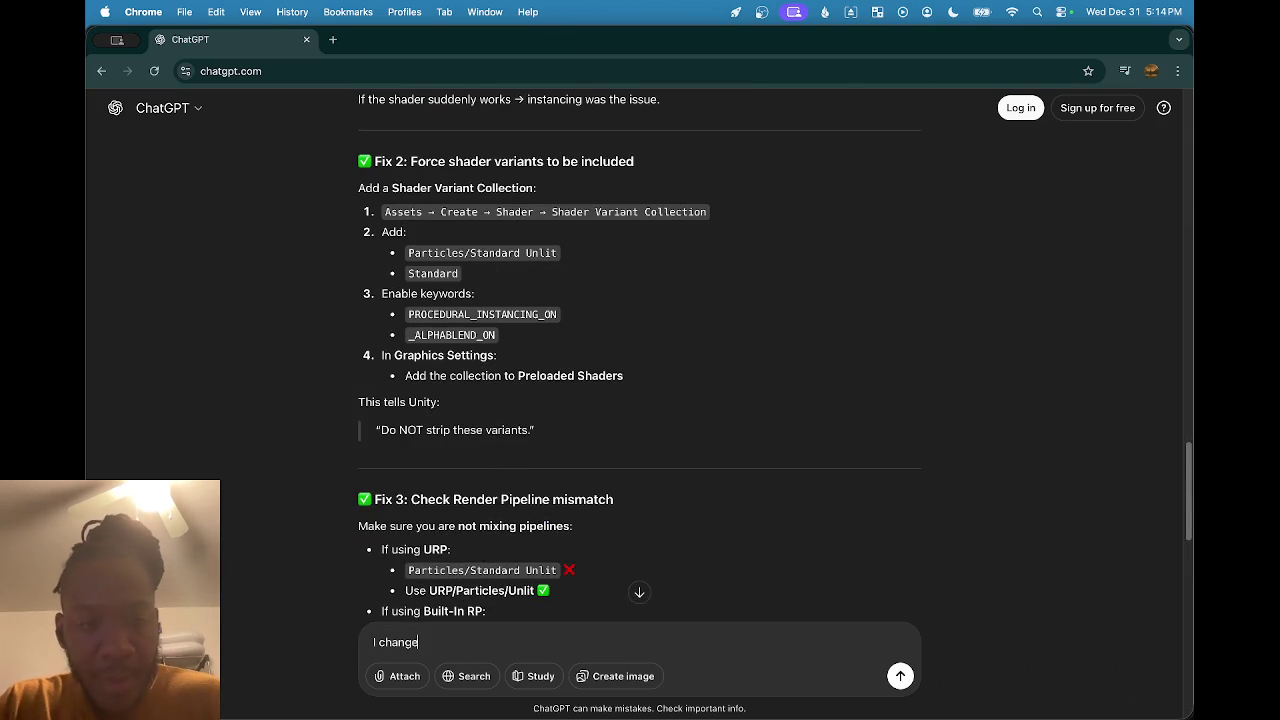
text(d the p)
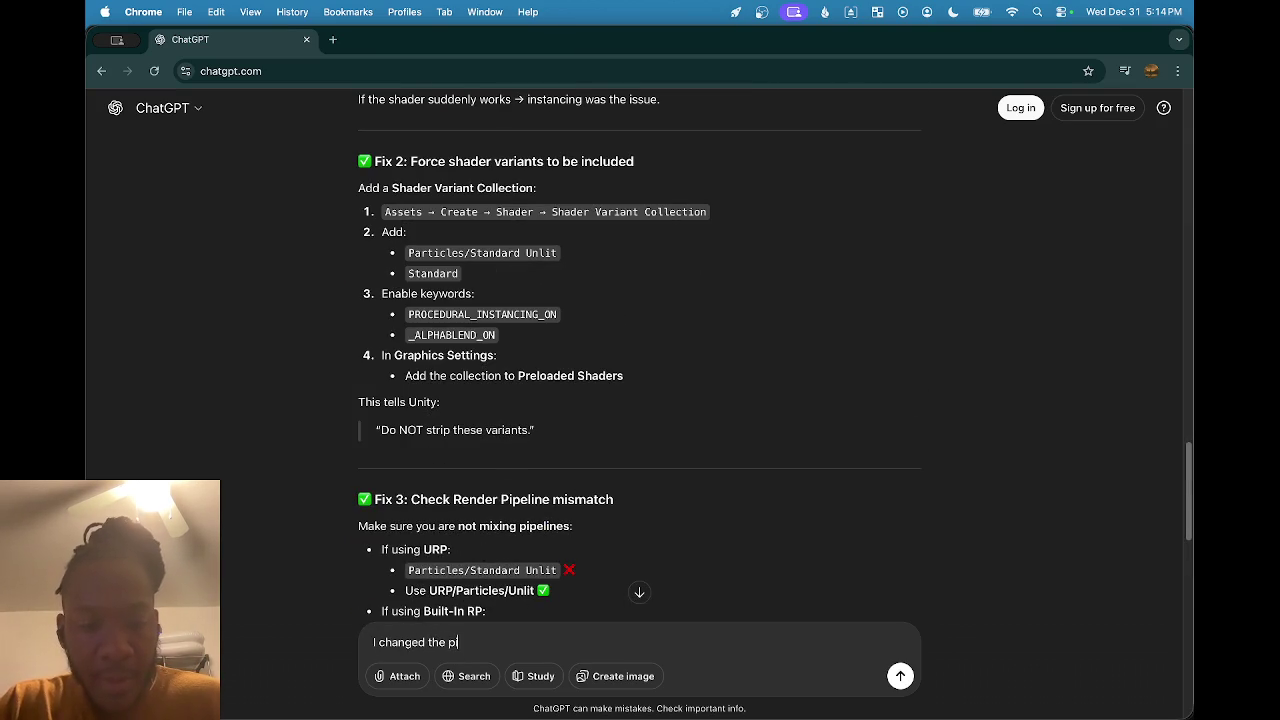
text(ipeline to U)
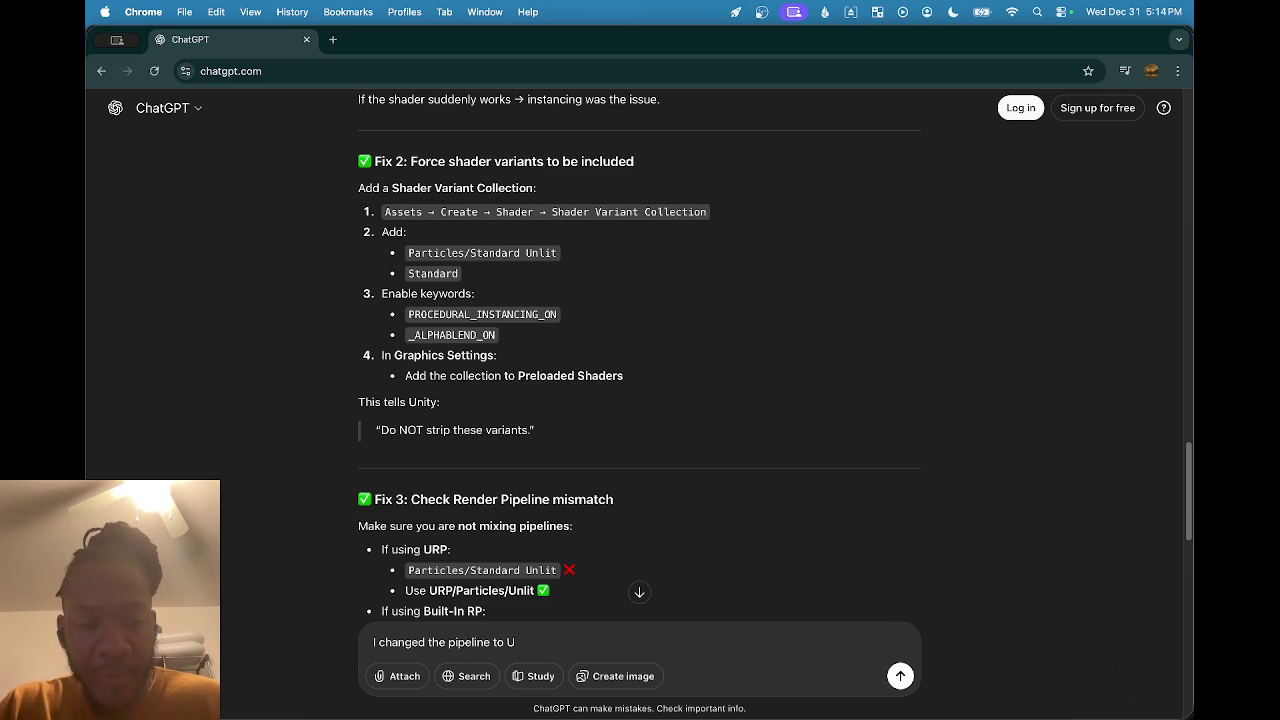
text(rp)
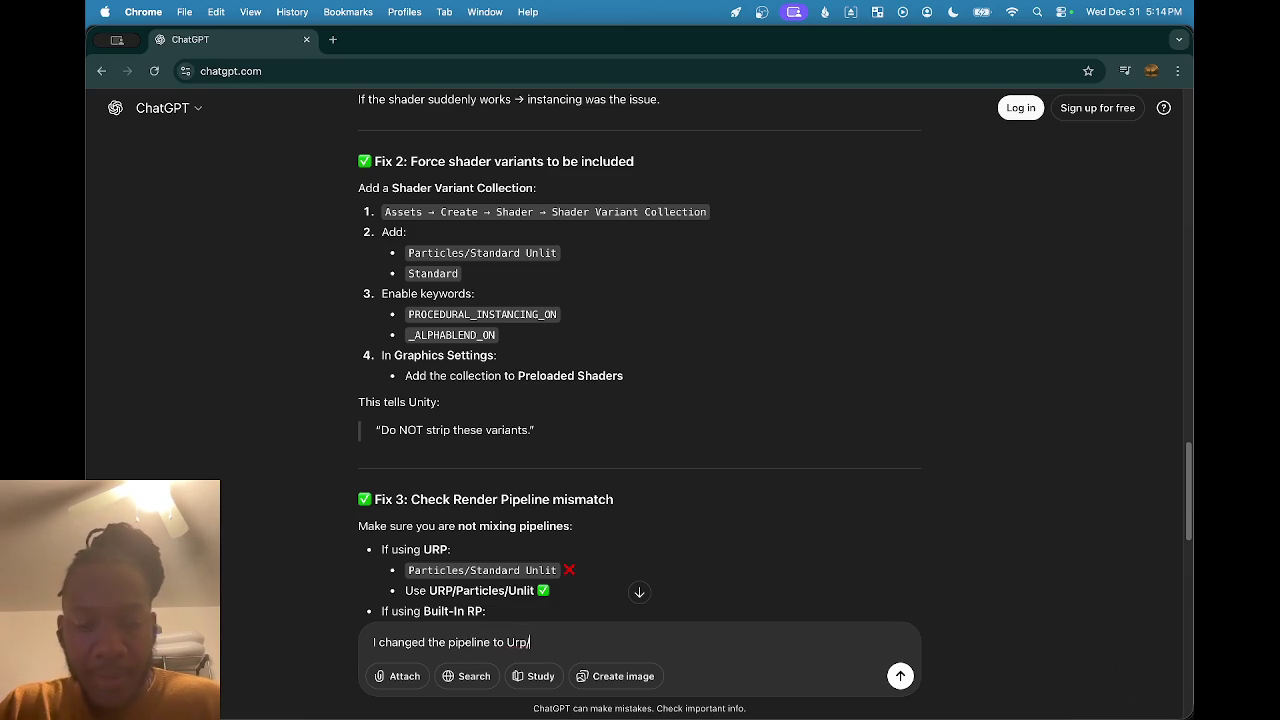
text(icles)
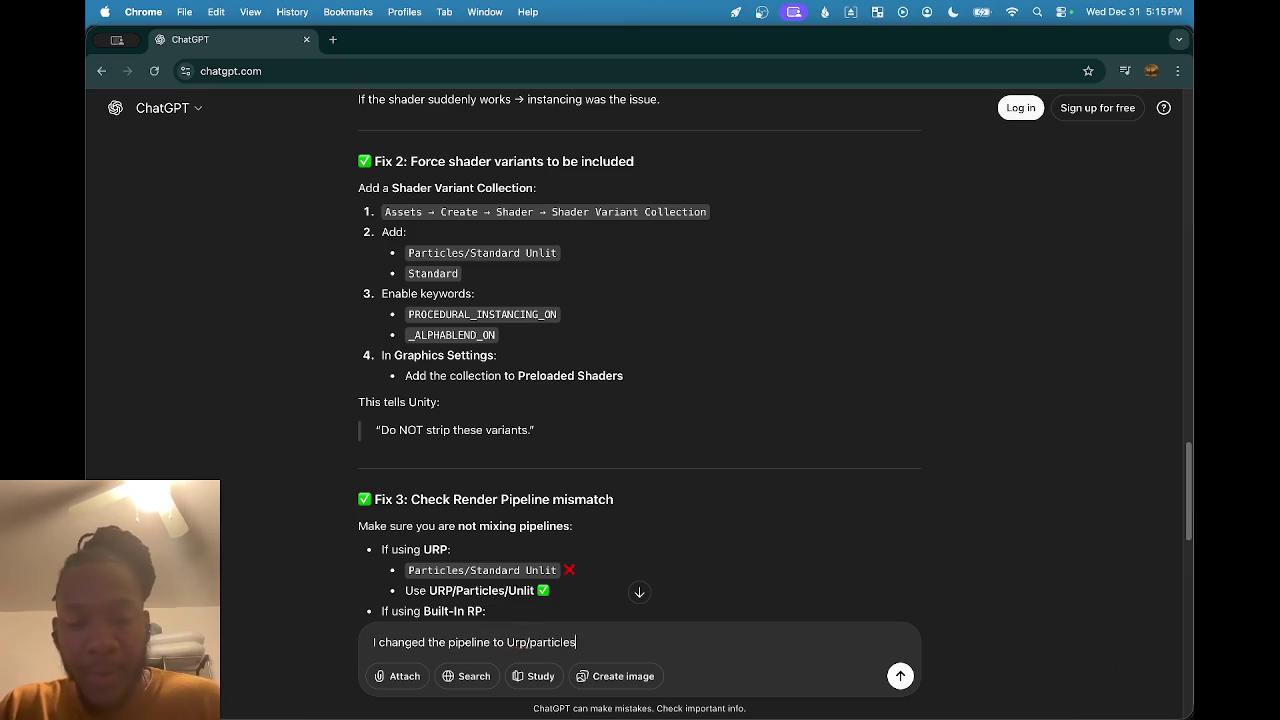
text(nit)
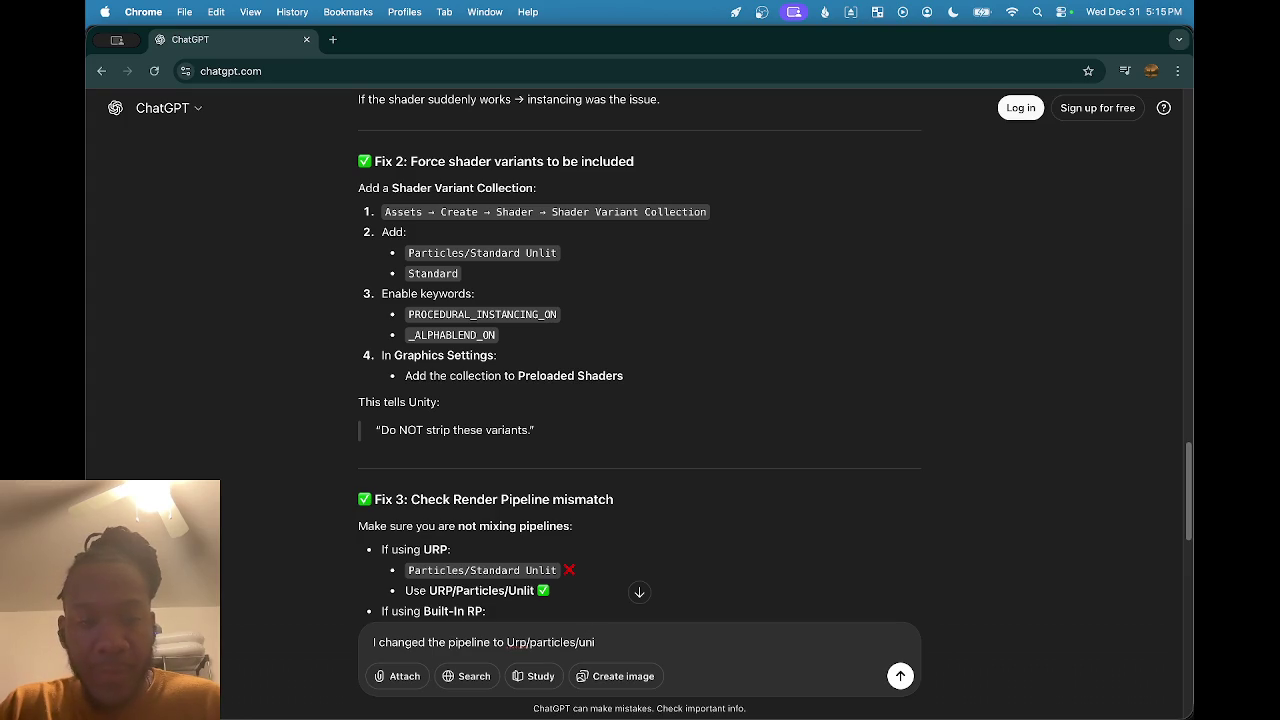
key(shift+Return)
key(super+v)
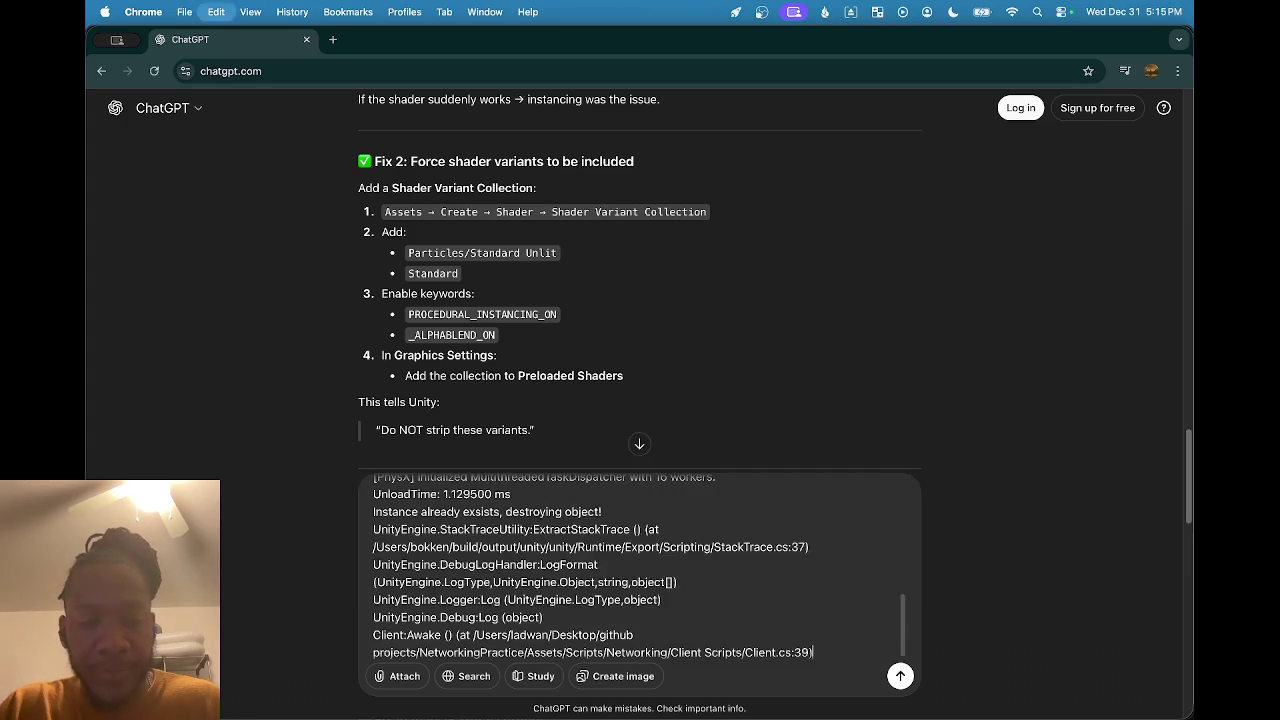
key(Return)
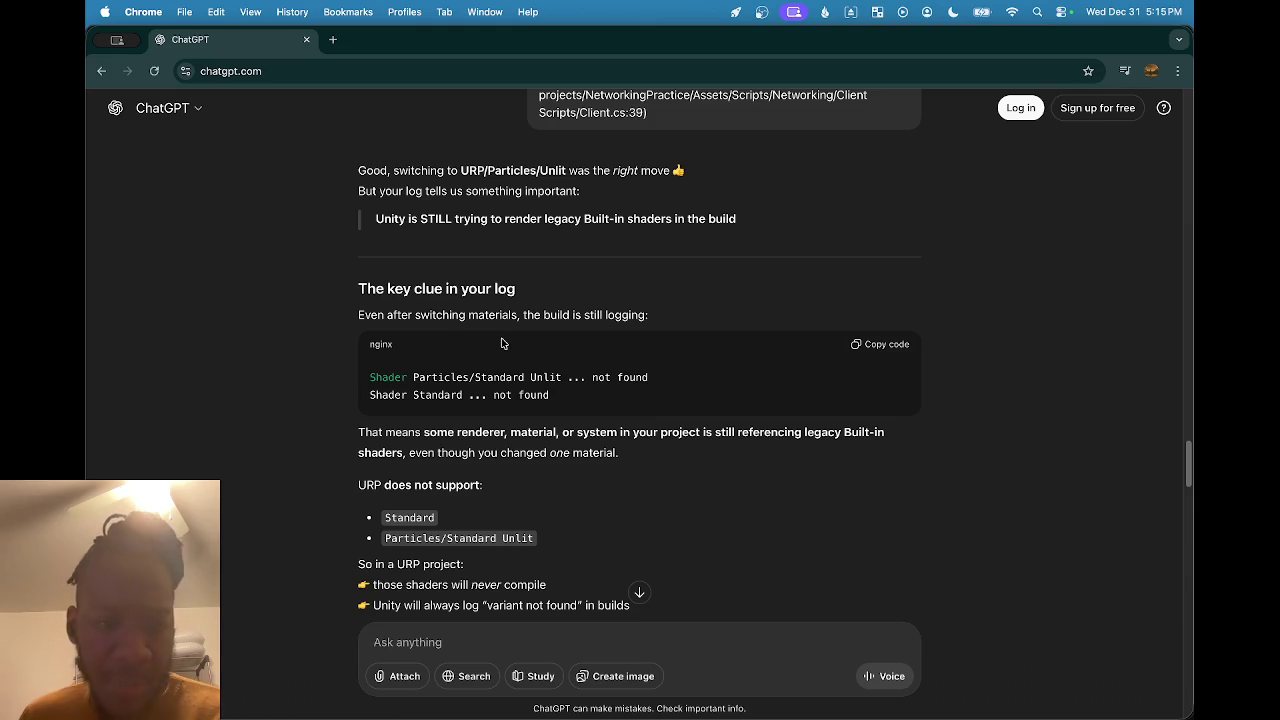
Scroll to the 'Fix it properly' section and copy the t:Material search filter.
scroll(503, 500, down, 3)
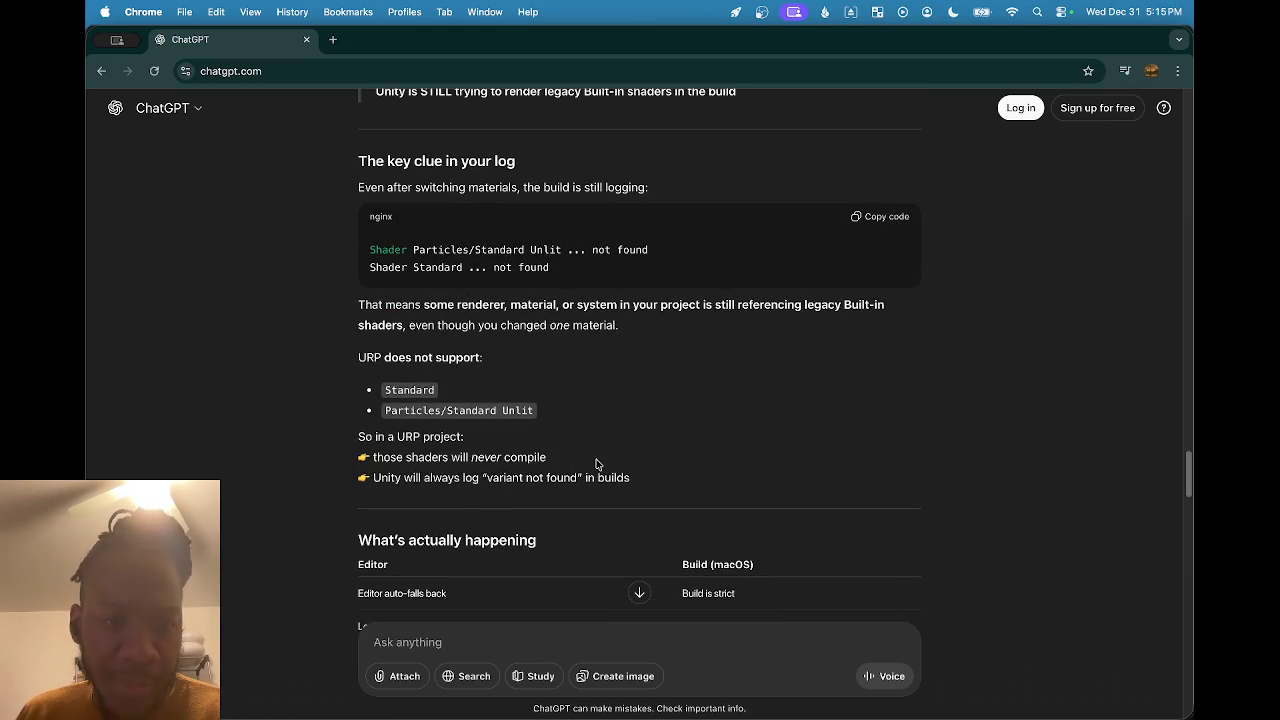
scroll(597, 463, down, 3)
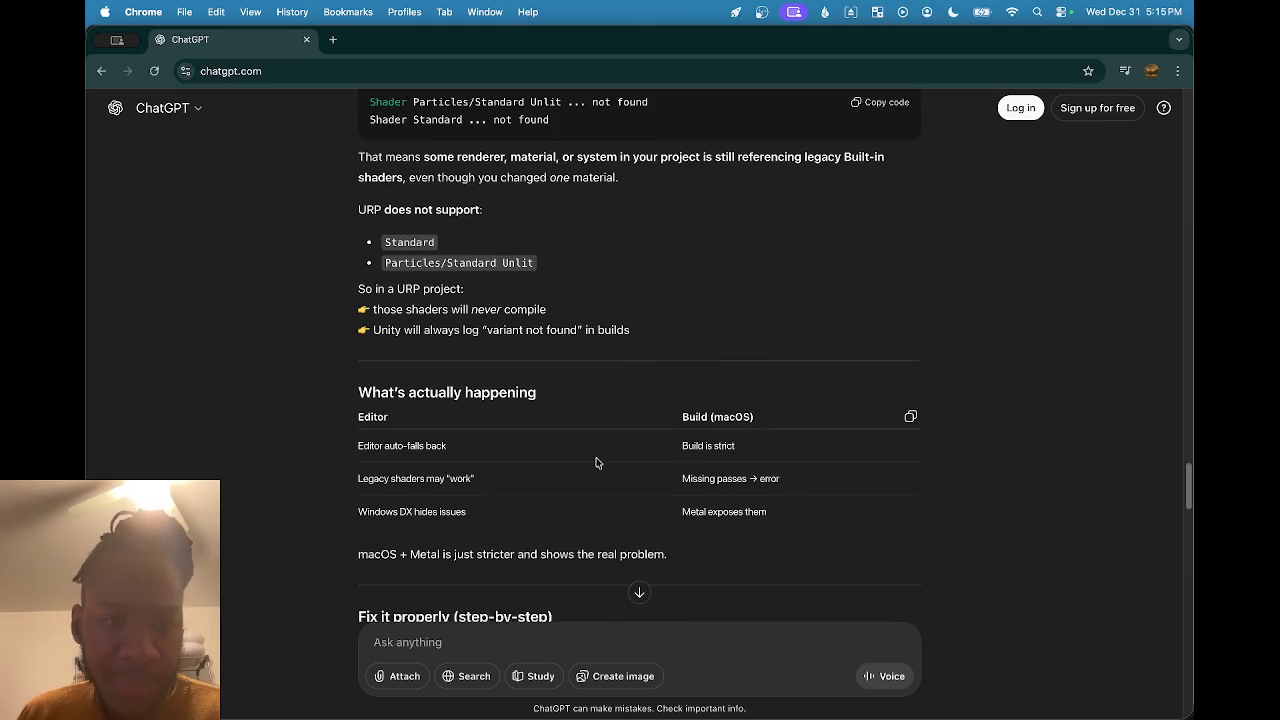
scroll(597, 463, down, 4)
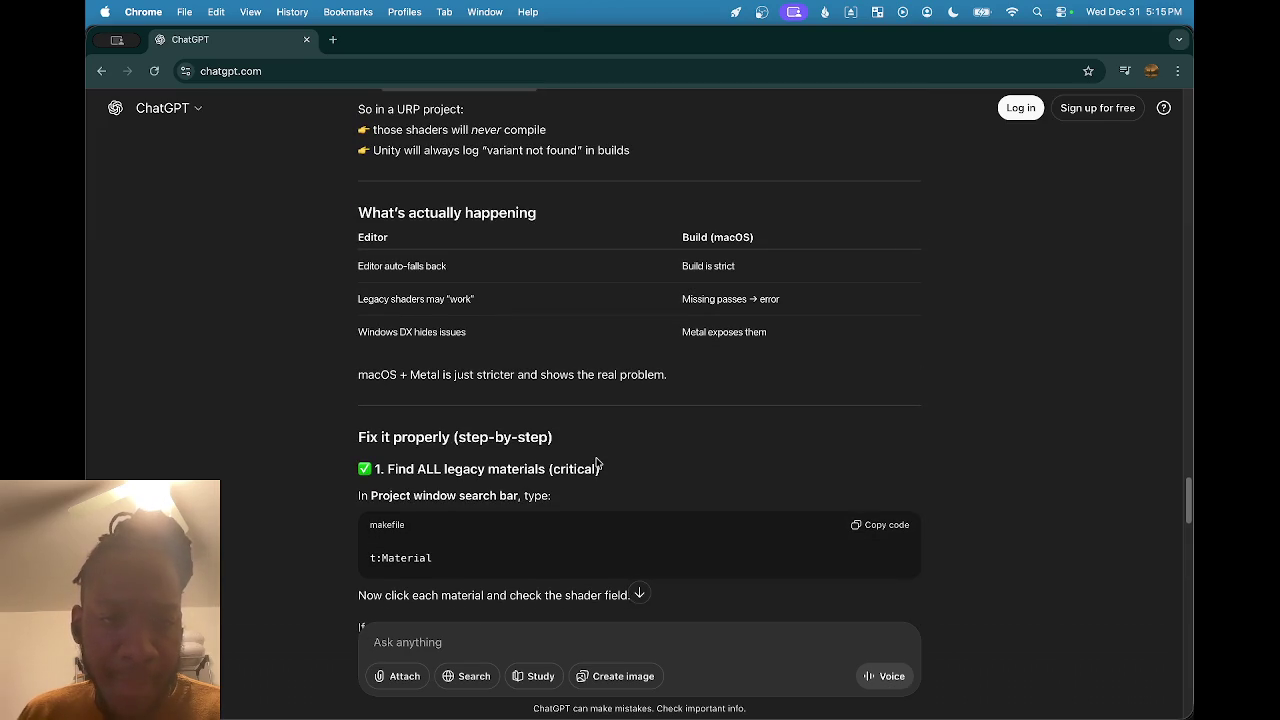
scroll(597, 463, down, 5)
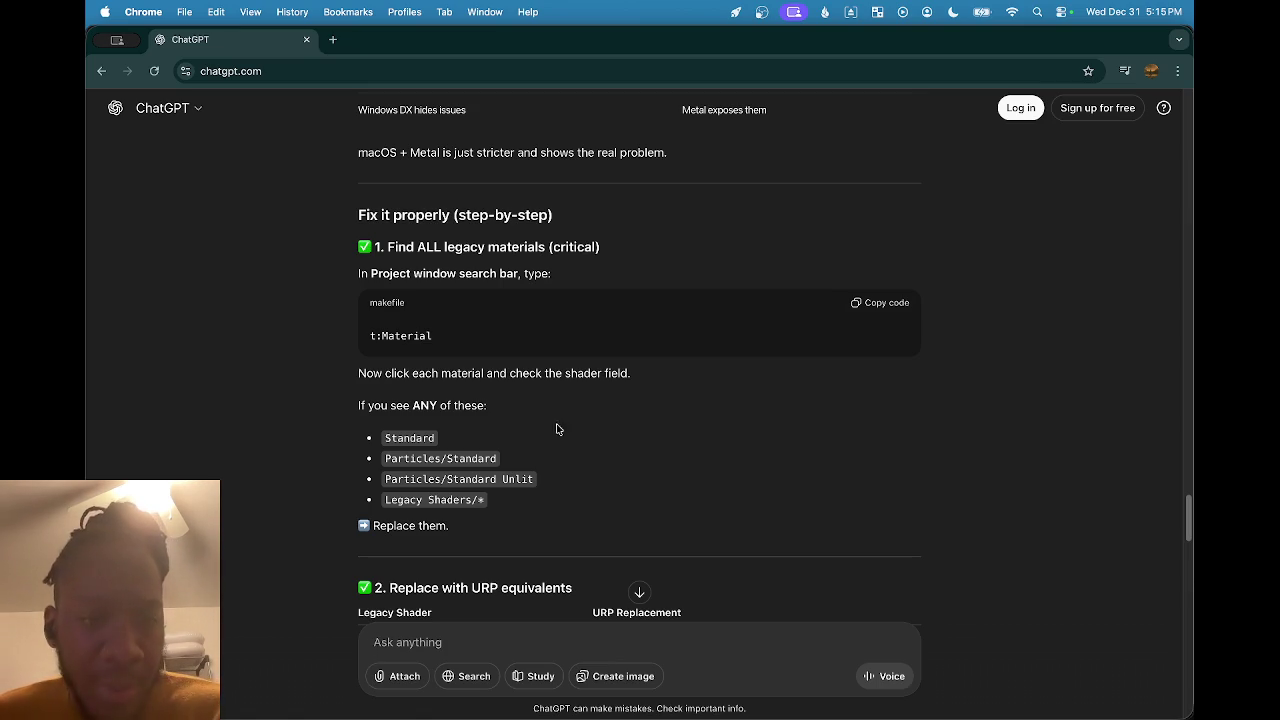
click(880, 301)
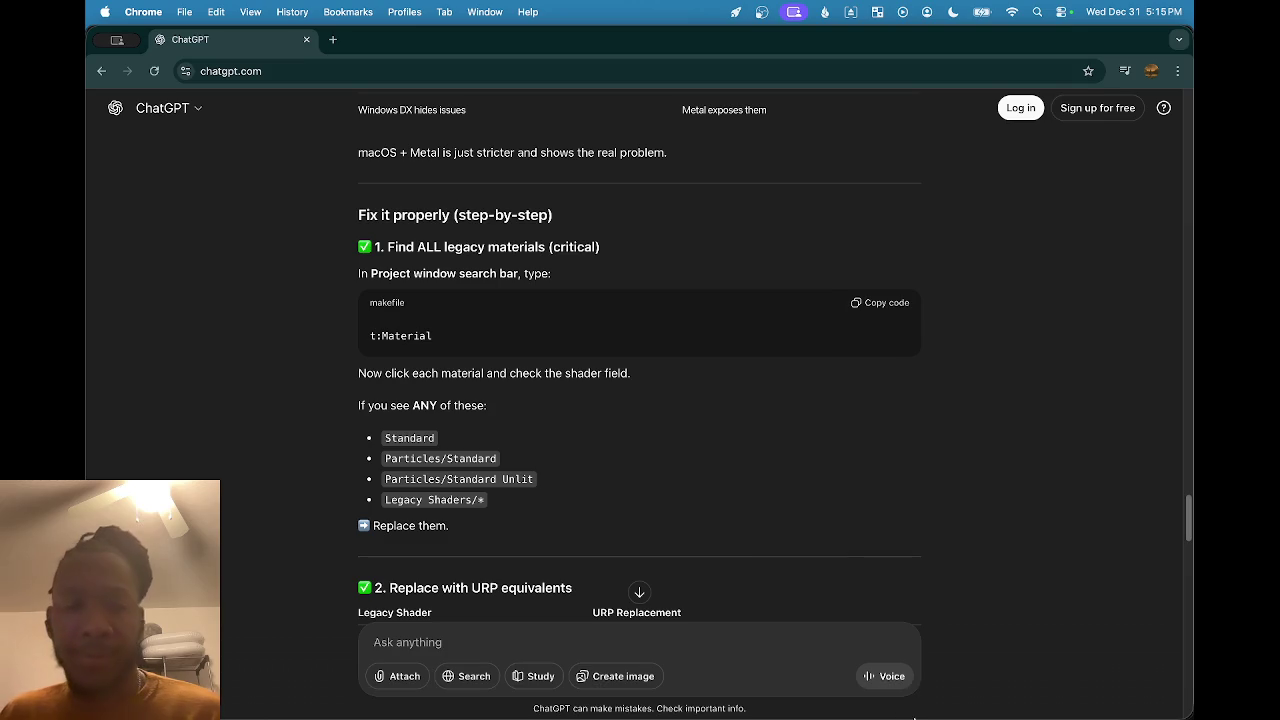
mouse_move(870, 705)
click(771, 685)
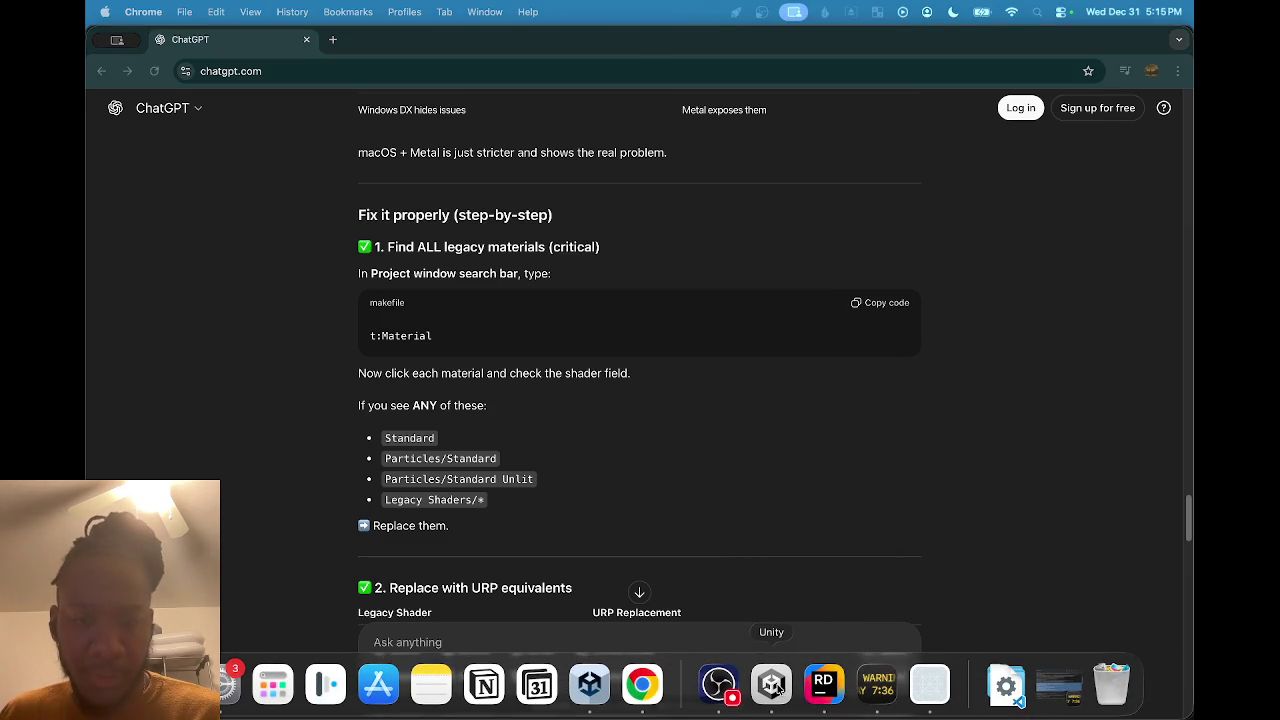
Filter the Project to t:Material and inspect Black, Black_MAT, BlackGlossy and BrawnMAT.
click(375, 552)
text(t:Material)
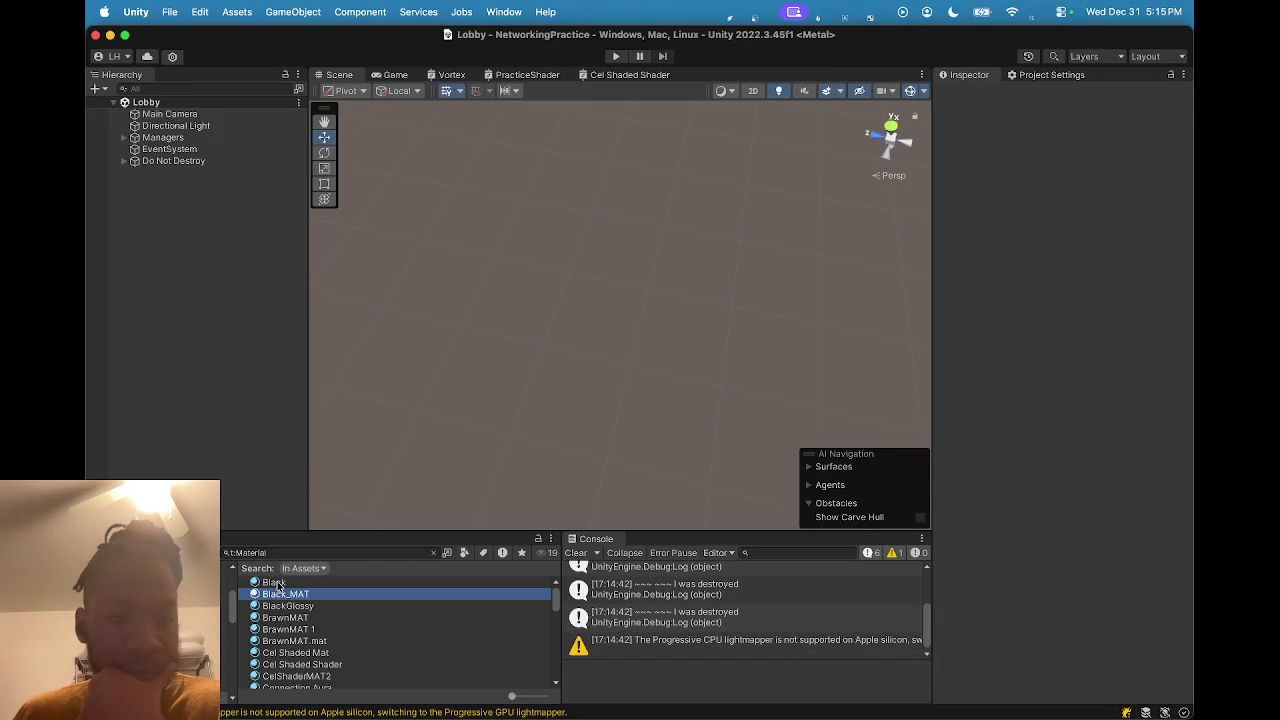
click(276, 583)
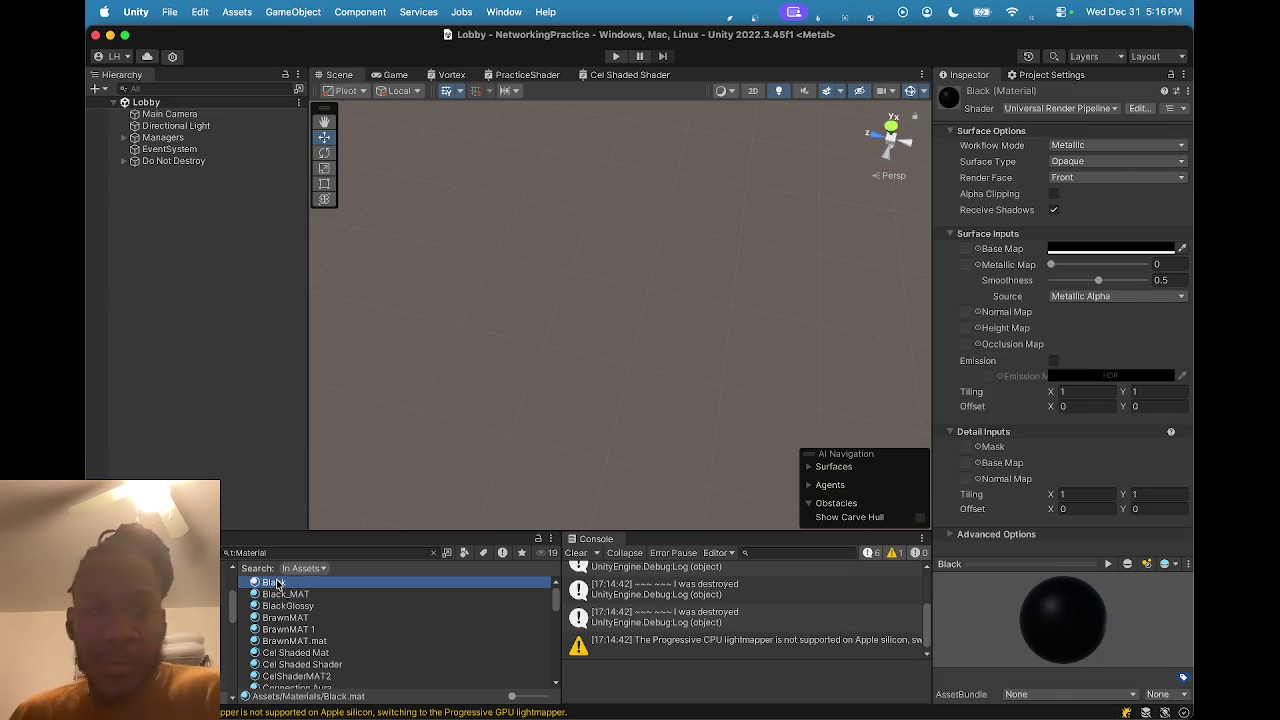
click(283, 595)
click(285, 607)
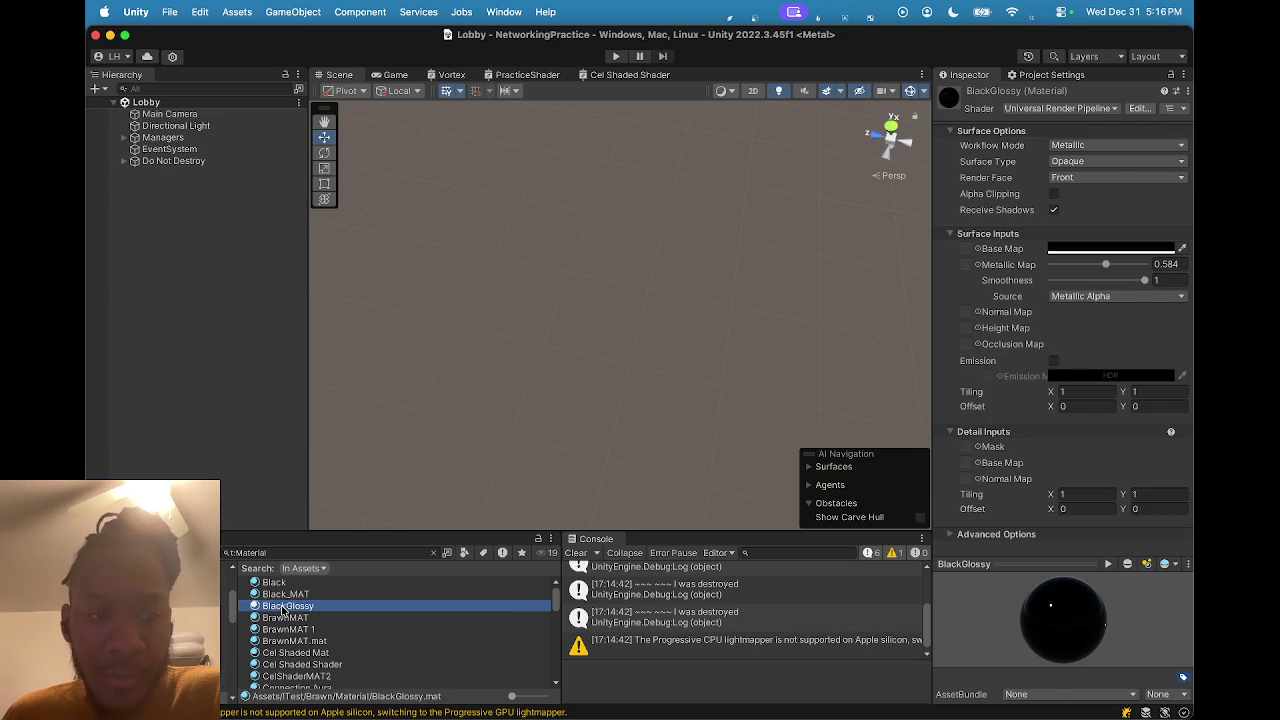
click(286, 619)
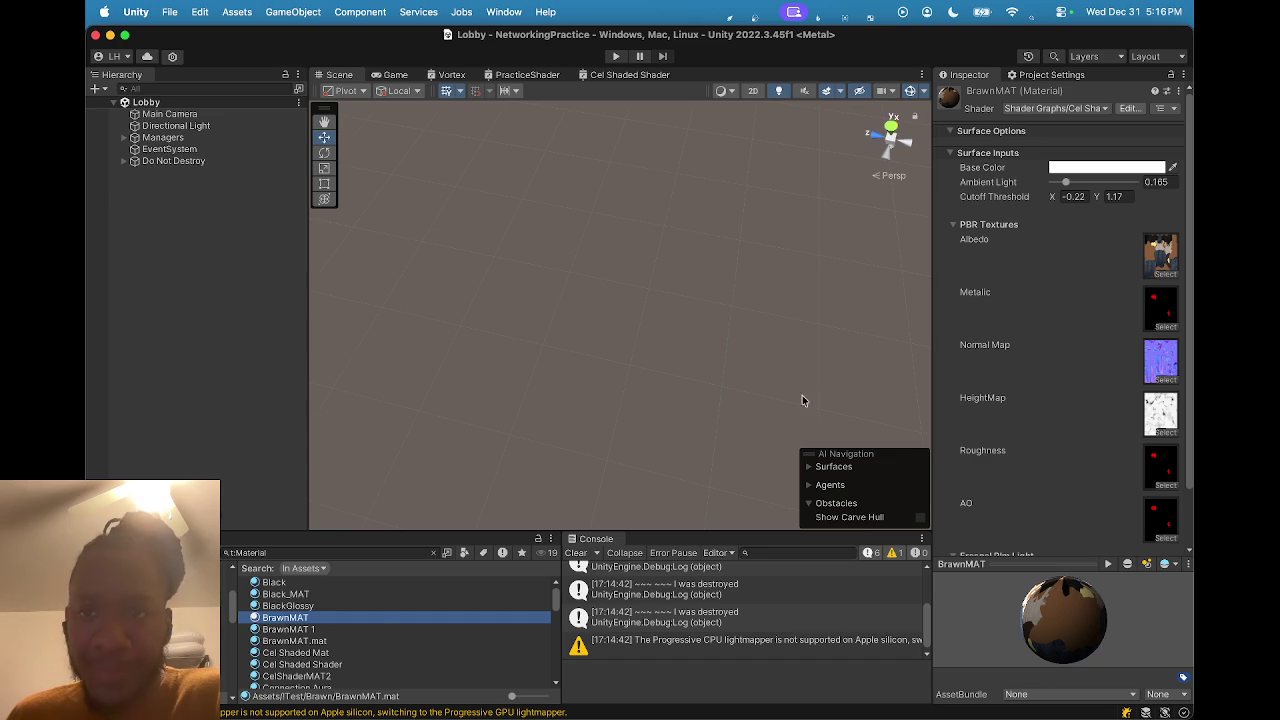
Widen the Inspector and browse the Shader Graphs and Universal Render Pipeline shader lists.
drag(935, 247, 851, 243)
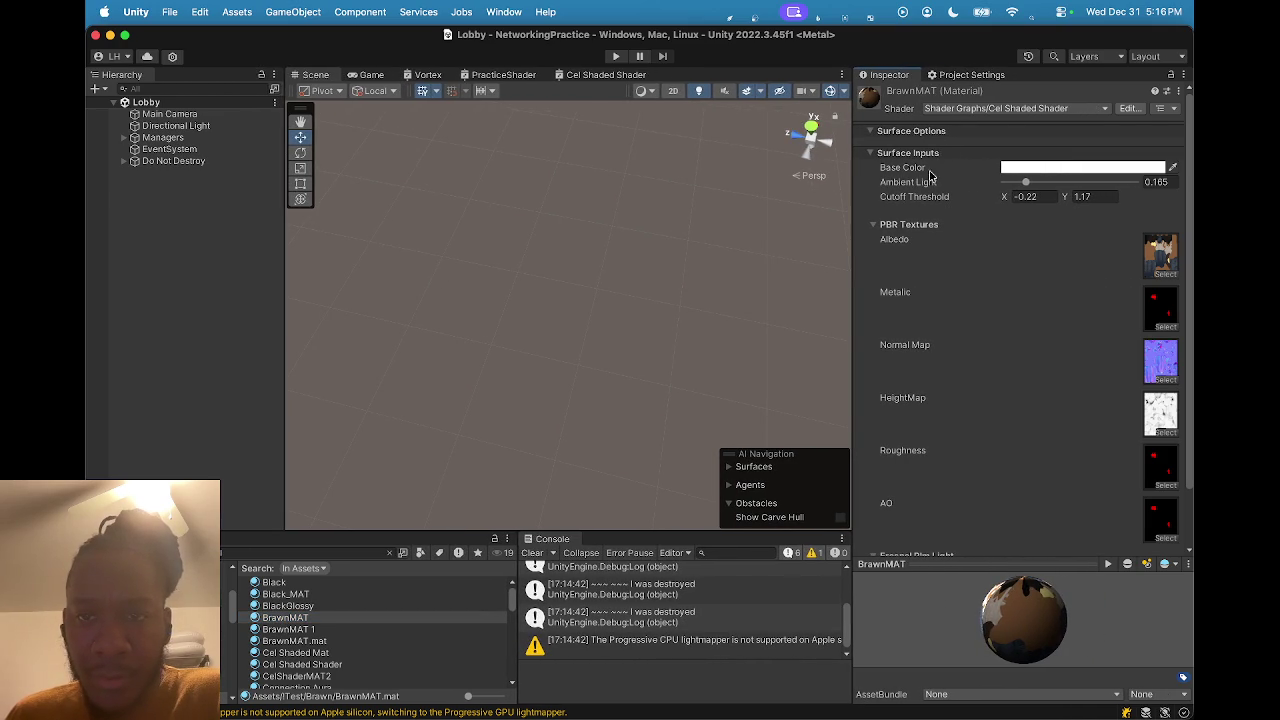
click(947, 112)
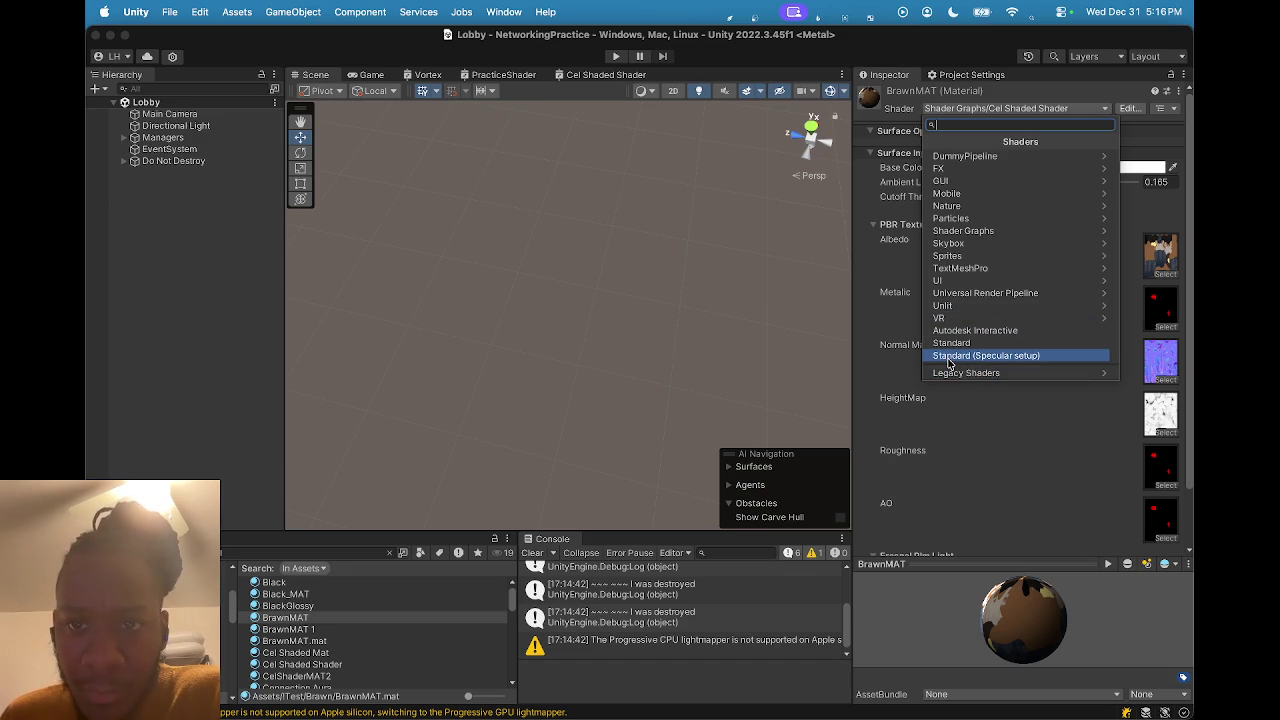
click(956, 232)
key(Left)
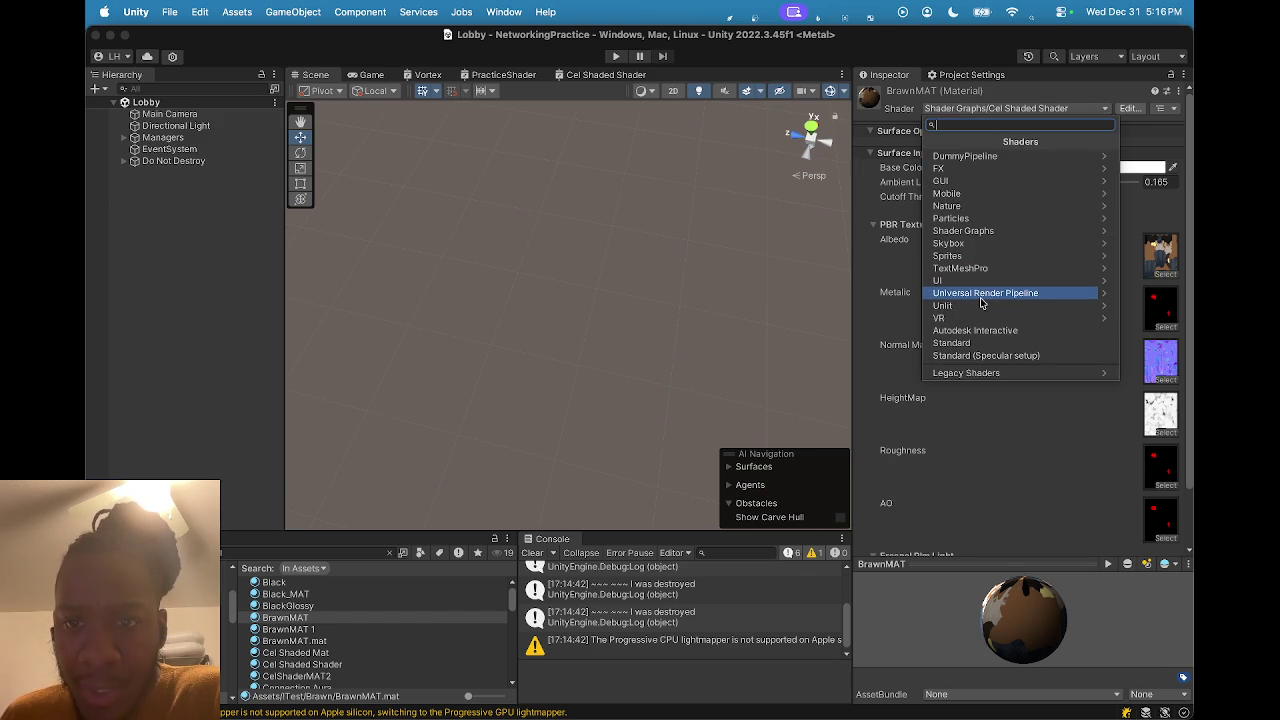
click(958, 232)
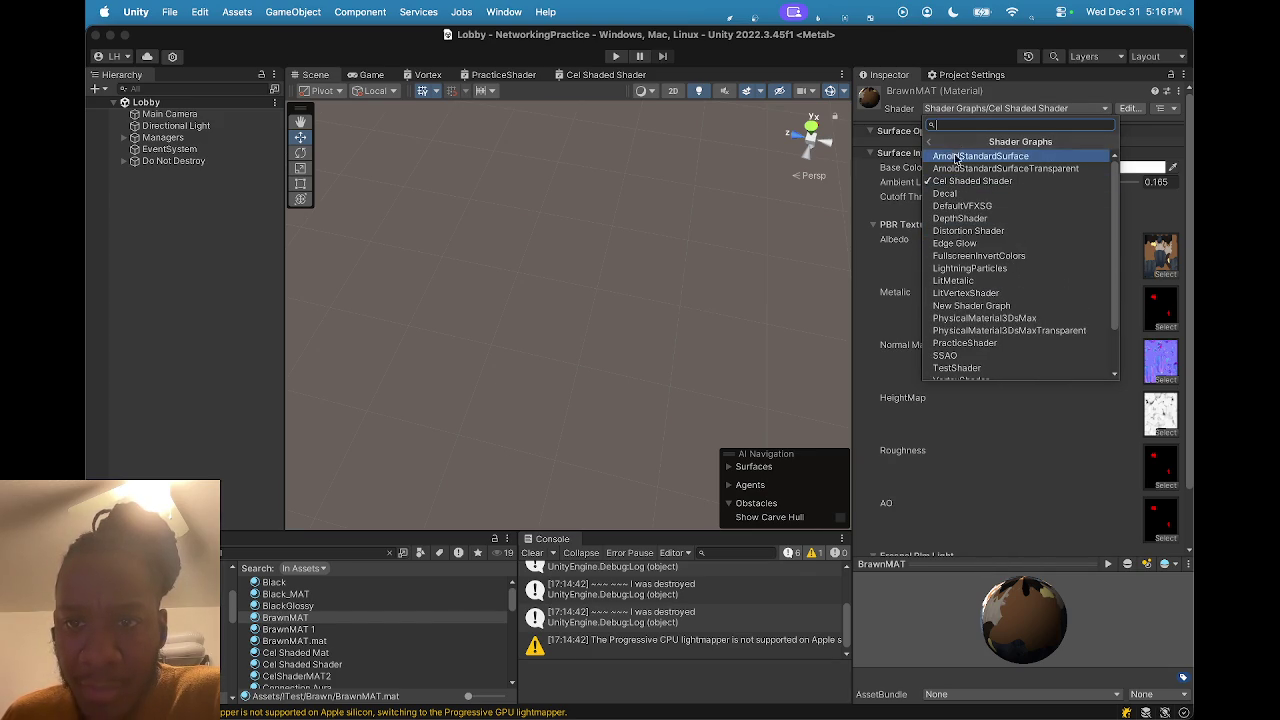
click(940, 141)
click(982, 296)
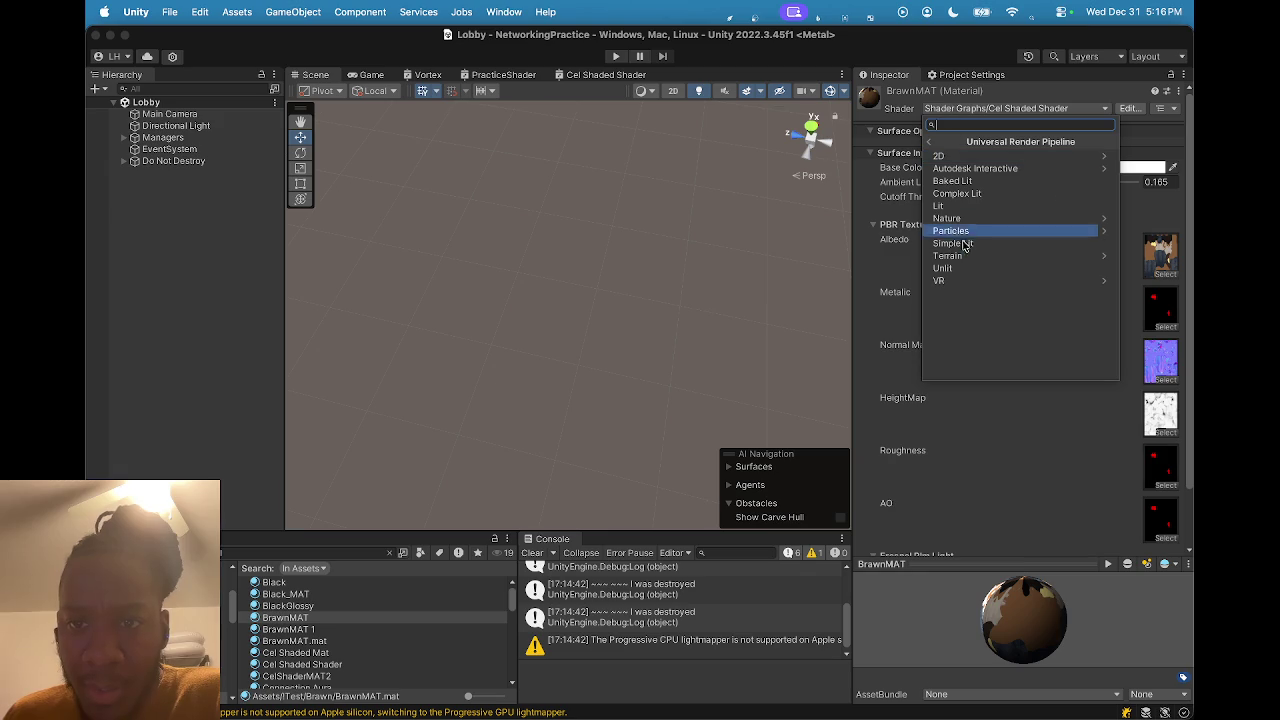
click(930, 138)
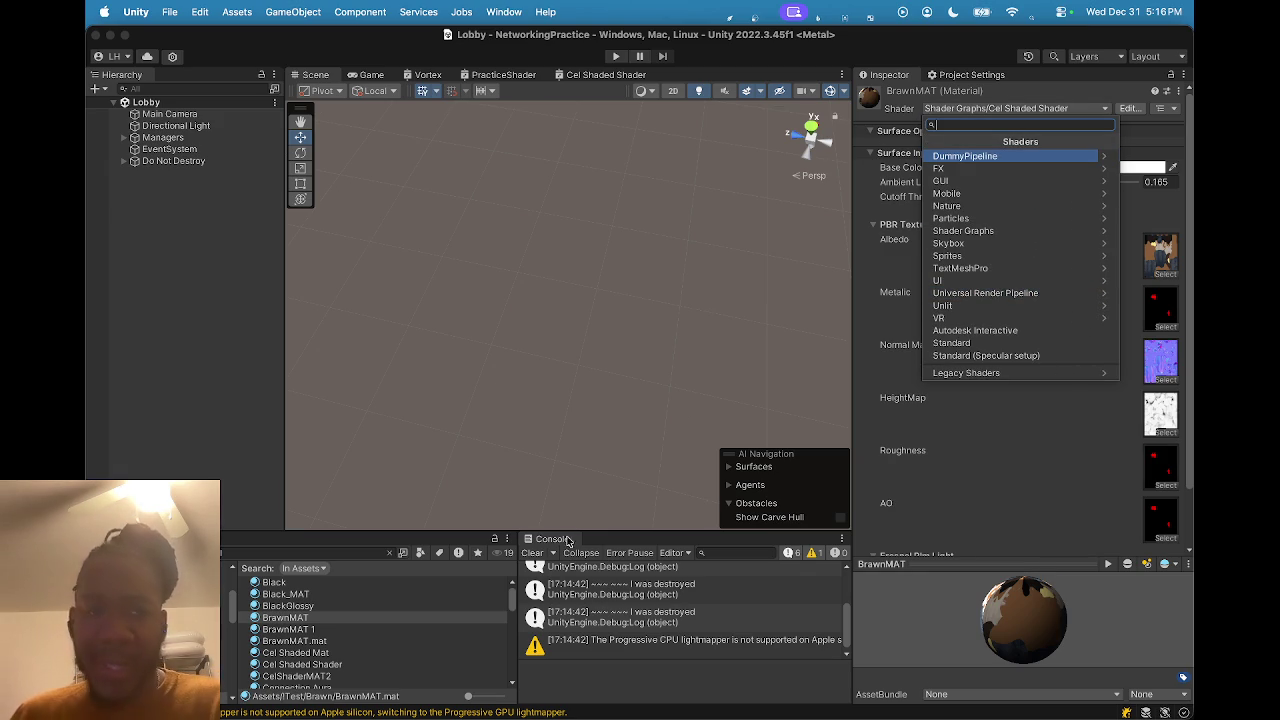
Check the shaders of BrawnMAT.mat, BrawnMAT 1, Cel Shaded Mat and Cel Shaded Shader.
click(289, 640)
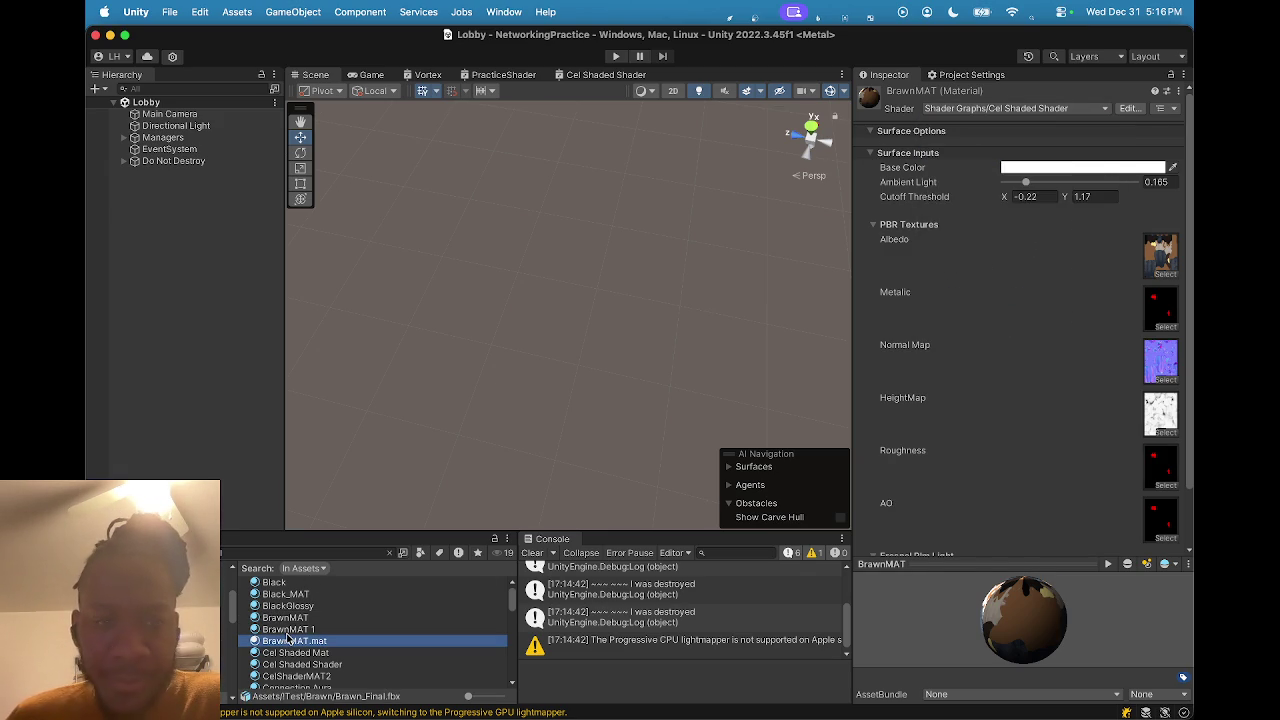
click(289, 629)
click(286, 642)
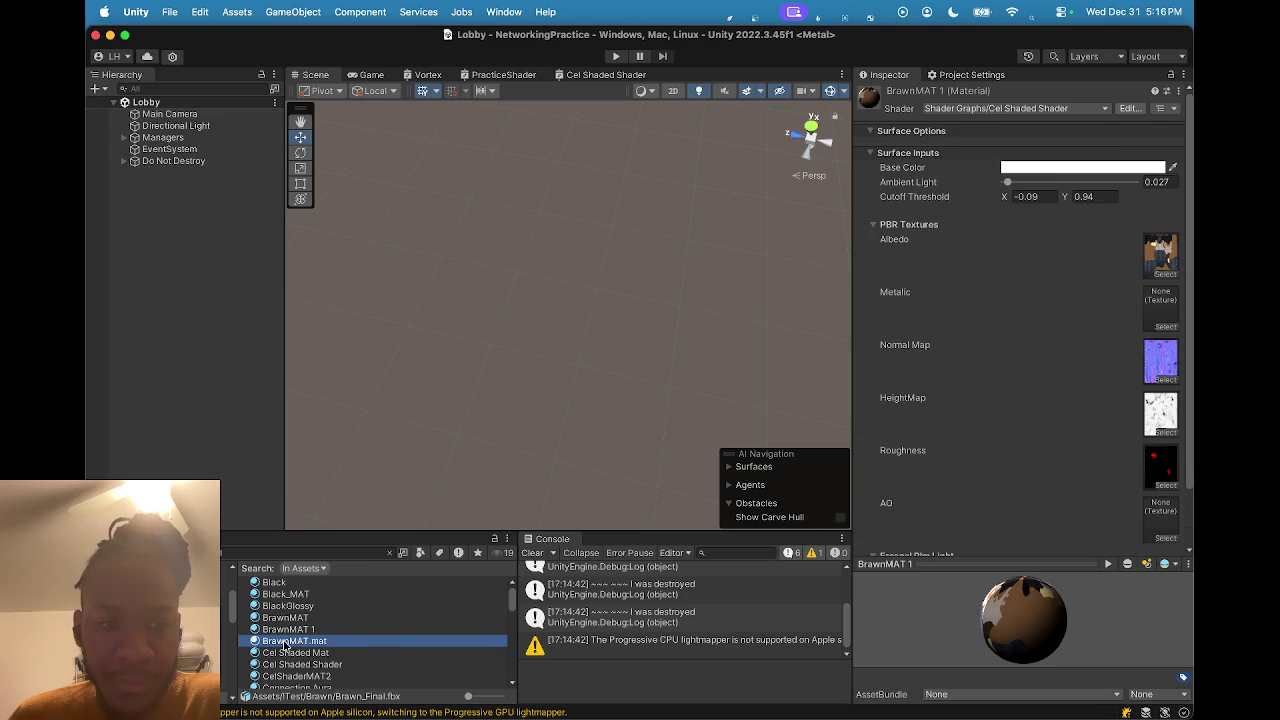
click(287, 653)
scroll(289, 650, down, 3)
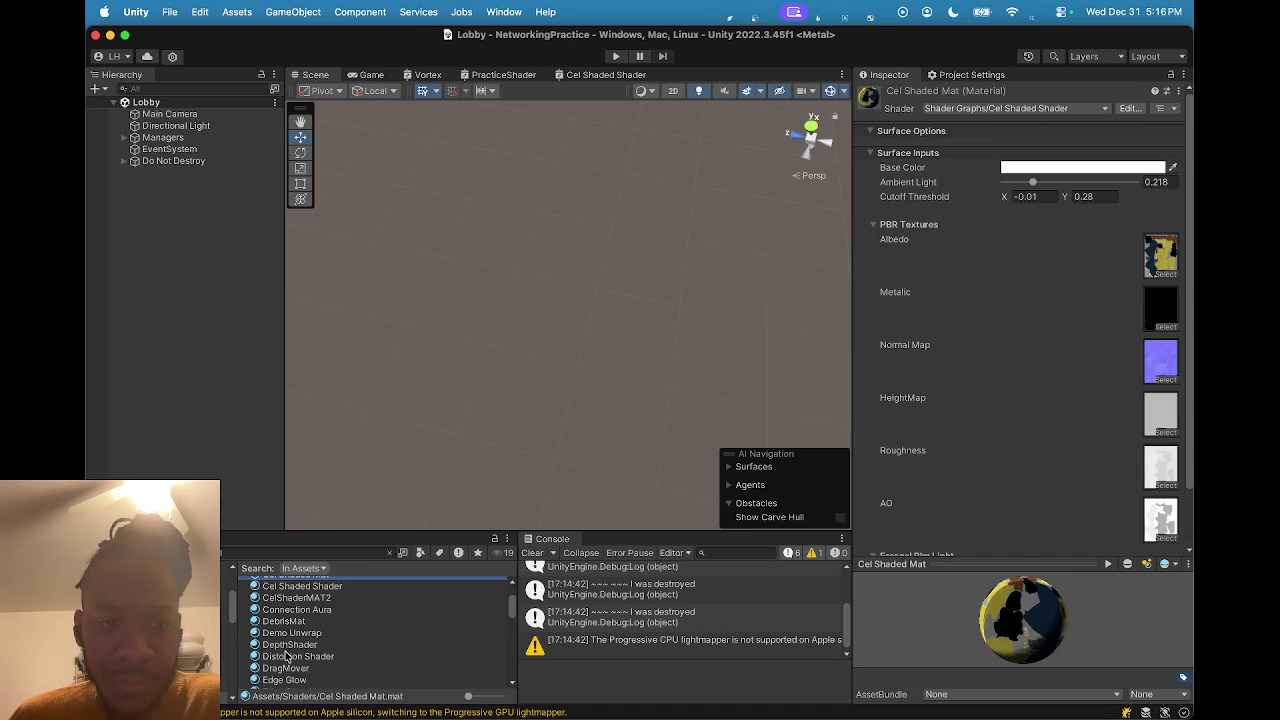
scroll(305, 630, down, 2)
scroll(319, 658, down, 15)
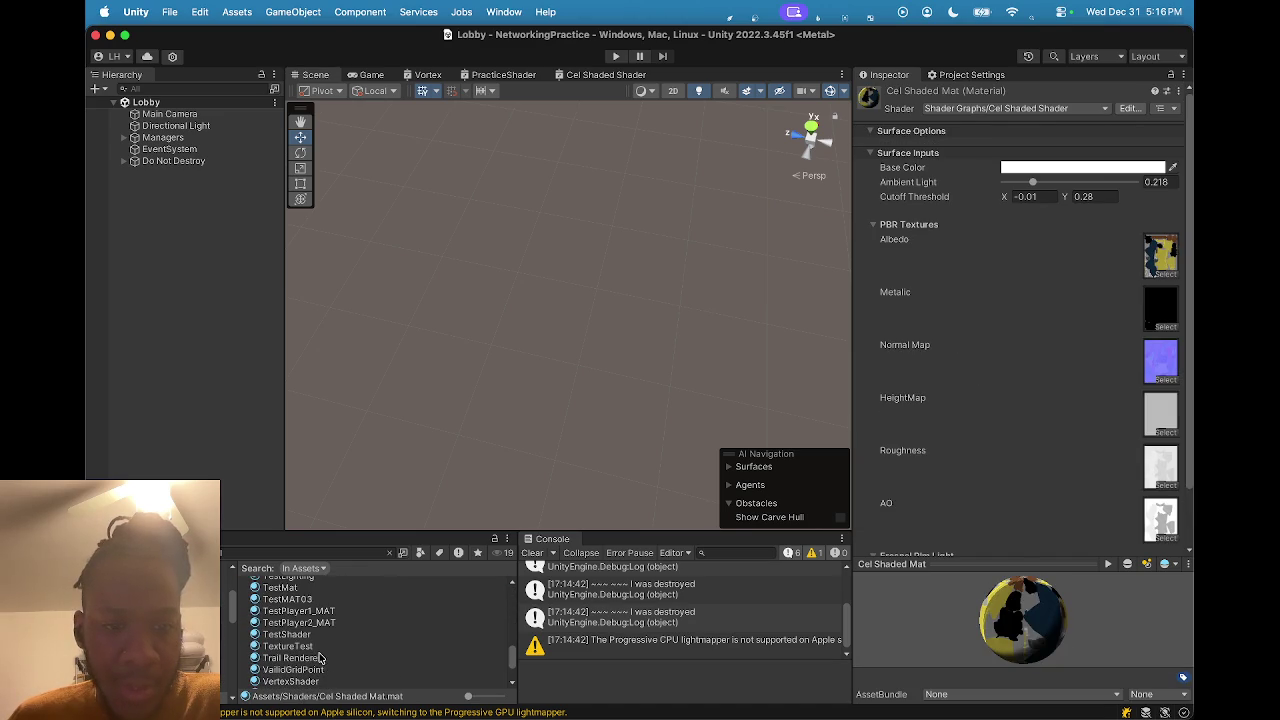
scroll(312, 660, up, 15)
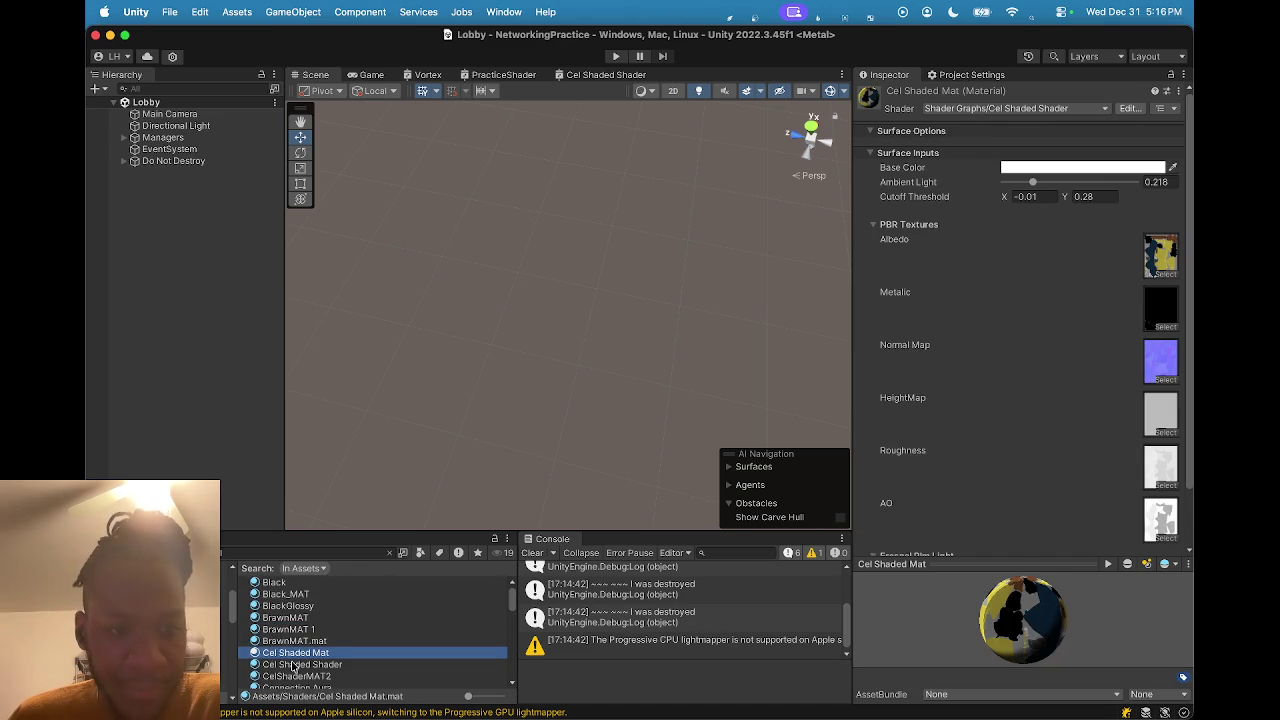
click(293, 665)
scroll(288, 640, down, 3)
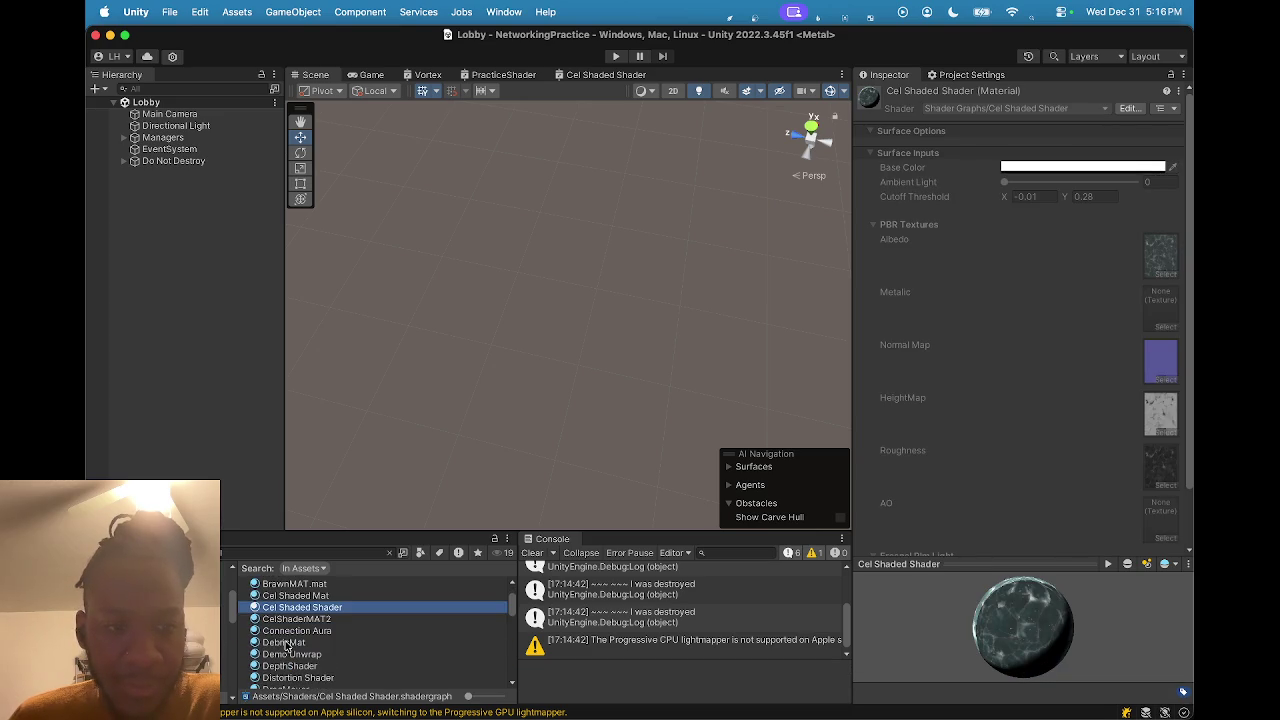
Check CelShaderMAT2, Connection Aura, DebrisMat, Demo Unwrap, DepthShader, Distortion Shader and DragMover shaders.
click(286, 619)
click(285, 632)
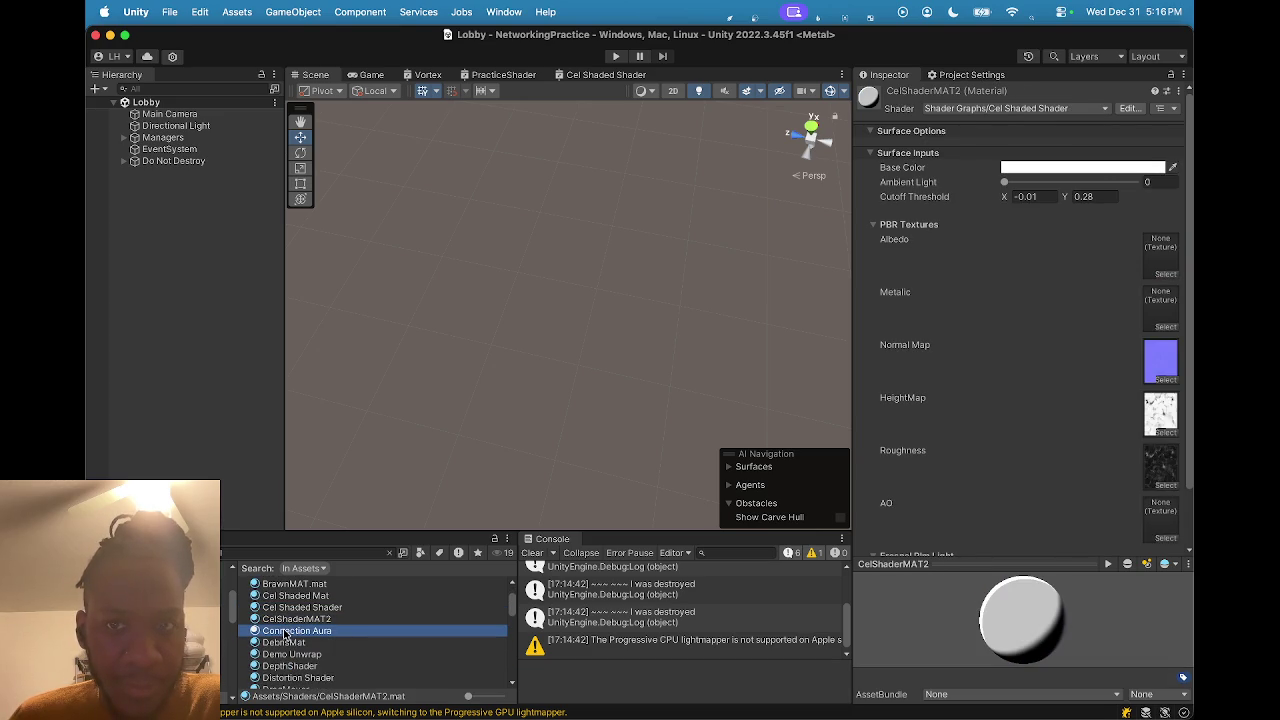
click(283, 644)
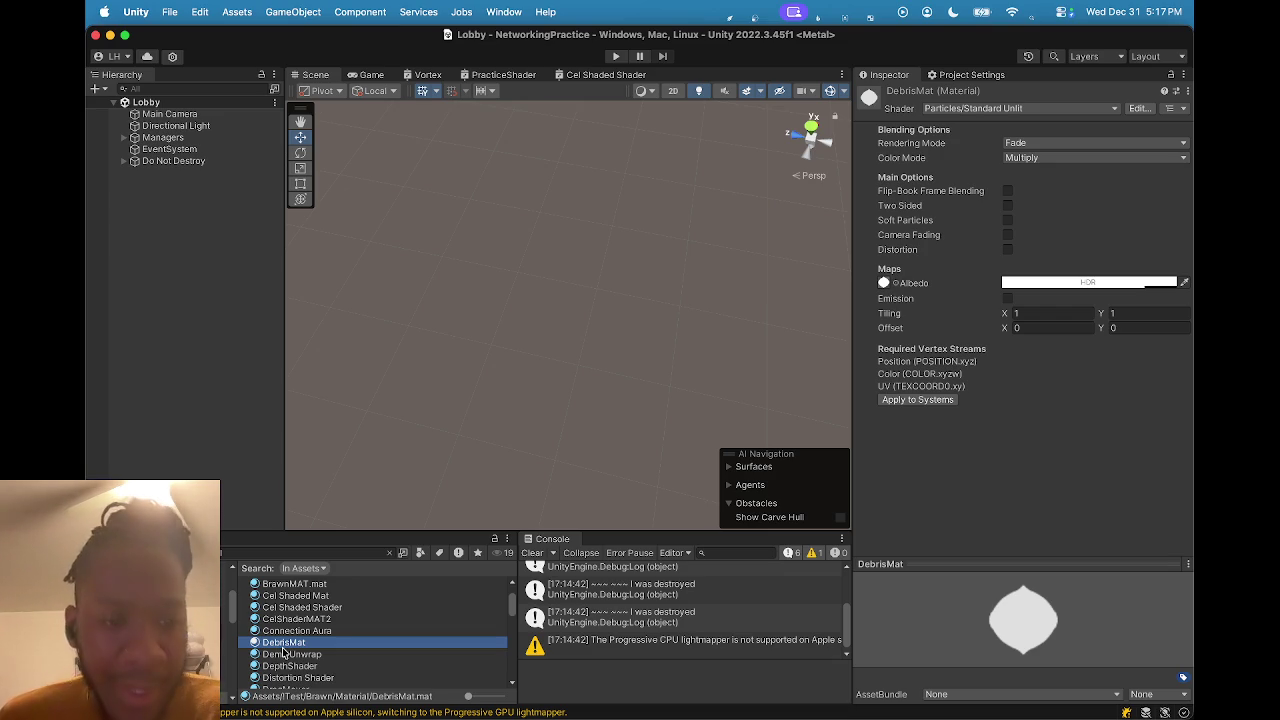
scroll(284, 652, down, 1)
click(285, 644)
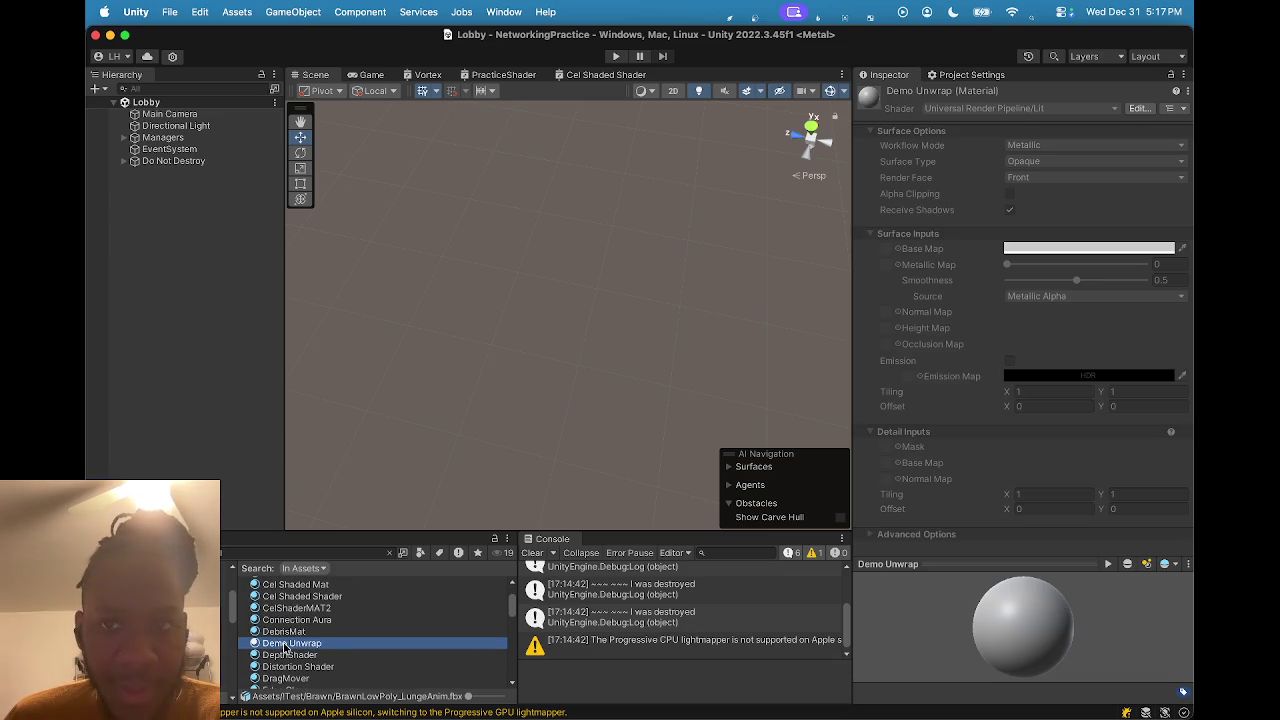
click(285, 633)
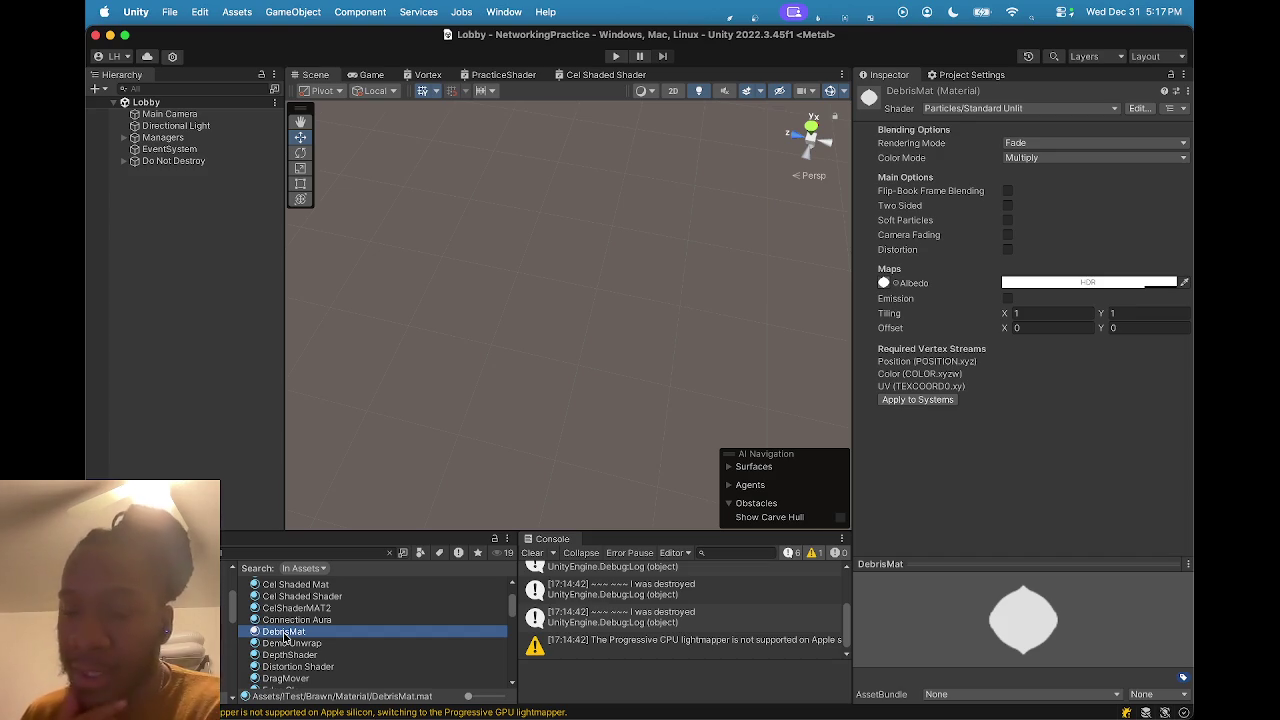
scroll(285, 637, down, 1)
click(286, 634)
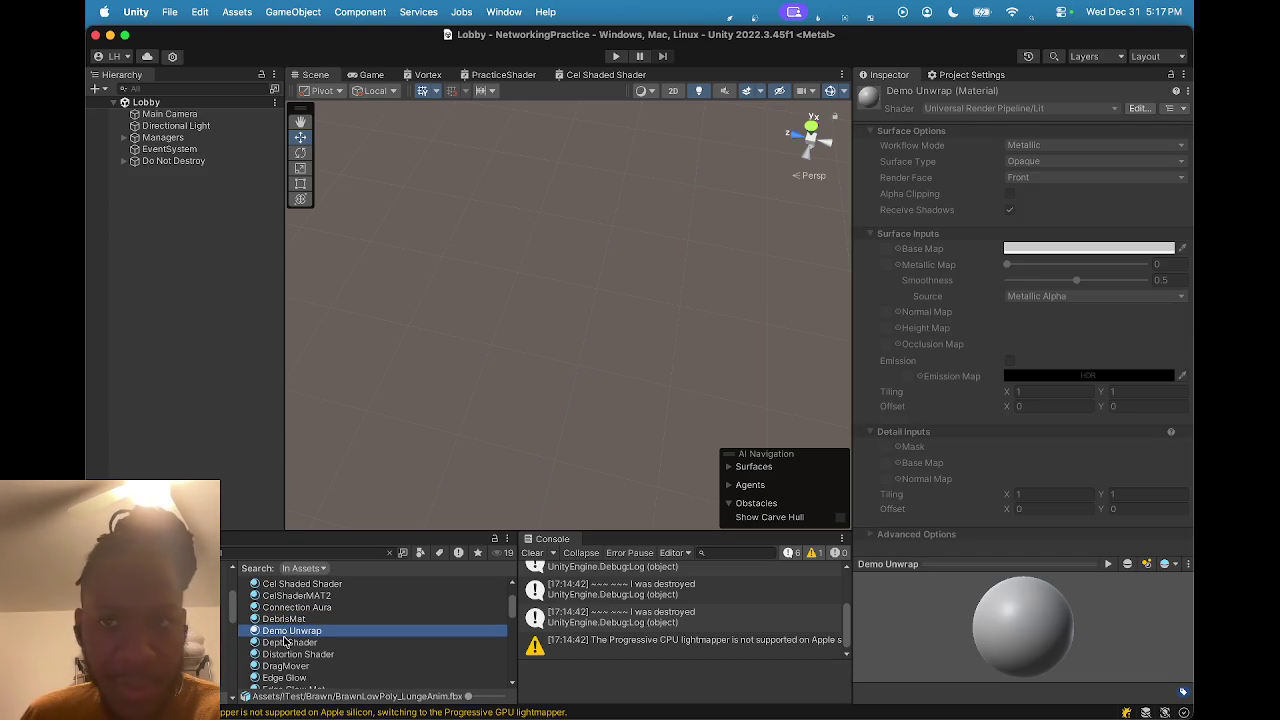
click(286, 643)
click(285, 655)
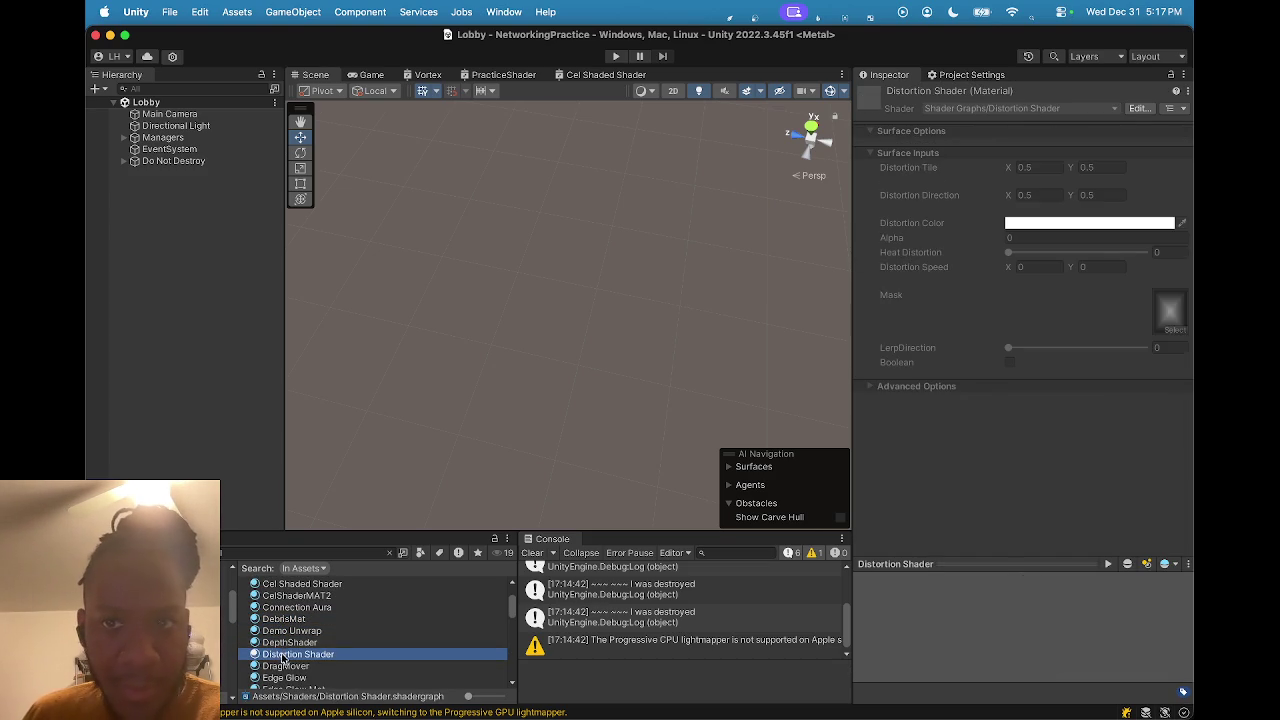
click(285, 666)
Check Edge Glow, Edge Glow Mat, Floor_MAT and Font Material (GUI/Text Shader) shaders.
click(285, 678)
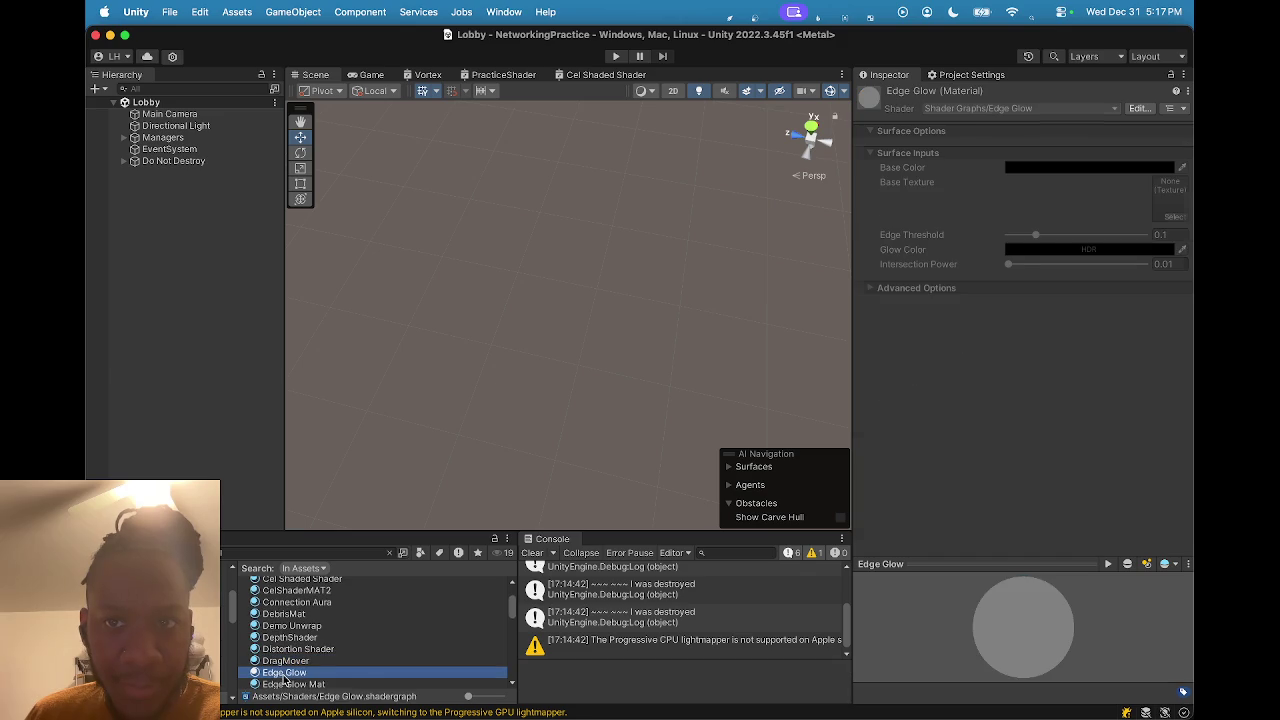
scroll(295, 635, down, 3)
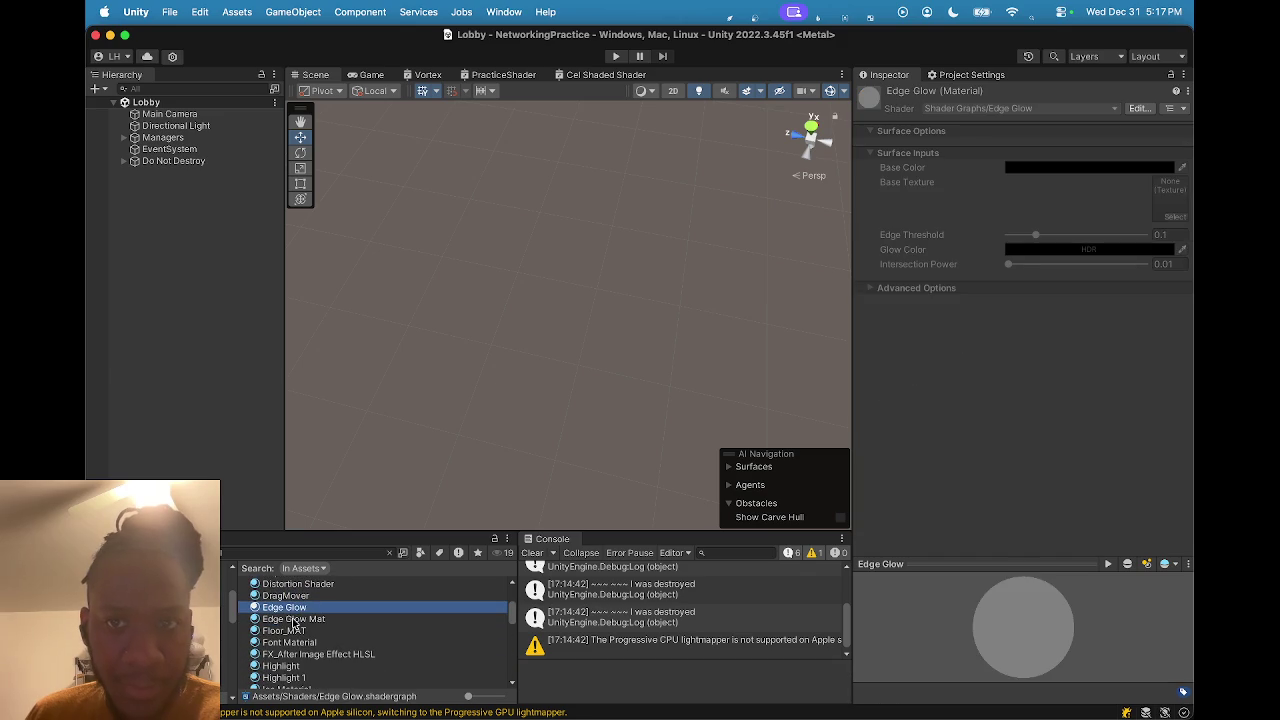
click(293, 620)
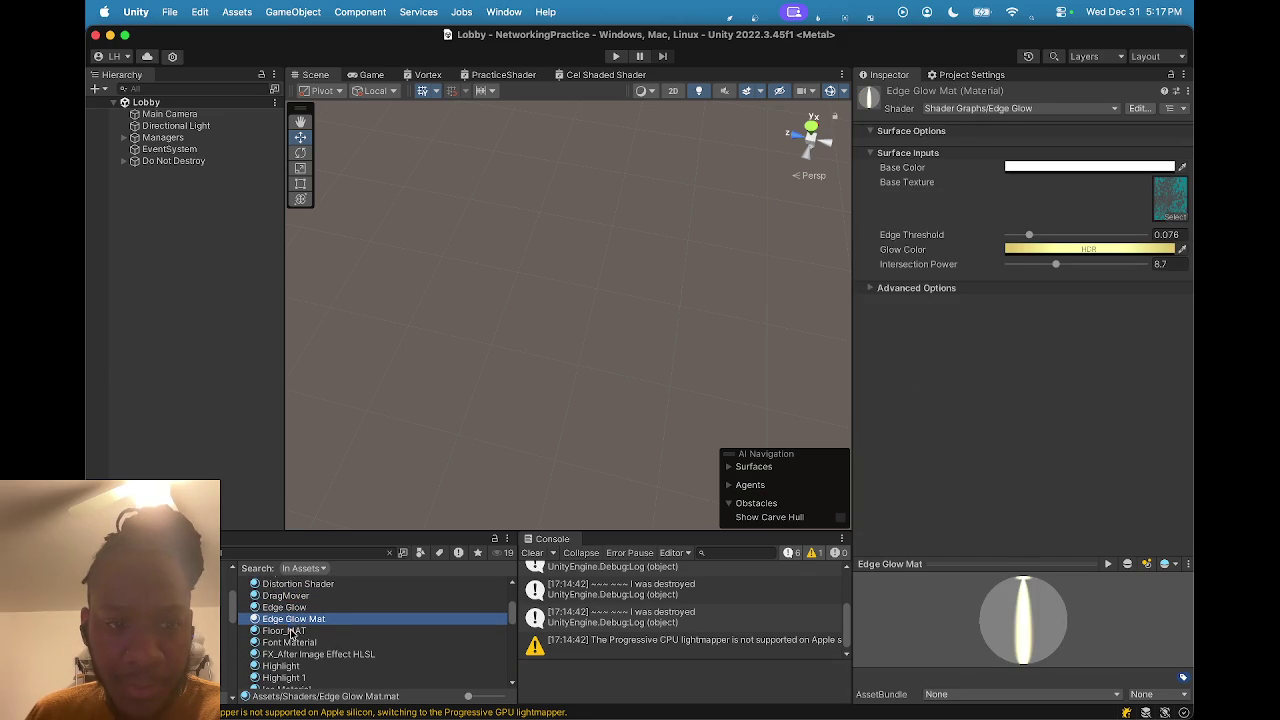
click(291, 631)
click(289, 643)
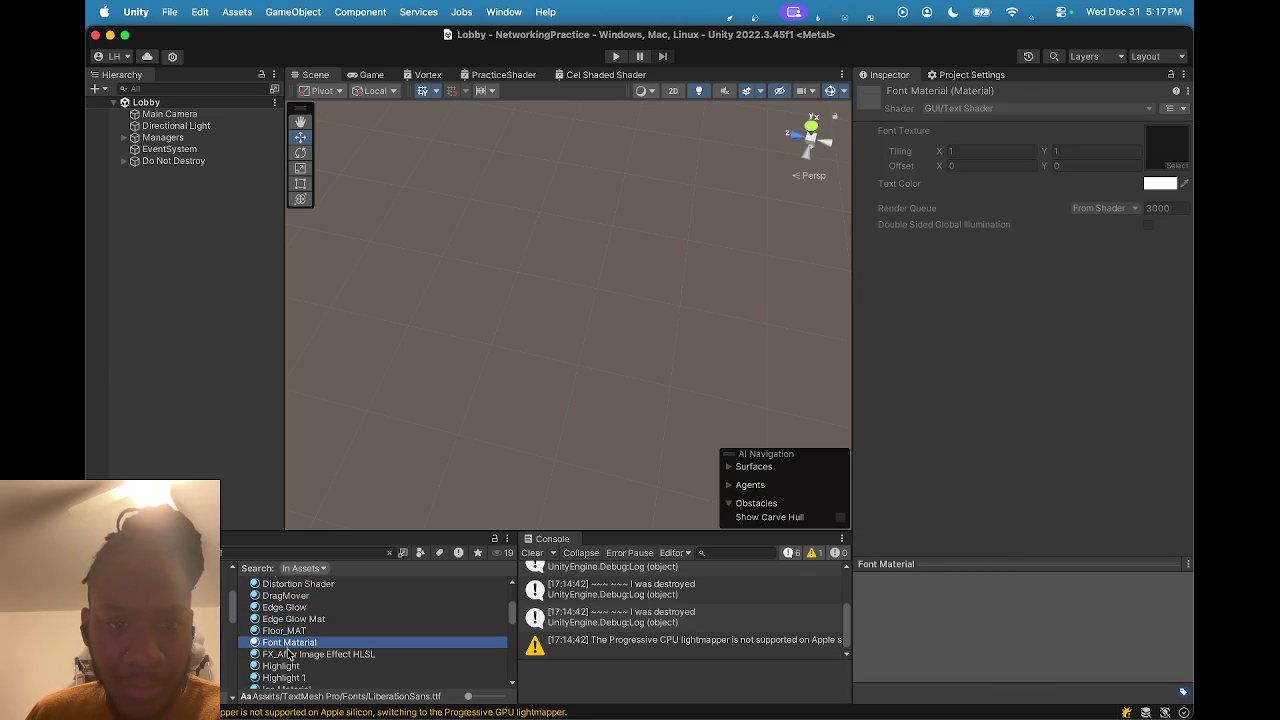
click(288, 654)
Check the shaders of Highlight, Highlight 1, Ice Material, InvalidGridPoint and LiberationSans SDF.
click(290, 666)
scroll(292, 656, down, 1)
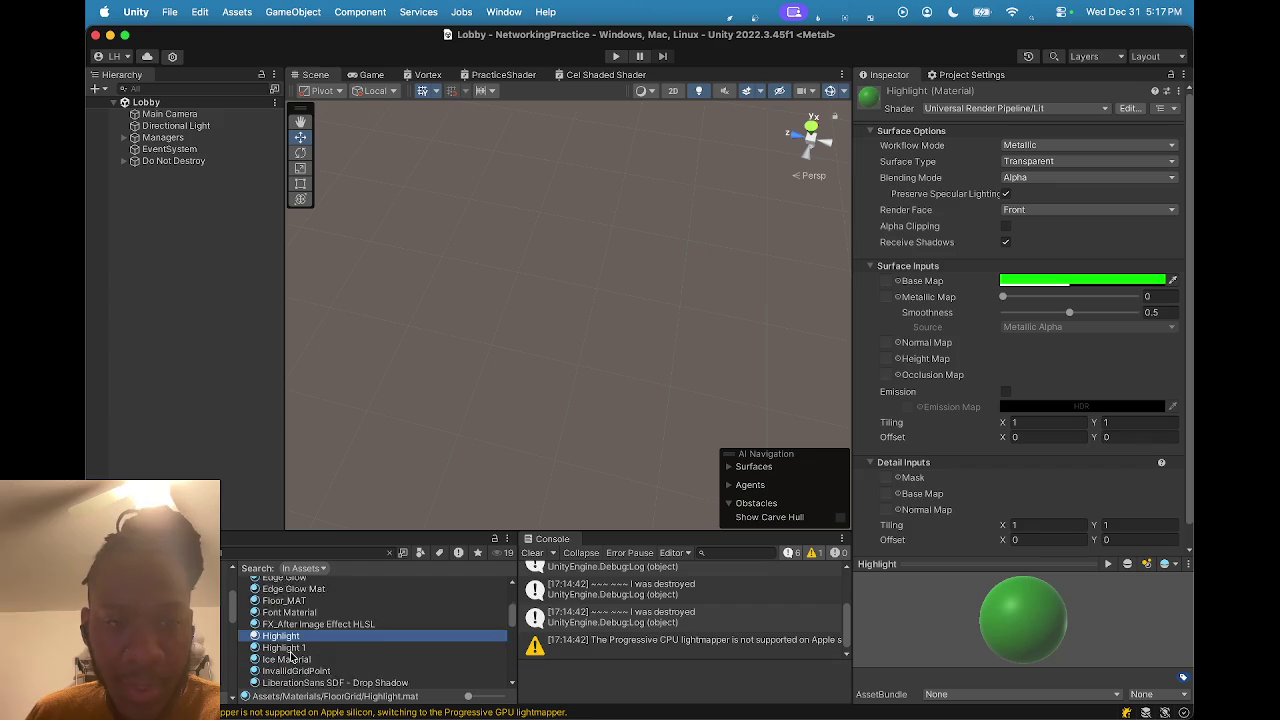
scroll(292, 656, down, 3)
click(283, 593)
click(283, 605)
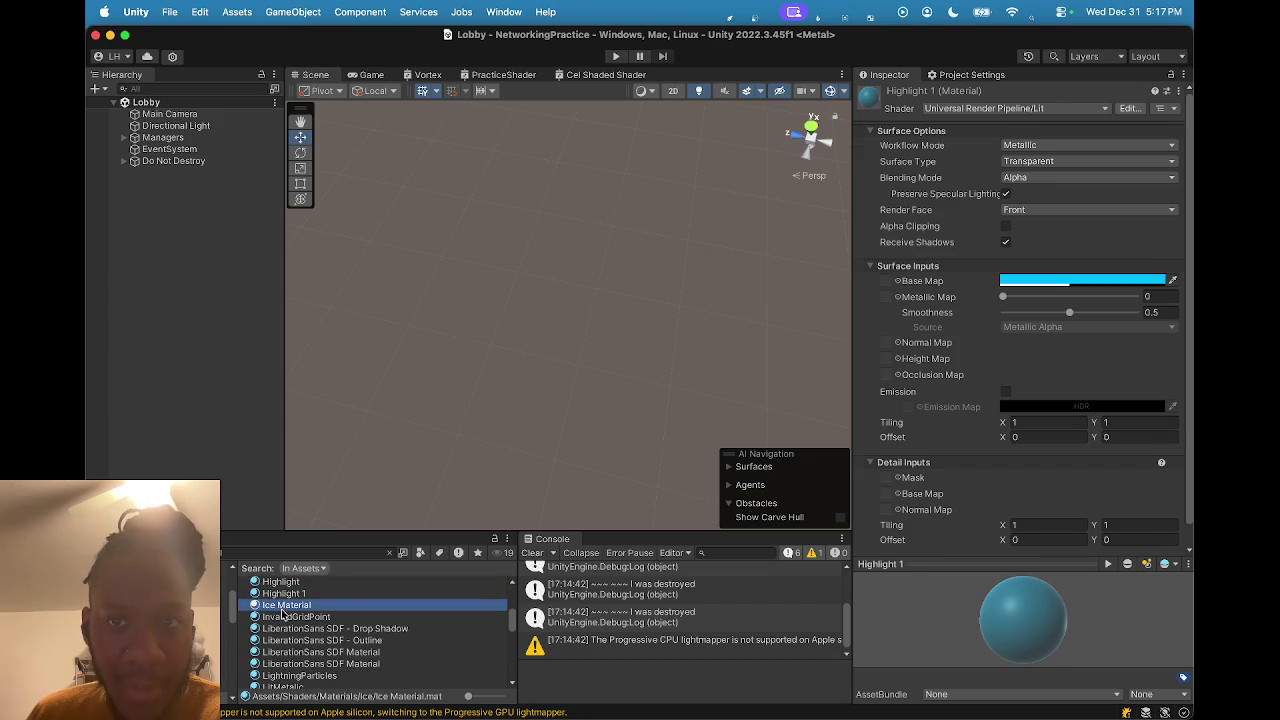
click(285, 618)
scroll(287, 628, down, 3)
key(Down)
key(Down)
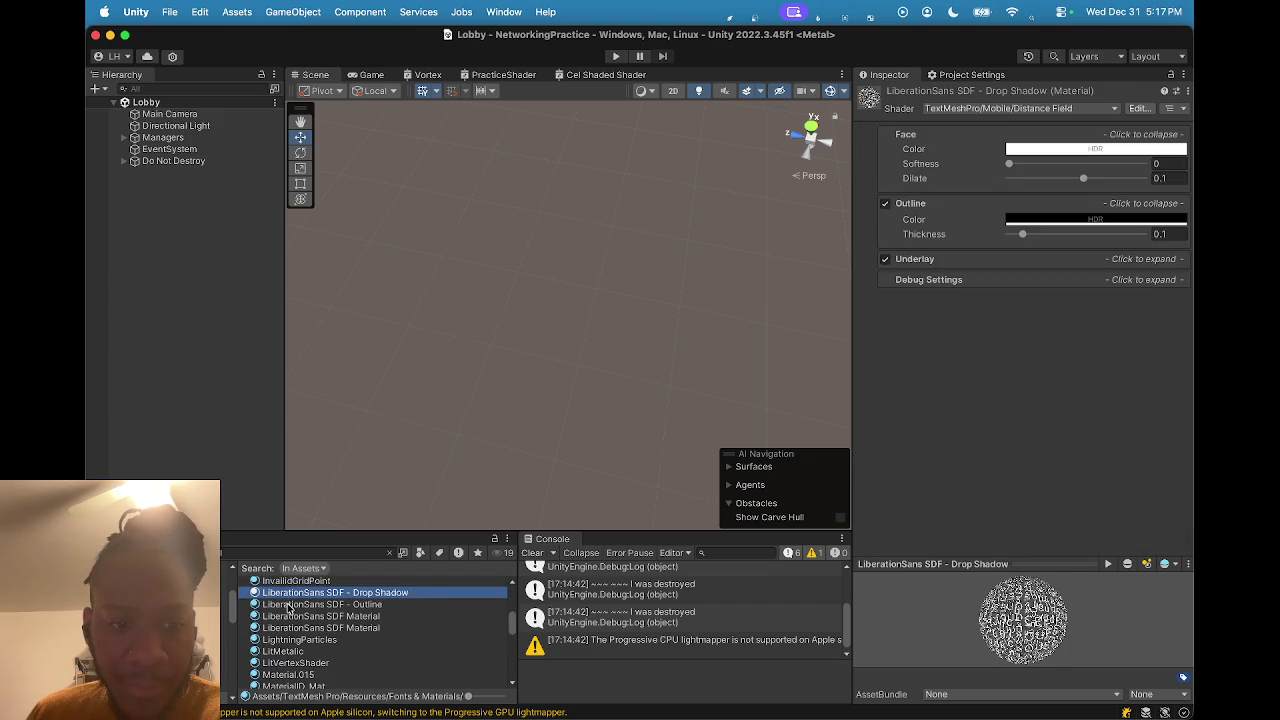
Check LitVertexShader, LitMetallic, New Material, NoTarget_MAT and SteamMaterial (URP/Particles/Unlit).
scroll(288, 625, down, 2)
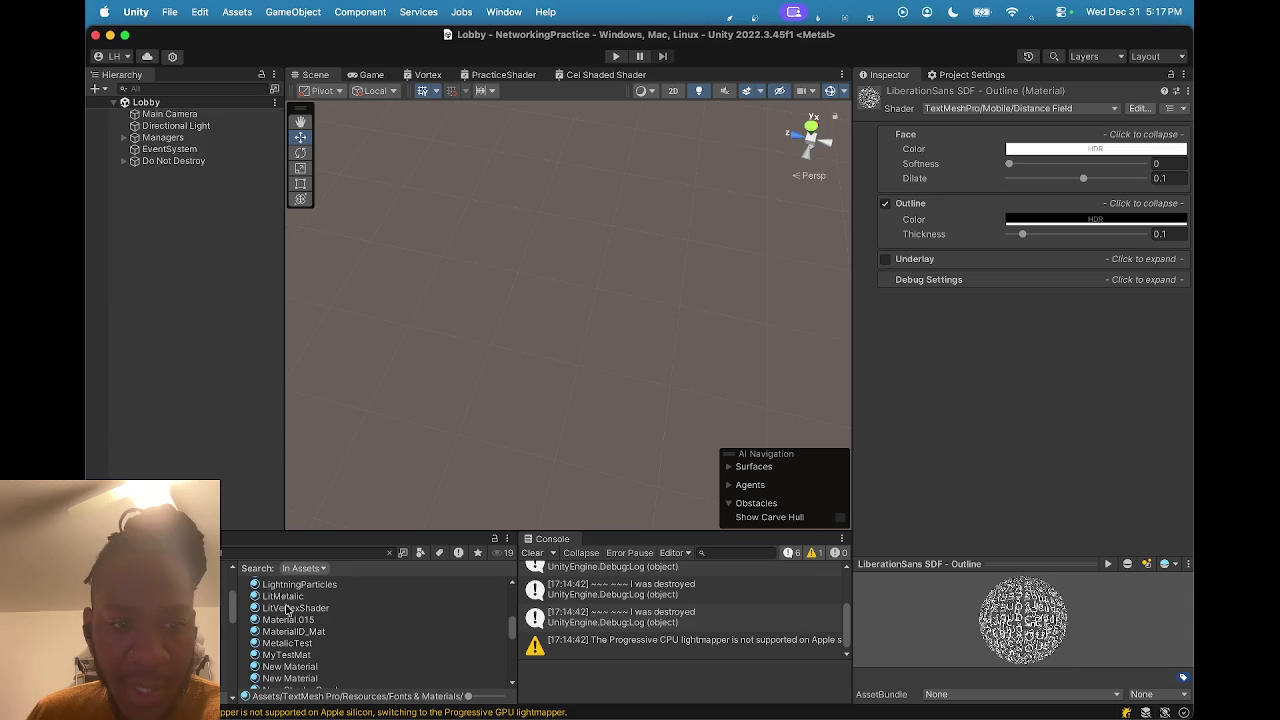
click(287, 607)
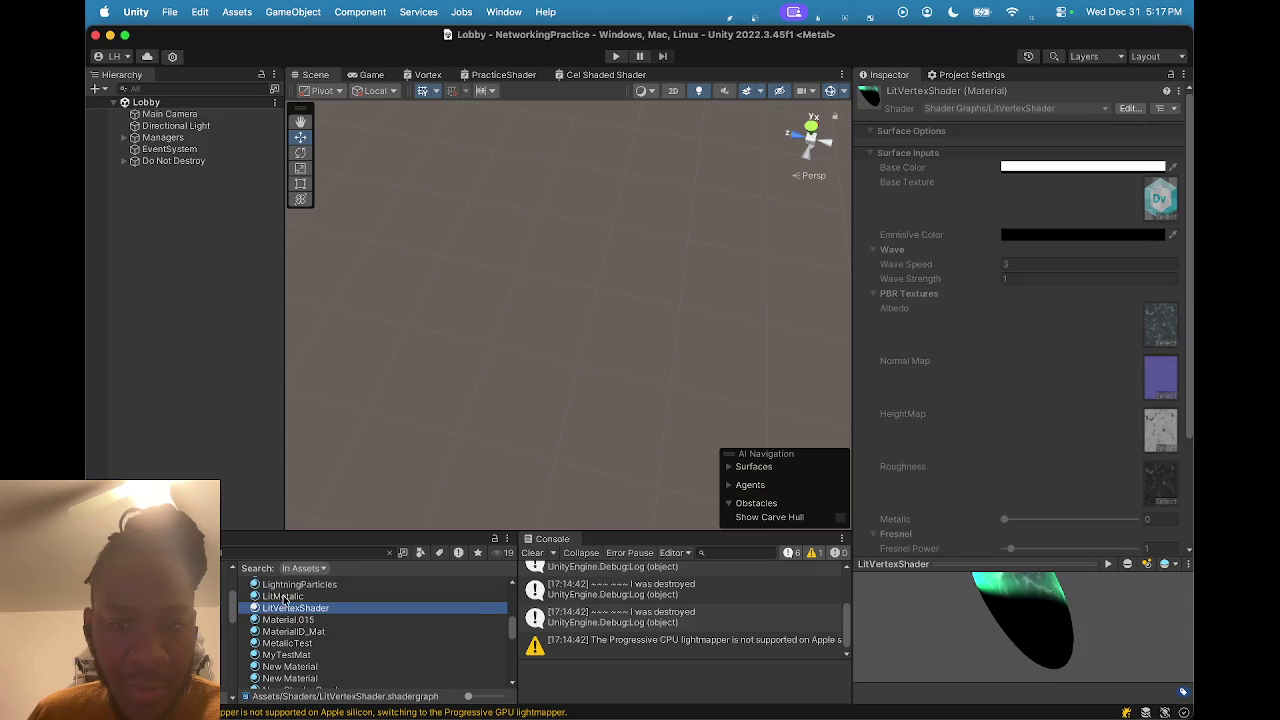
click(284, 596)
scroll(289, 612, down, 1)
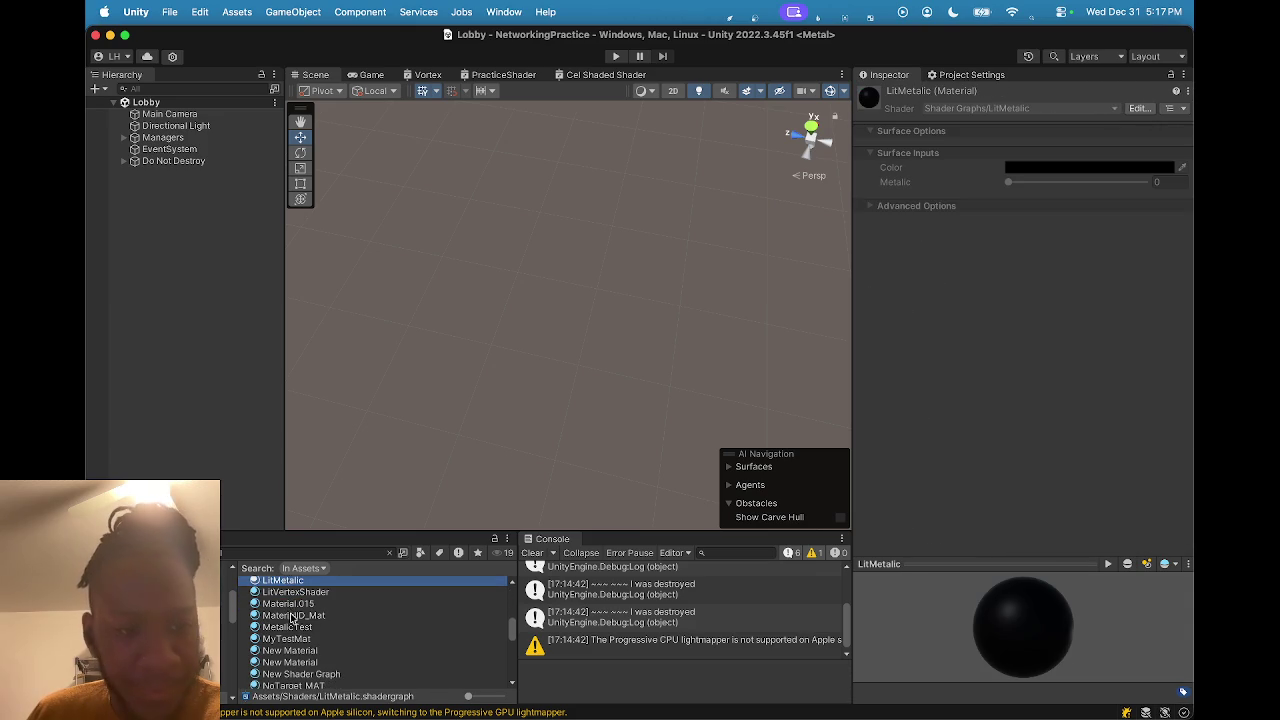
scroll(291, 617, down, 4)
click(290, 607)
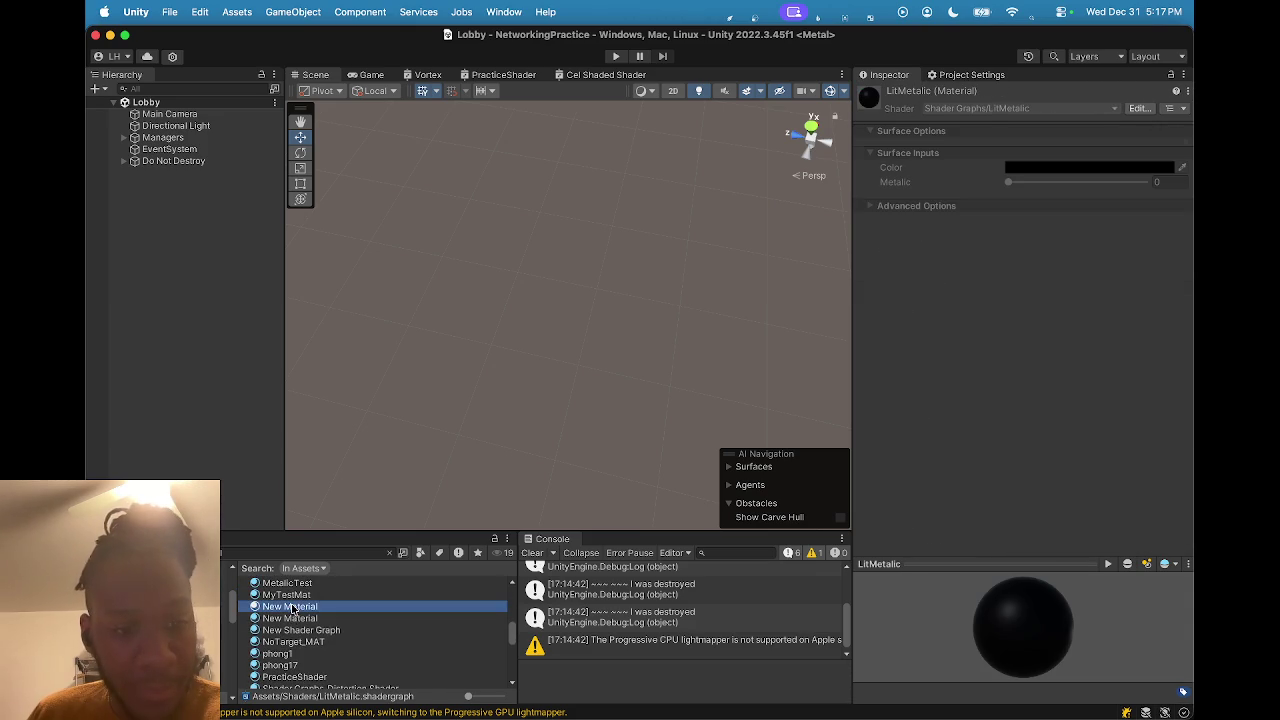
scroll(290, 607, down, 1)
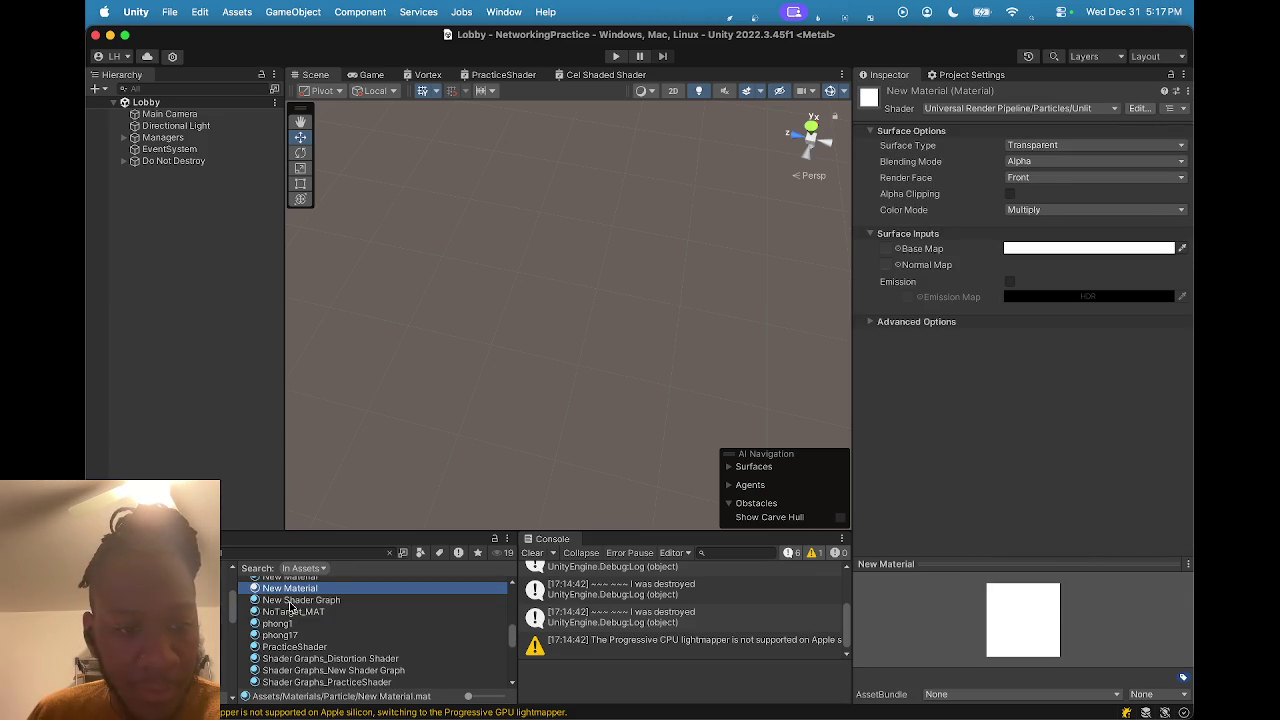
click(290, 611)
scroll(289, 617, down, 5)
scroll(289, 620, down, 8)
scroll(287, 625, up, 5)
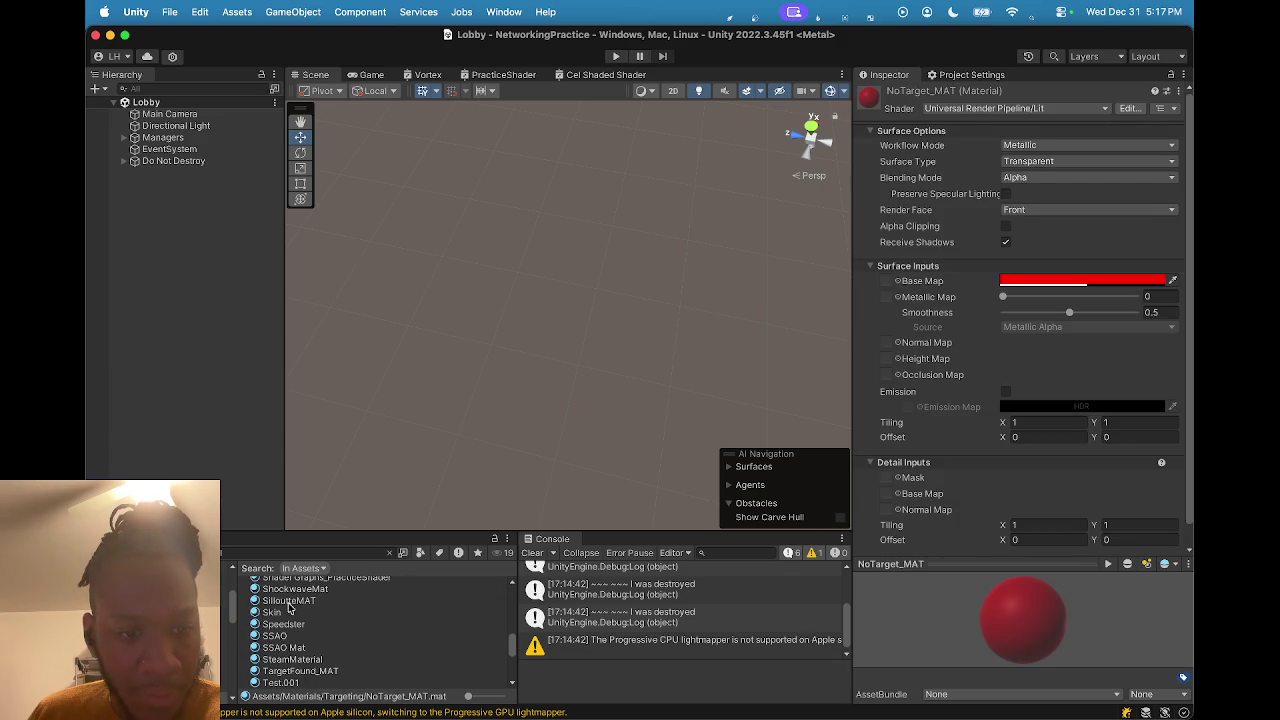
click(295, 659)
scroll(297, 656, down, 5)
scroll(297, 652, down, 10)
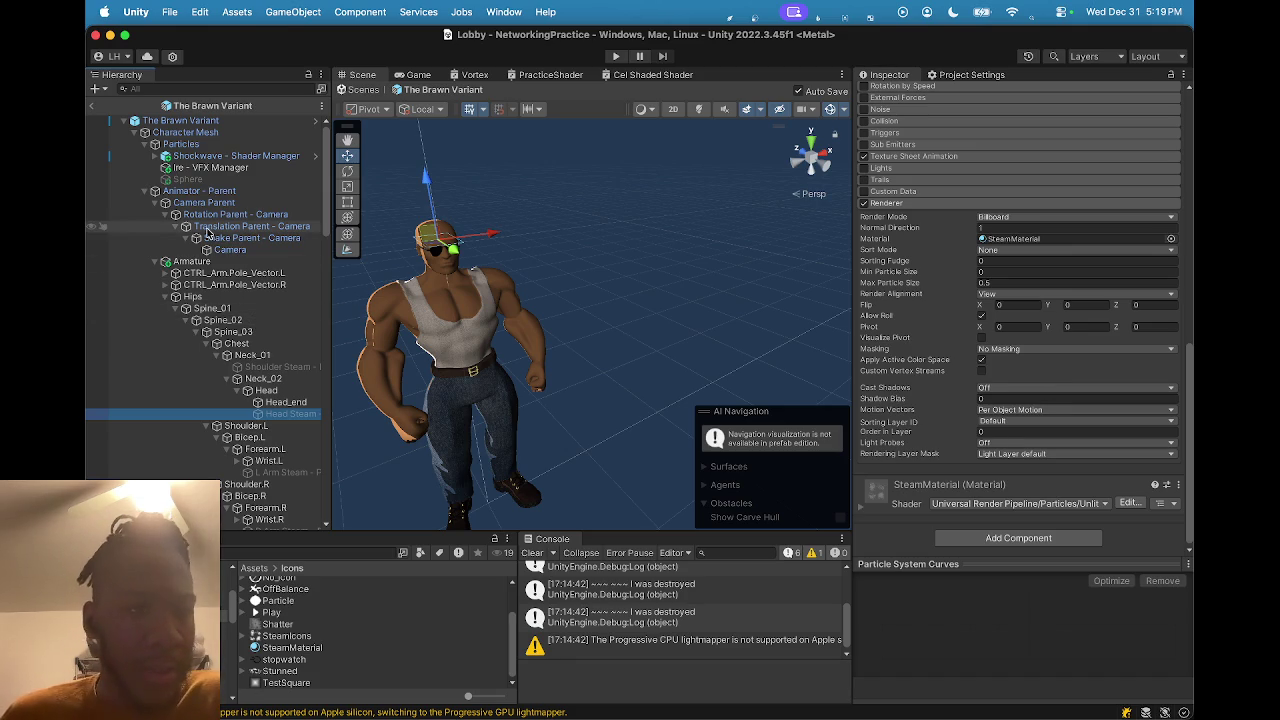
Select Particles, Shockwave and Ire - VFX Manager, then ping the IreVFXManager script in the assets.
click(193, 145)
click(196, 156)
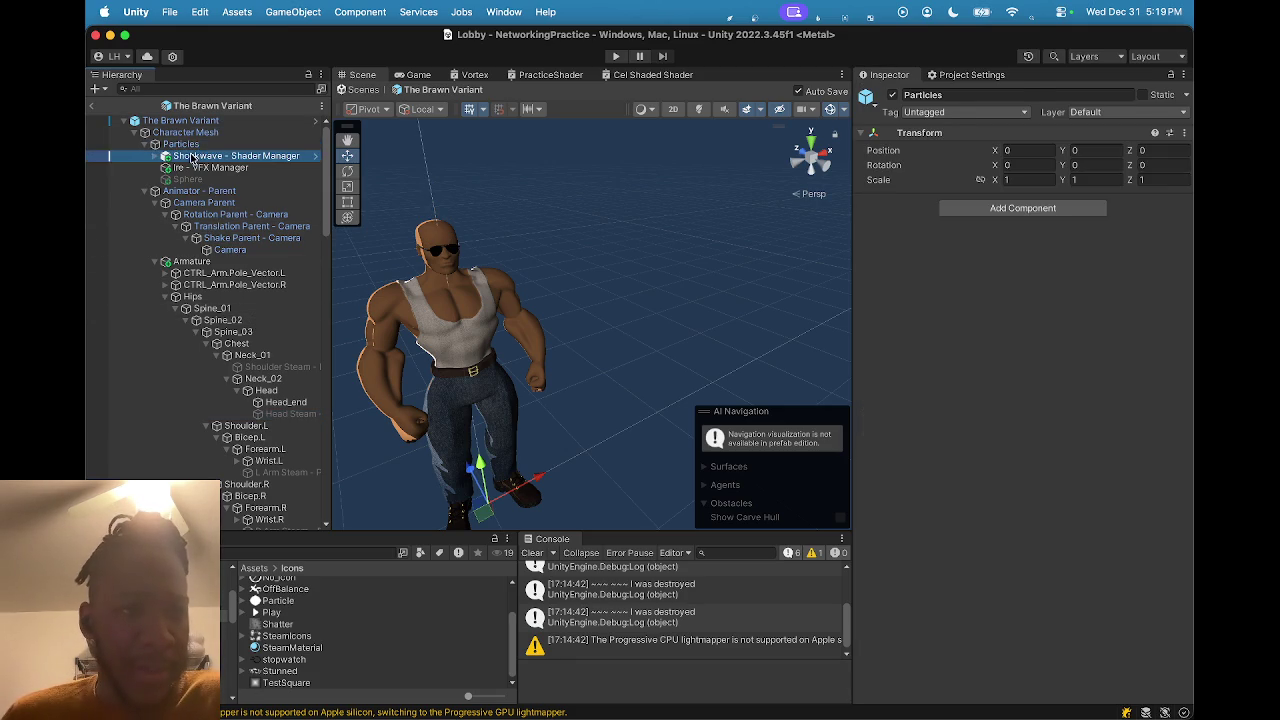
click(199, 168)
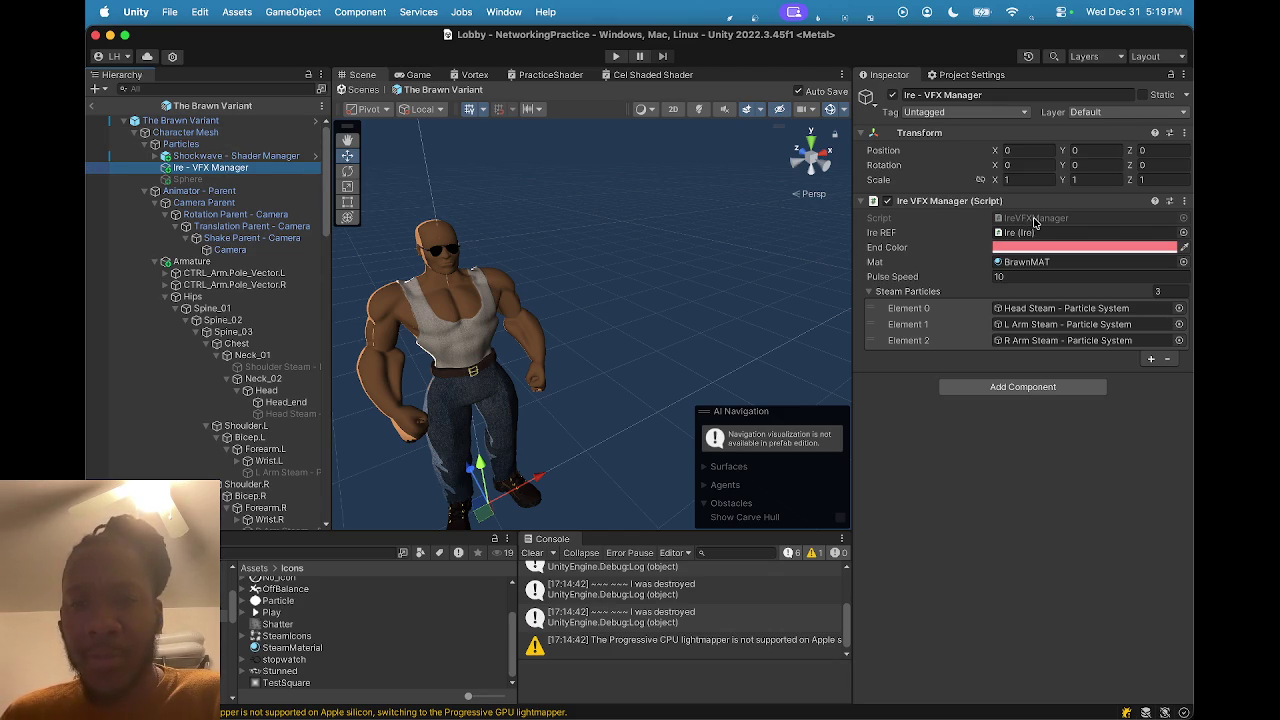
click(1035, 219)
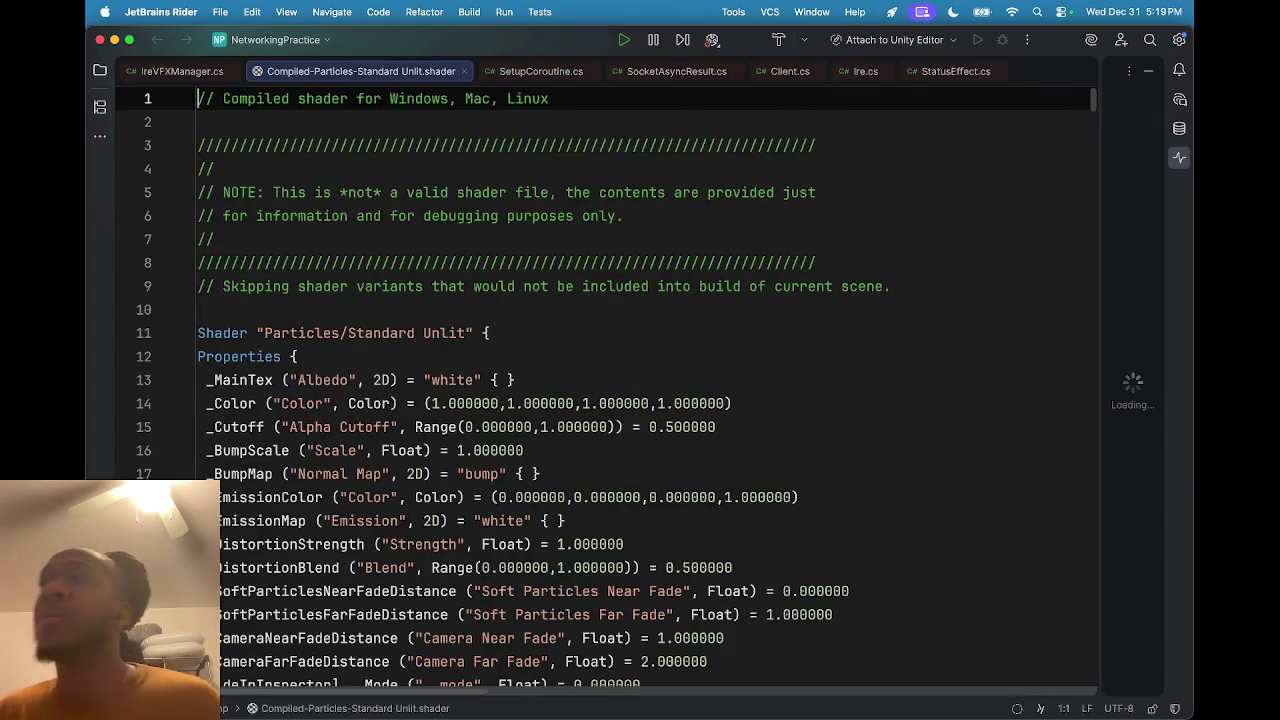
Close the compiled Particles/Standard Unlit shader and scroll up IreVFXManager.cs to IreCoroutine.
click(464, 71)
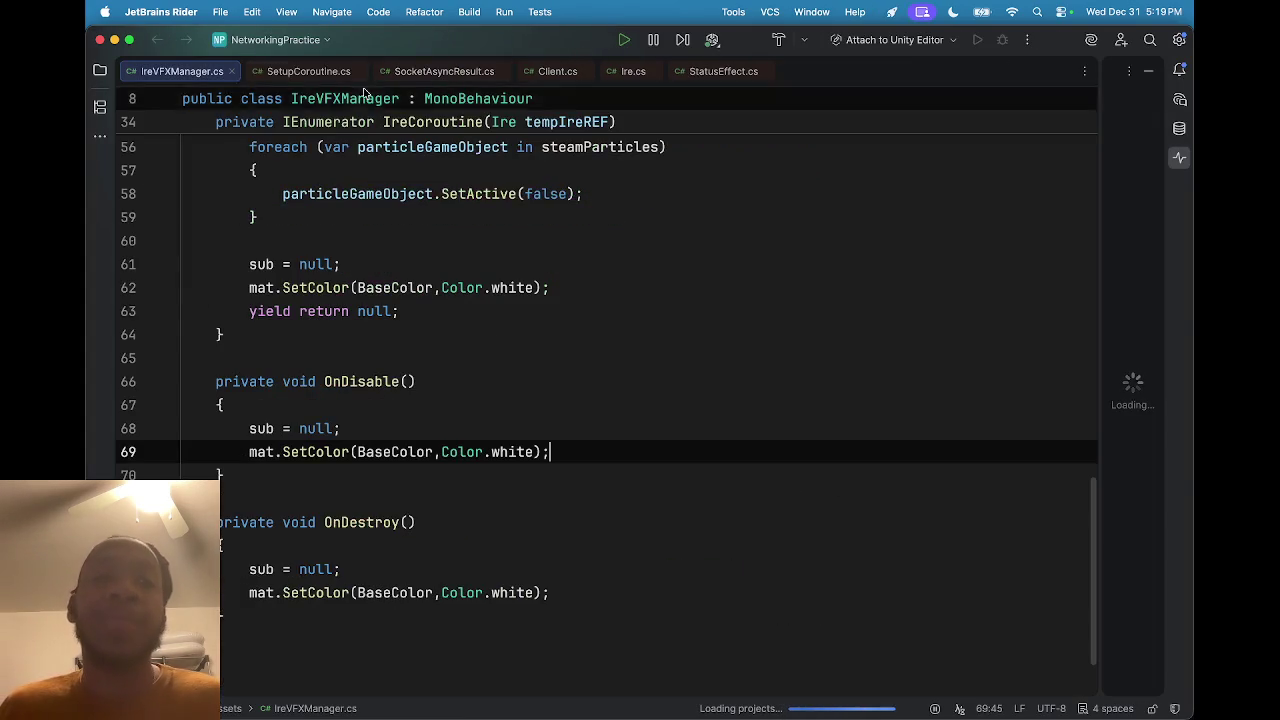
scroll(508, 364, up, 6)
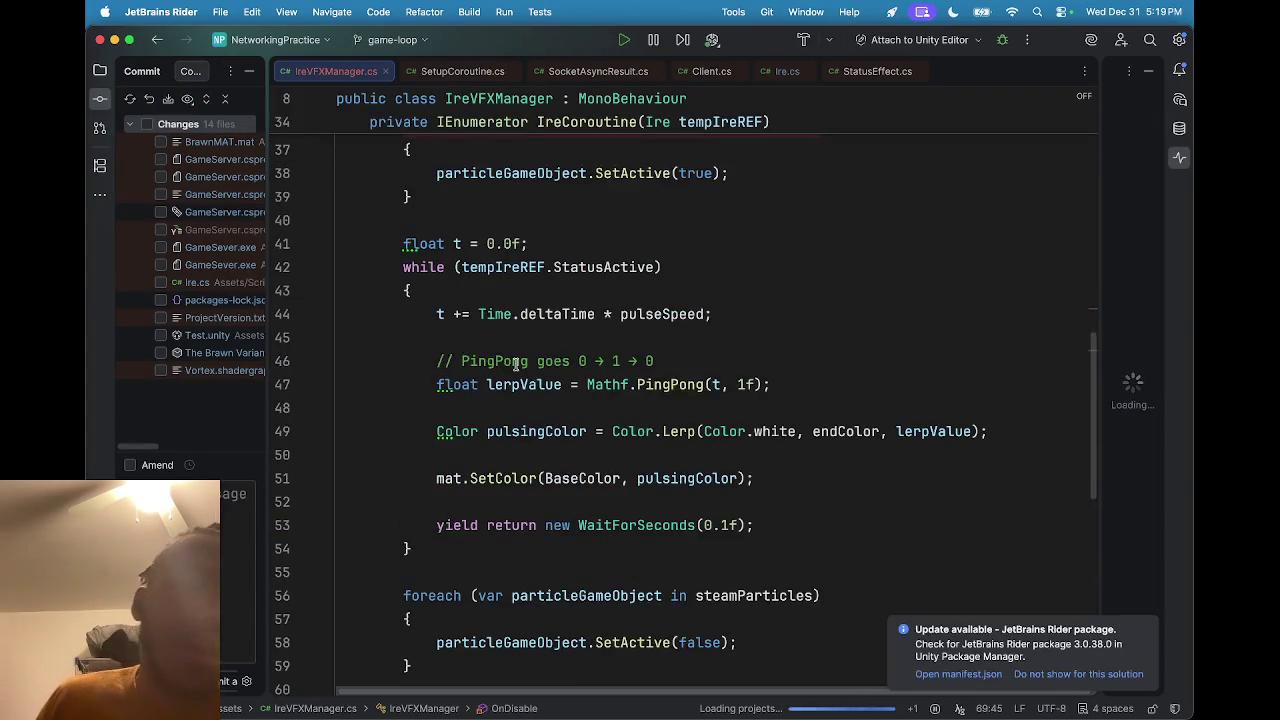
scroll(508, 364, up, 5)
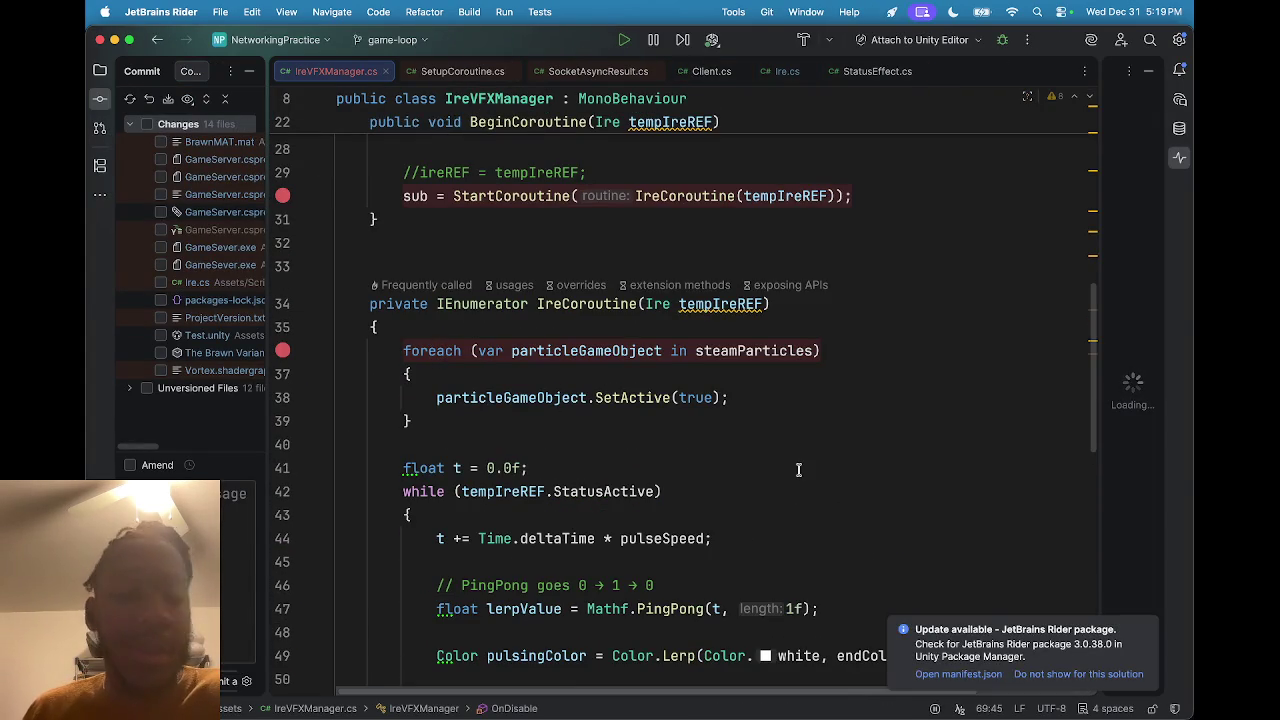
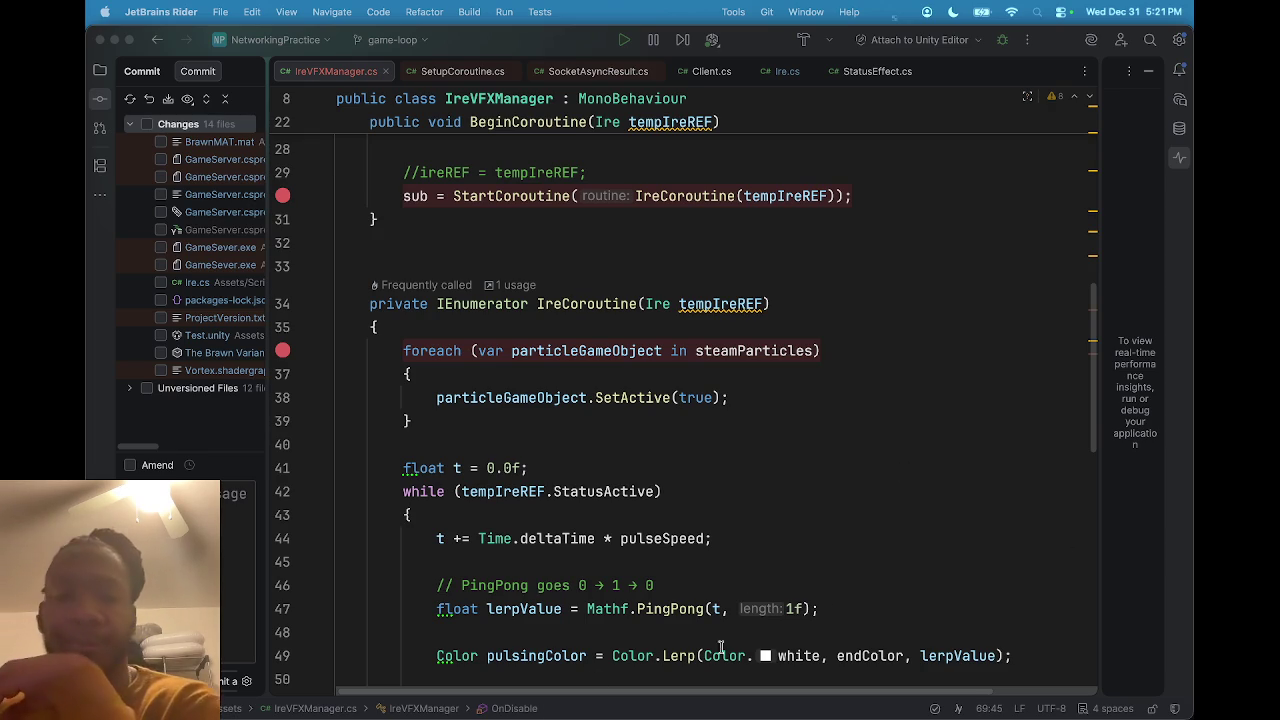
Move the Ire.cs tab next to IreVFXManager.cs.
click(870, 345)
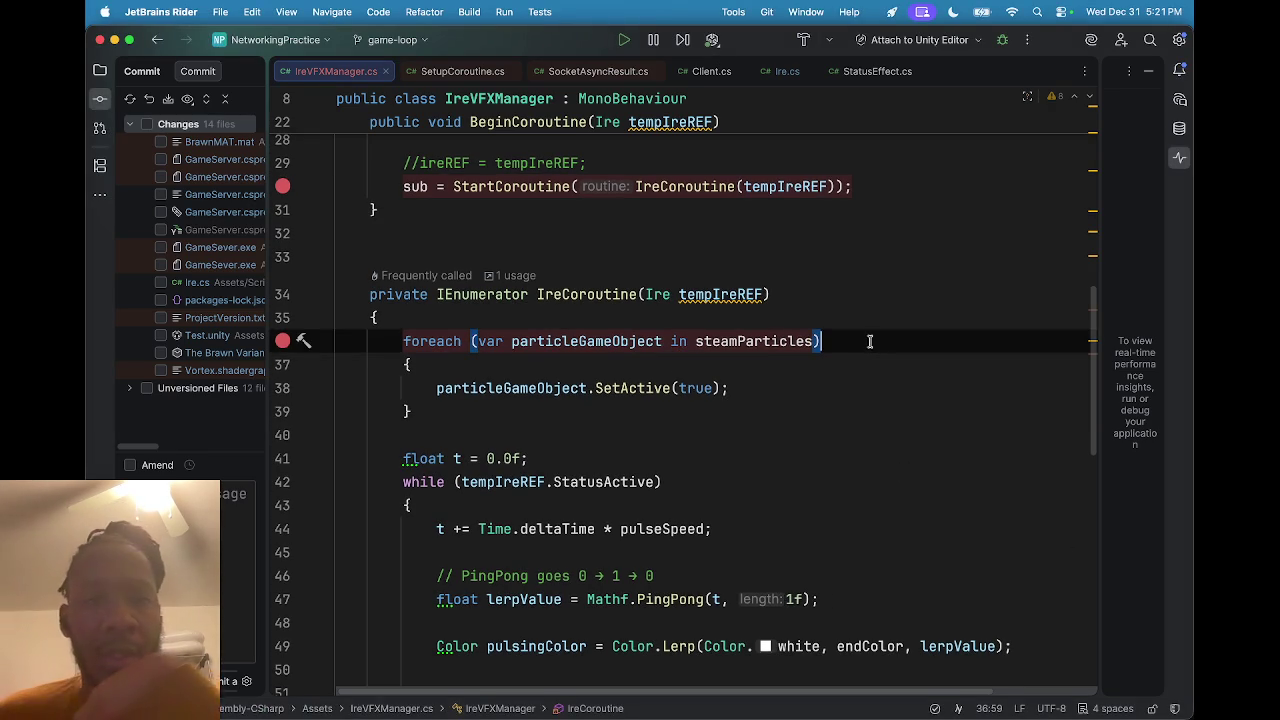
scroll(868, 335, up, 2)
scroll(869, 335, up, 5)
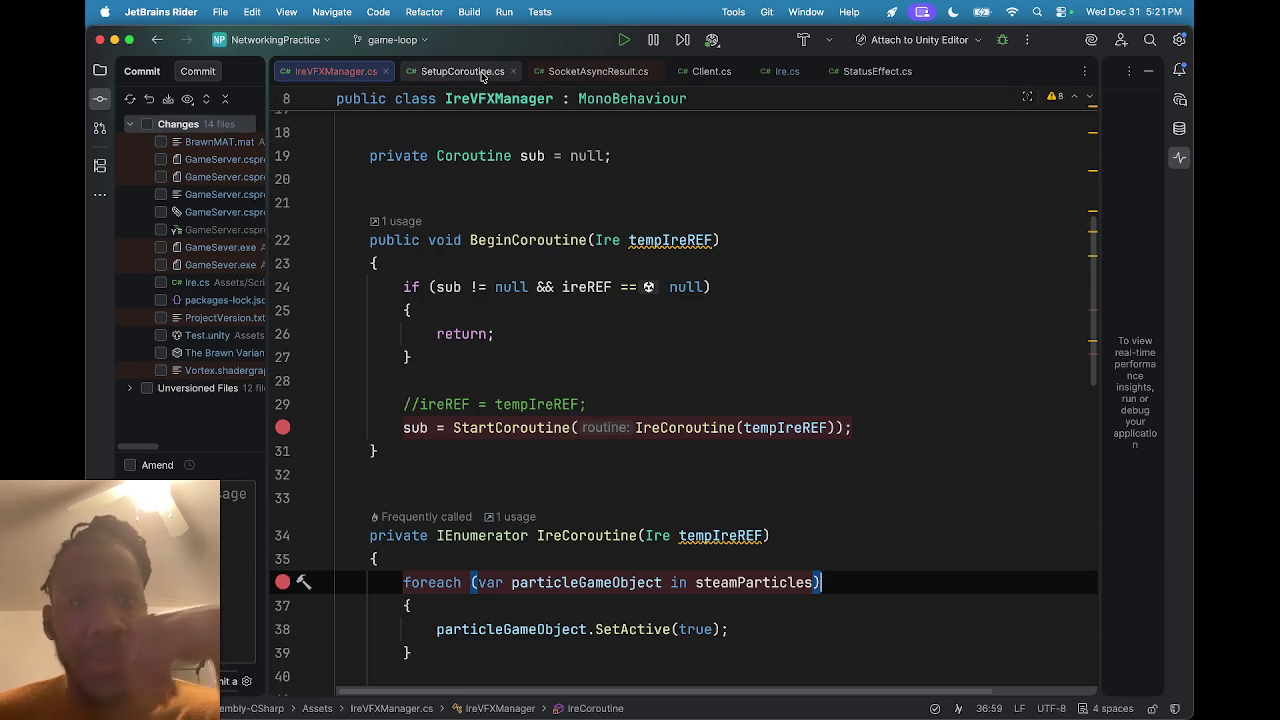
mouse_move(772, 73)
mouse_down()
mouse_move(417, 71)
mouse_move(432, 71)
mouse_up()
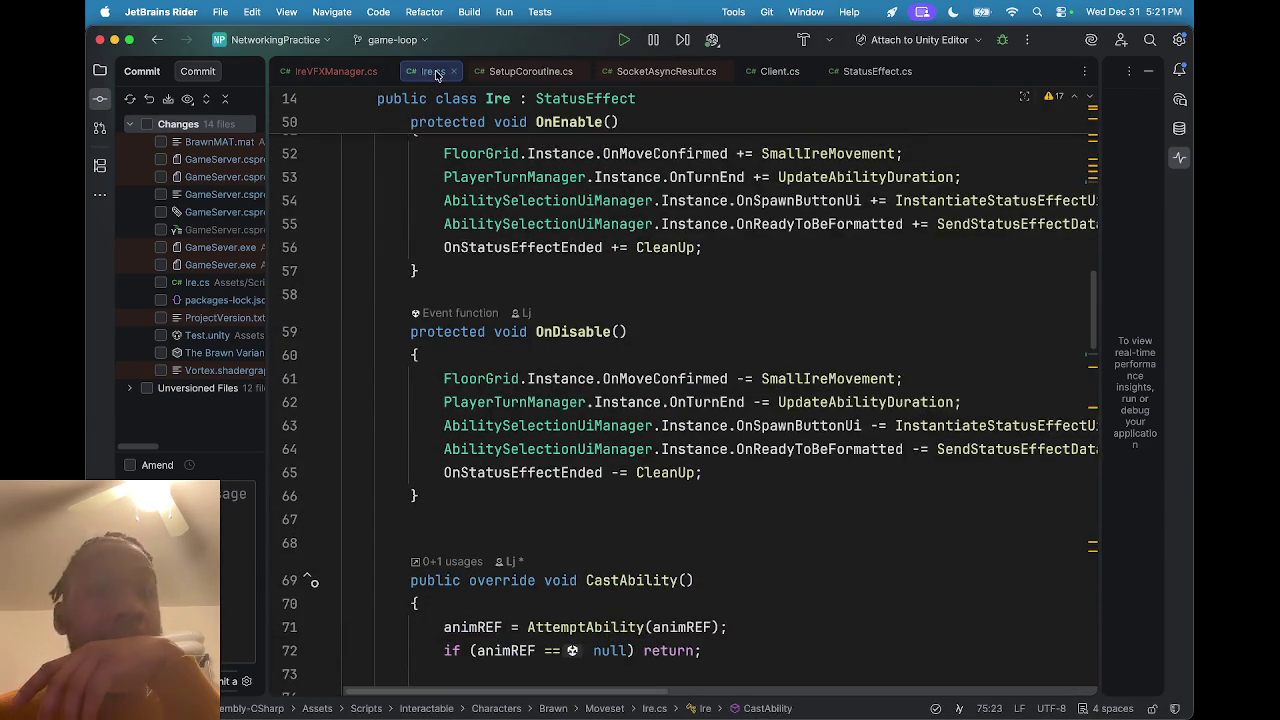
Close the SetupCoroutine.cs and SocketAsyncResult.cs files.
click(503, 72)
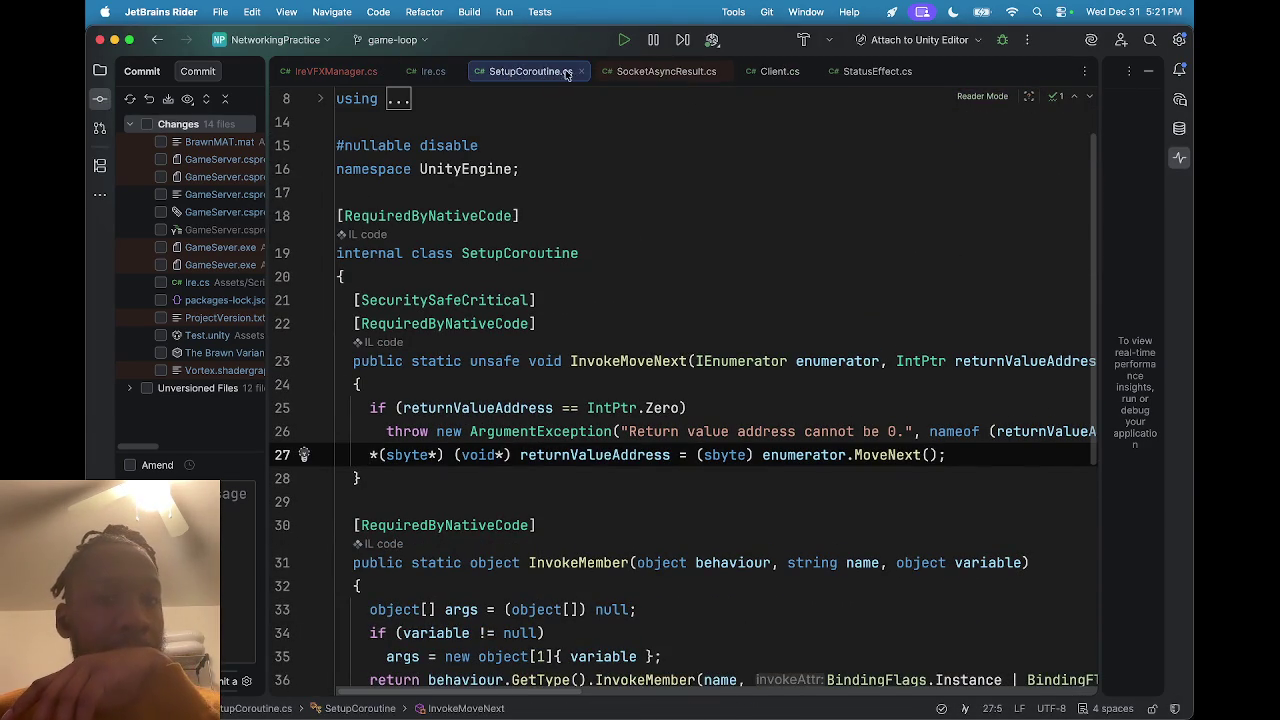
click(578, 72)
click(553, 76)
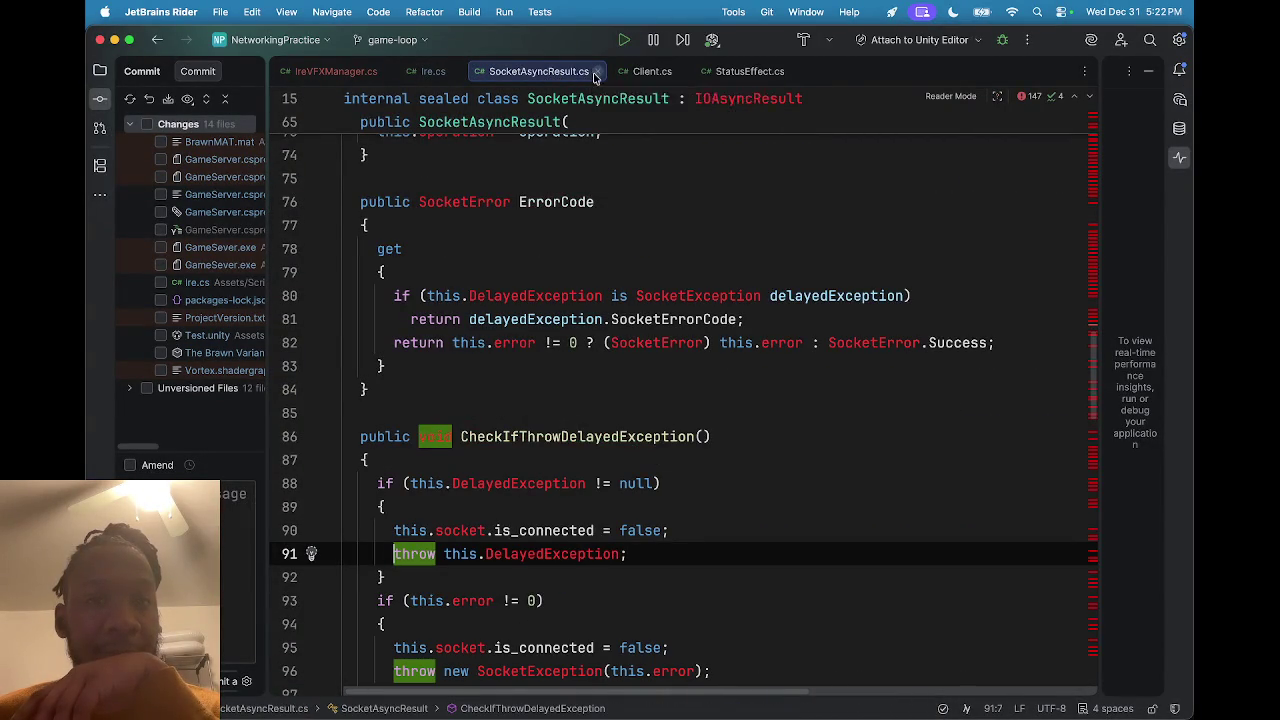
click(597, 71)
Scroll Ire.cs to CastAbility(), then return to IreVFXManager.cs.
scroll(562, 386, up, 5)
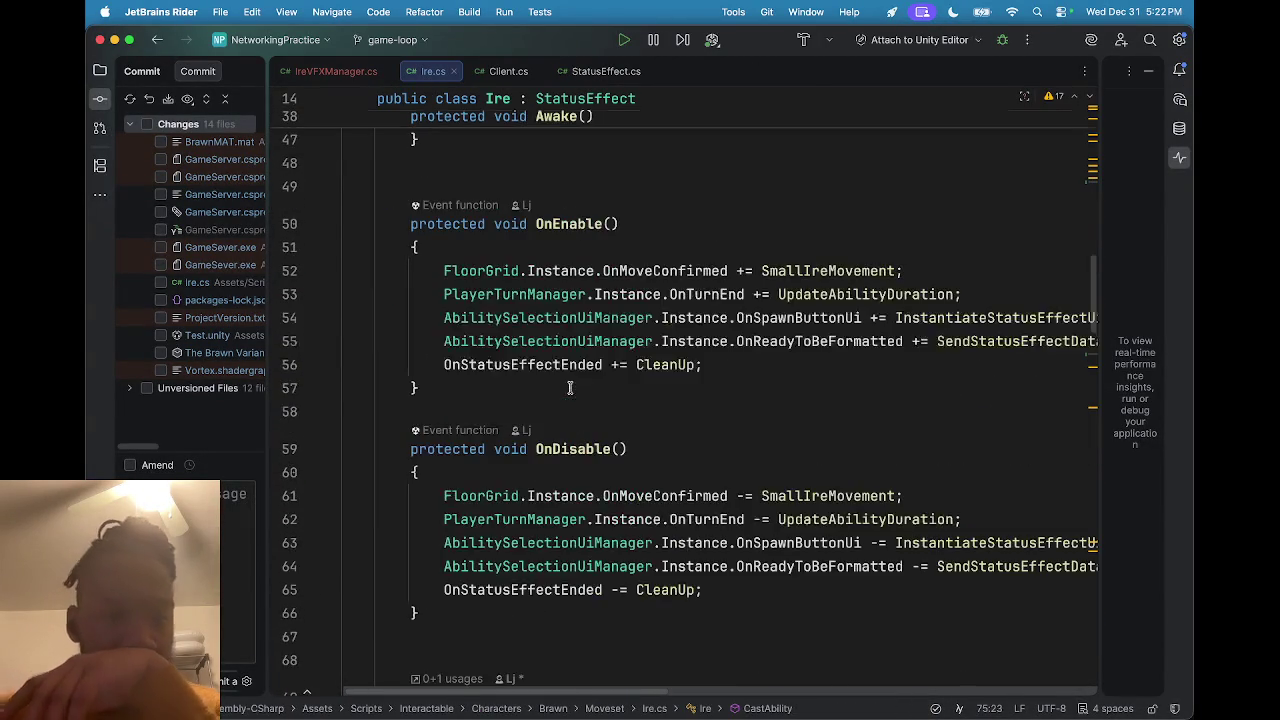
scroll(571, 390, up, 6)
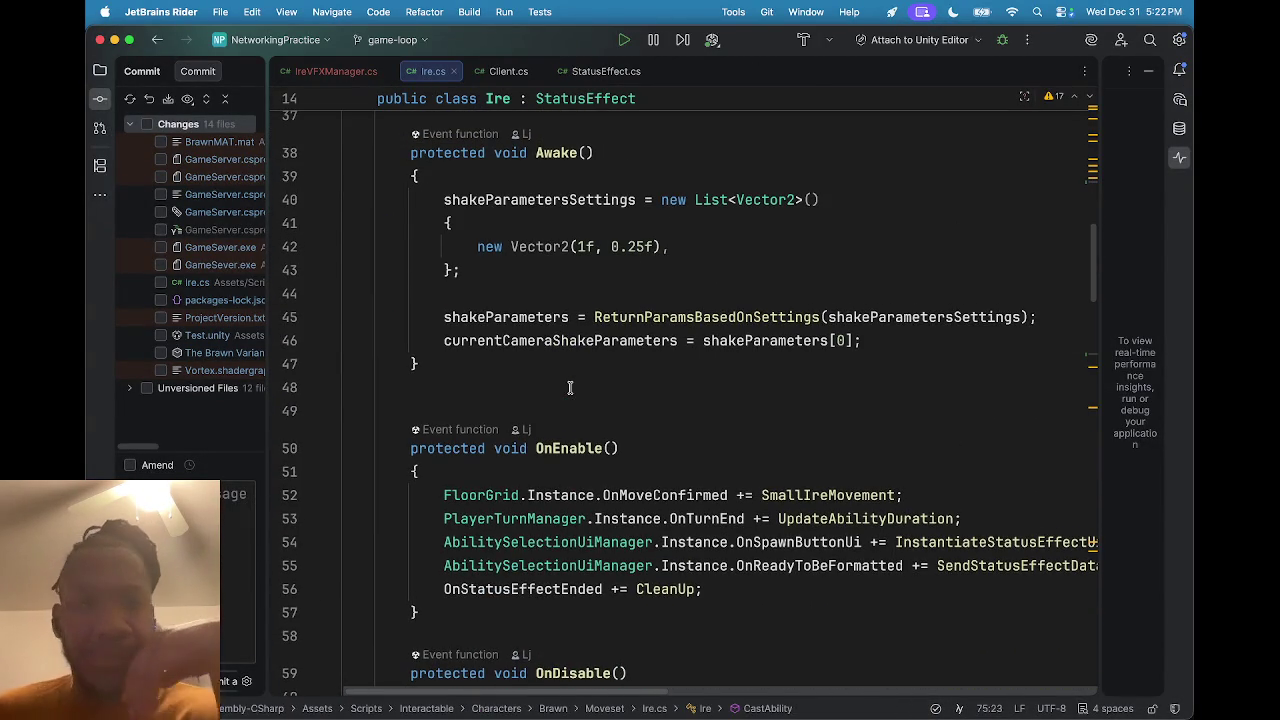
scroll(572, 414, down, 15)
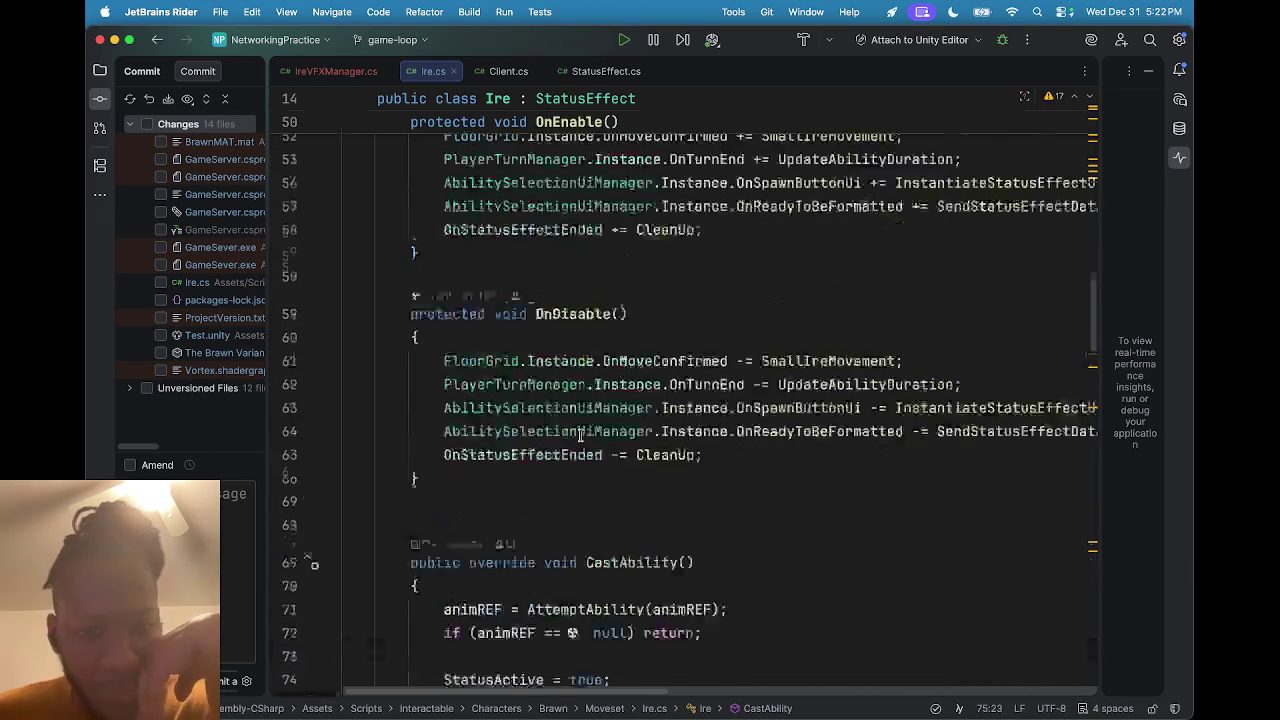
scroll(580, 436, down, 4)
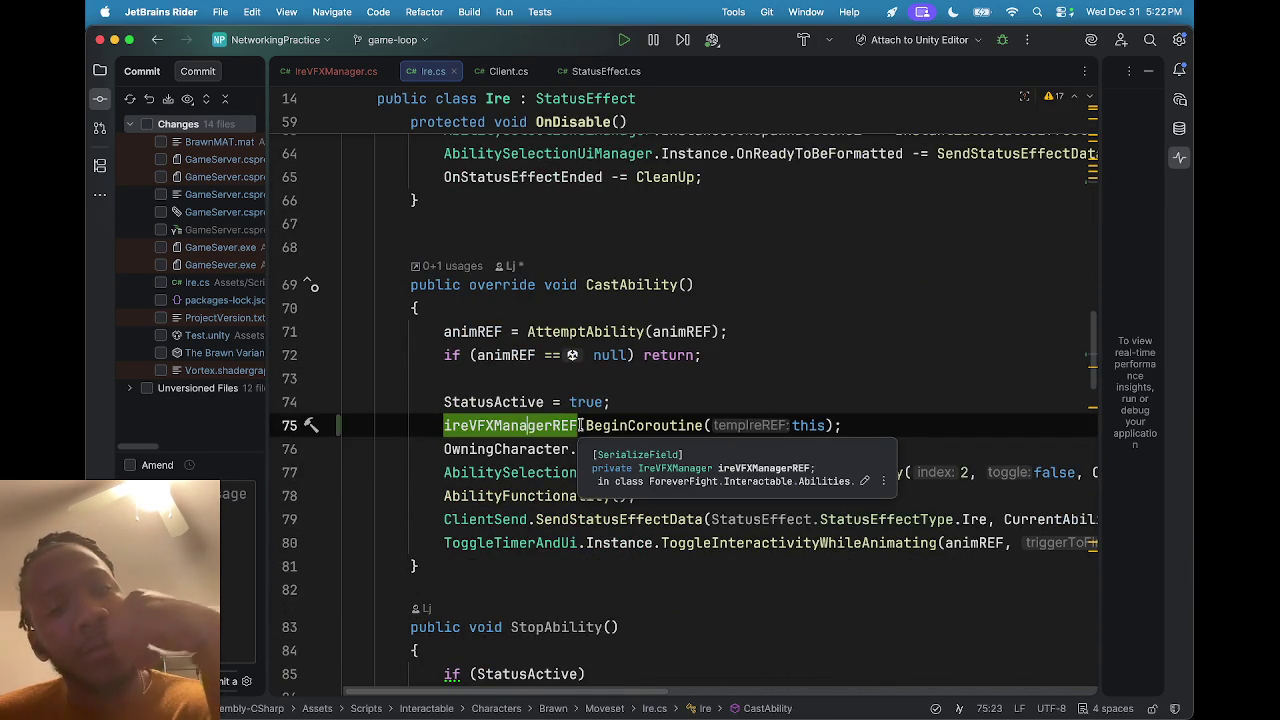
click(352, 72)
Scroll through IreCoroutine's while loop that pulses BaseColor between white and endColor.
scroll(600, 410, down, 4)
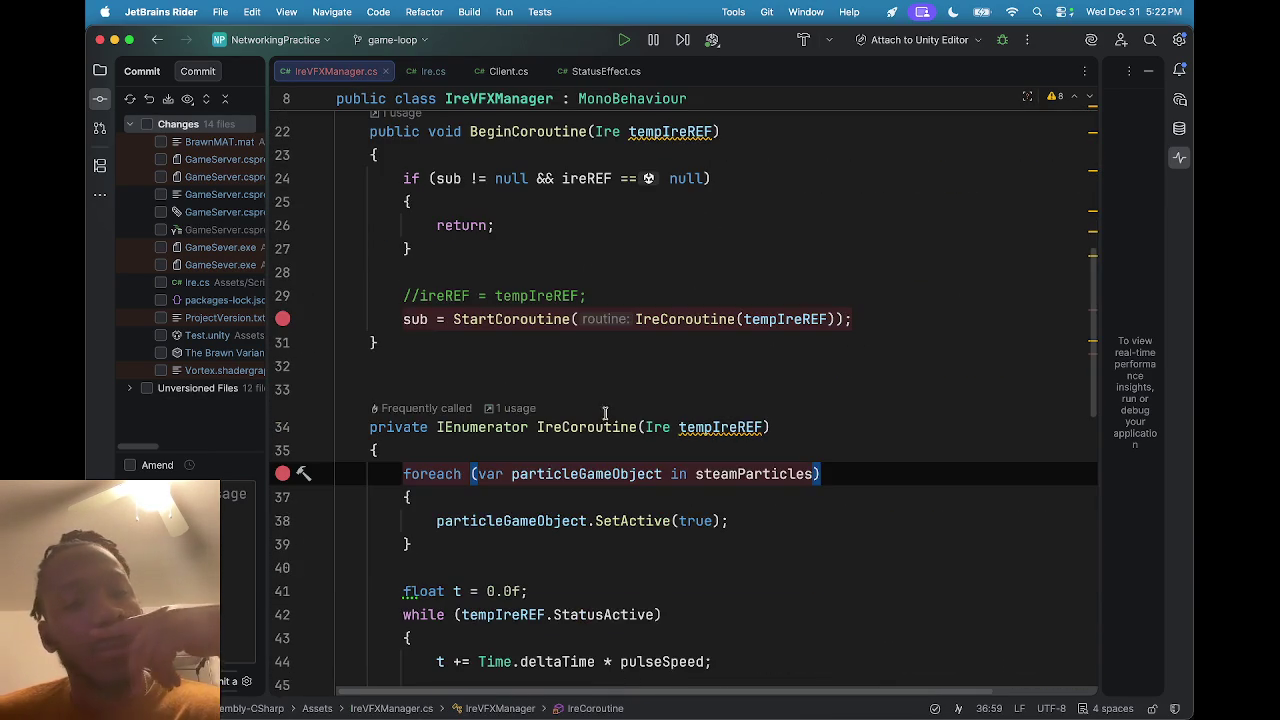
scroll(600, 420, down, 3)
scroll(600, 428, down, 4)
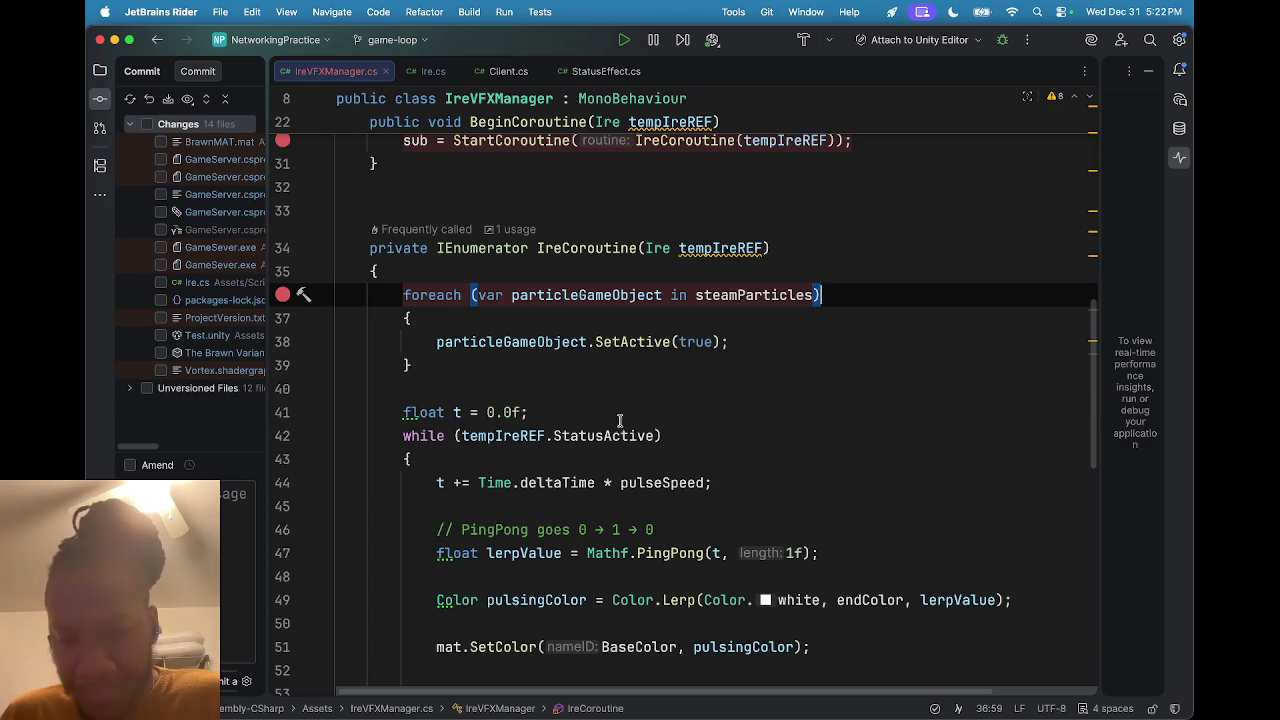
scroll(615, 415, down, 5)
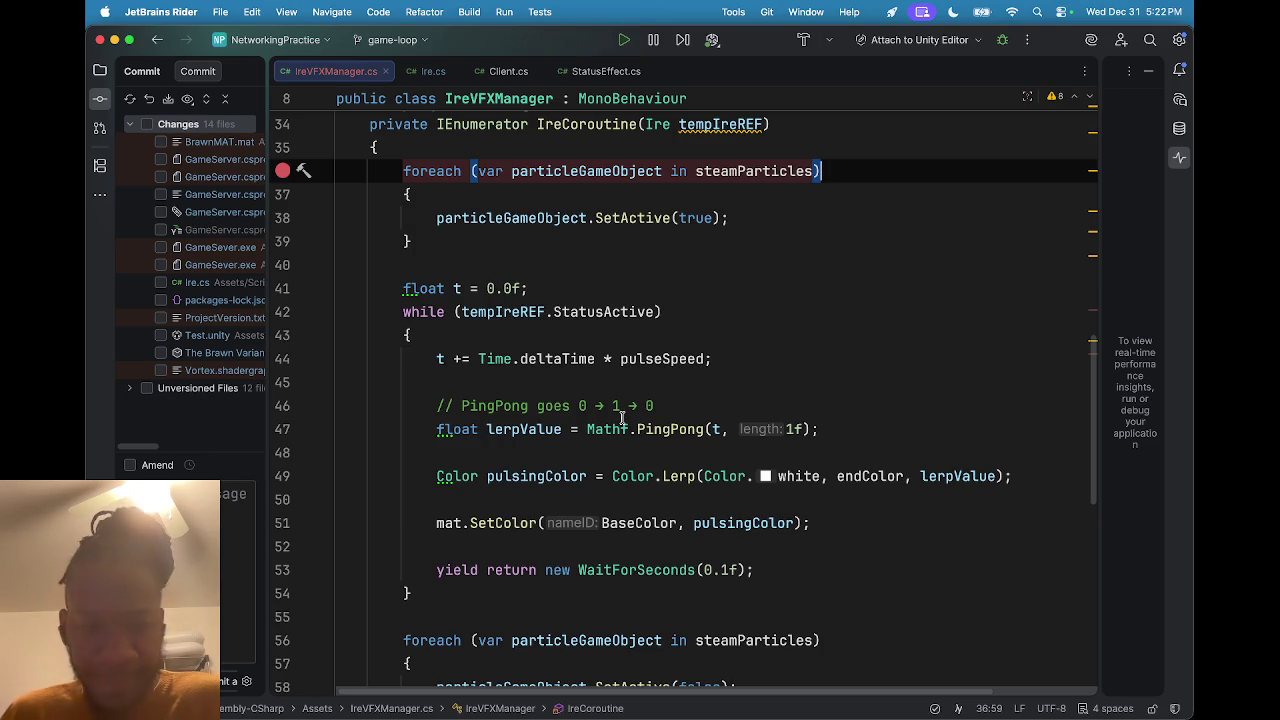
scroll(622, 417, down, 2)
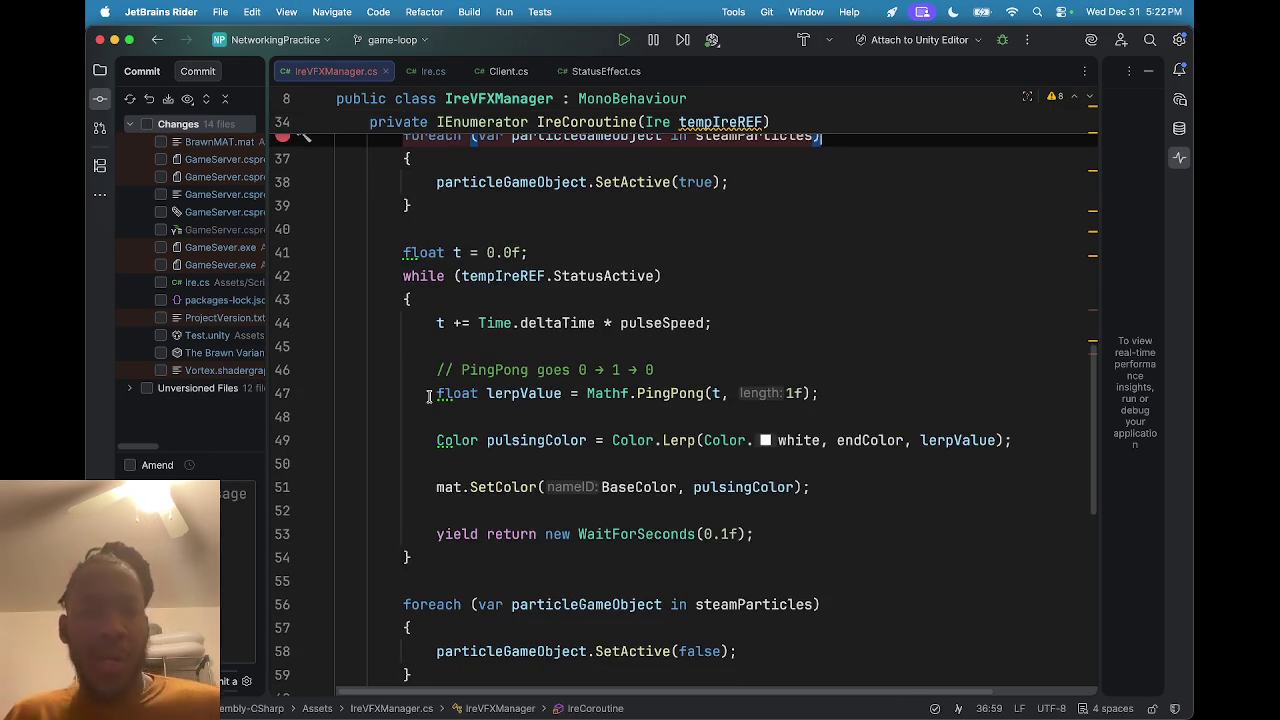
scroll(458, 399, down, 1)
scroll(458, 399, down, 1)
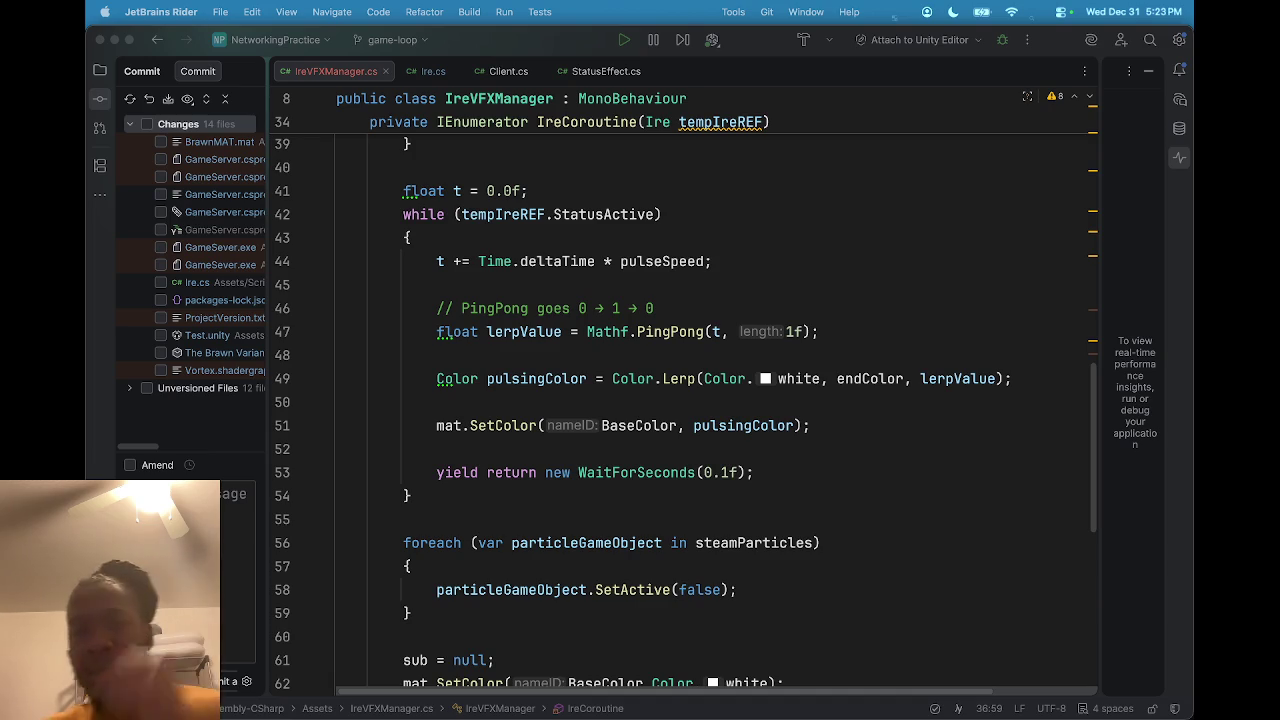
Build and run the game to the Desktop as NetworkTest, replacing the existing build.
click(114, 39)
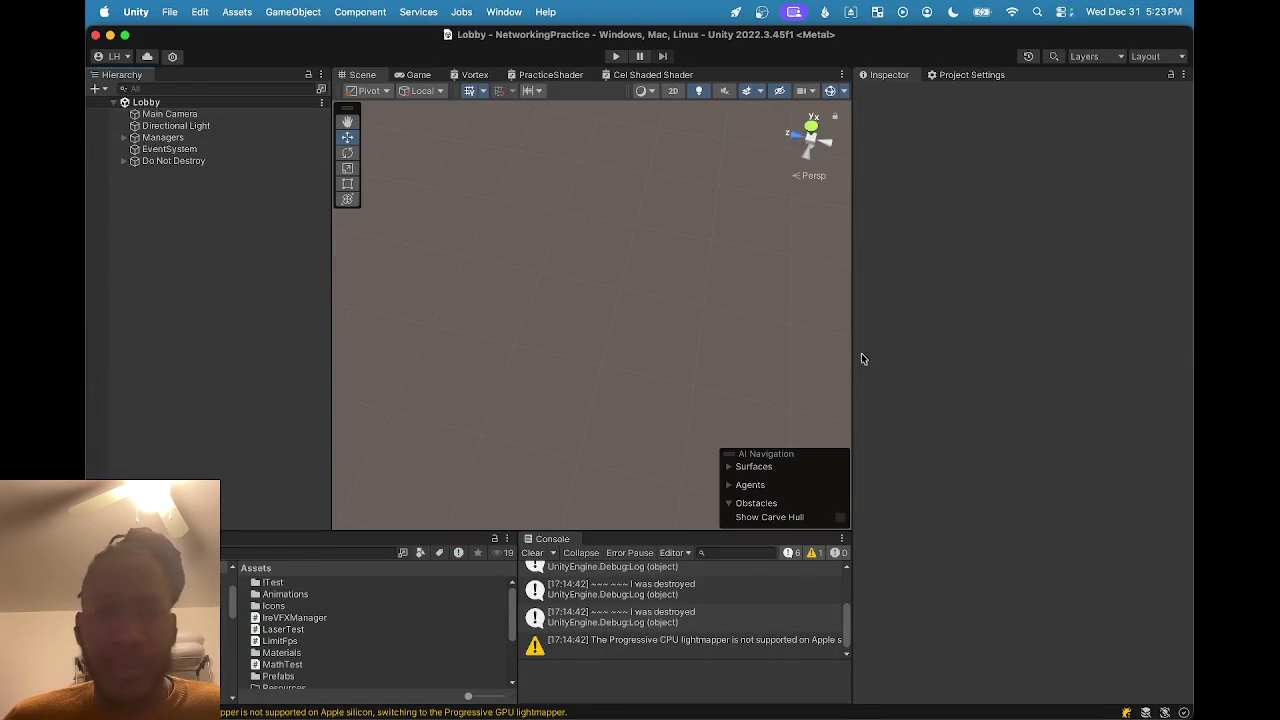
click(966, 313)
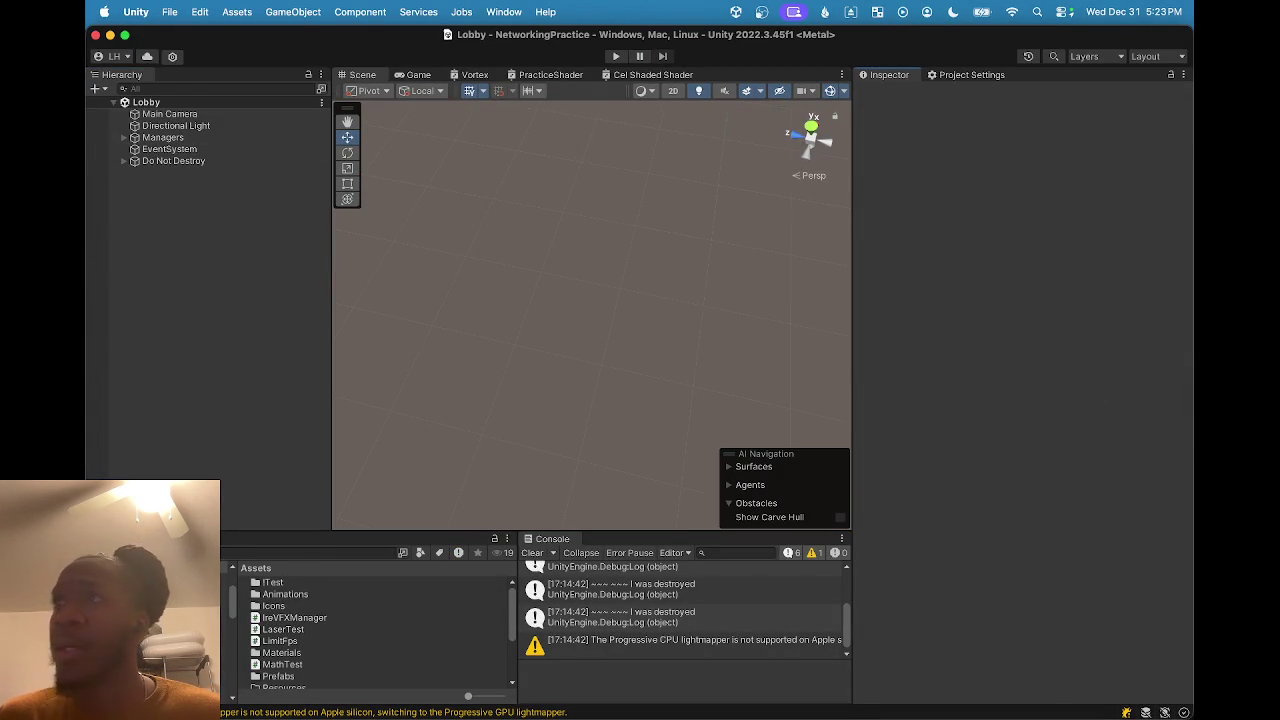
key(super+shift+b)
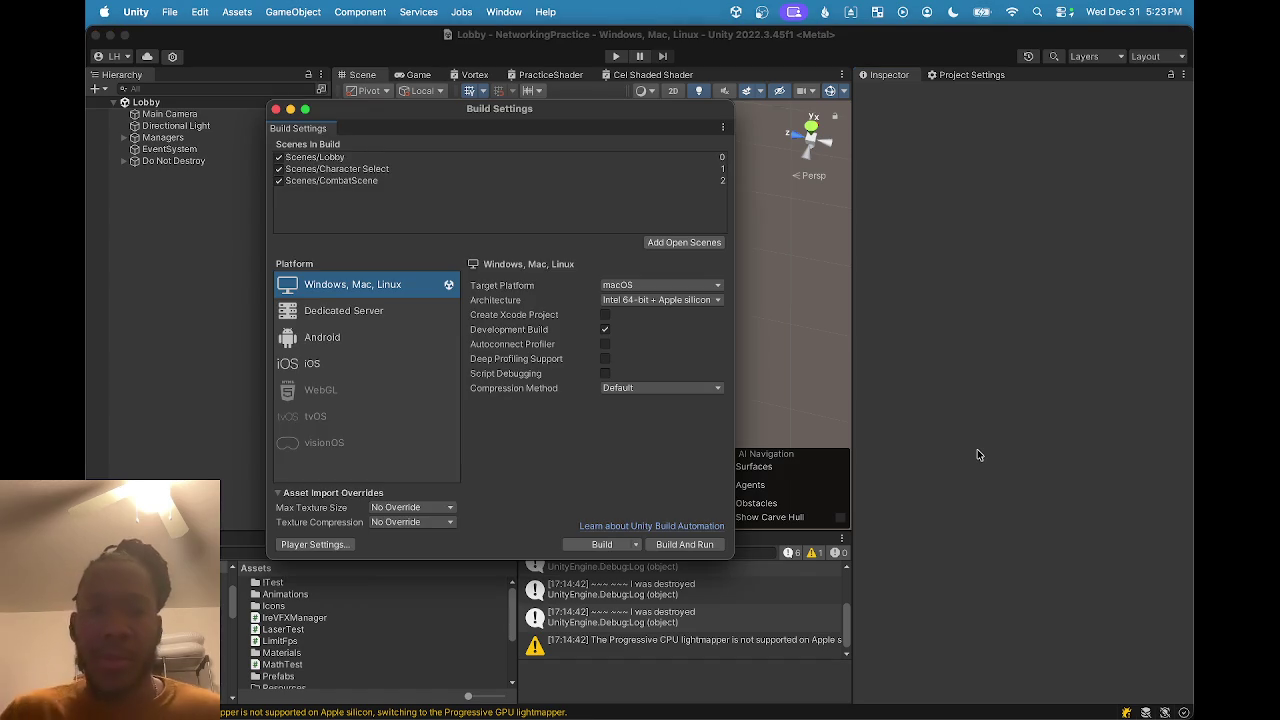
click(716, 545)
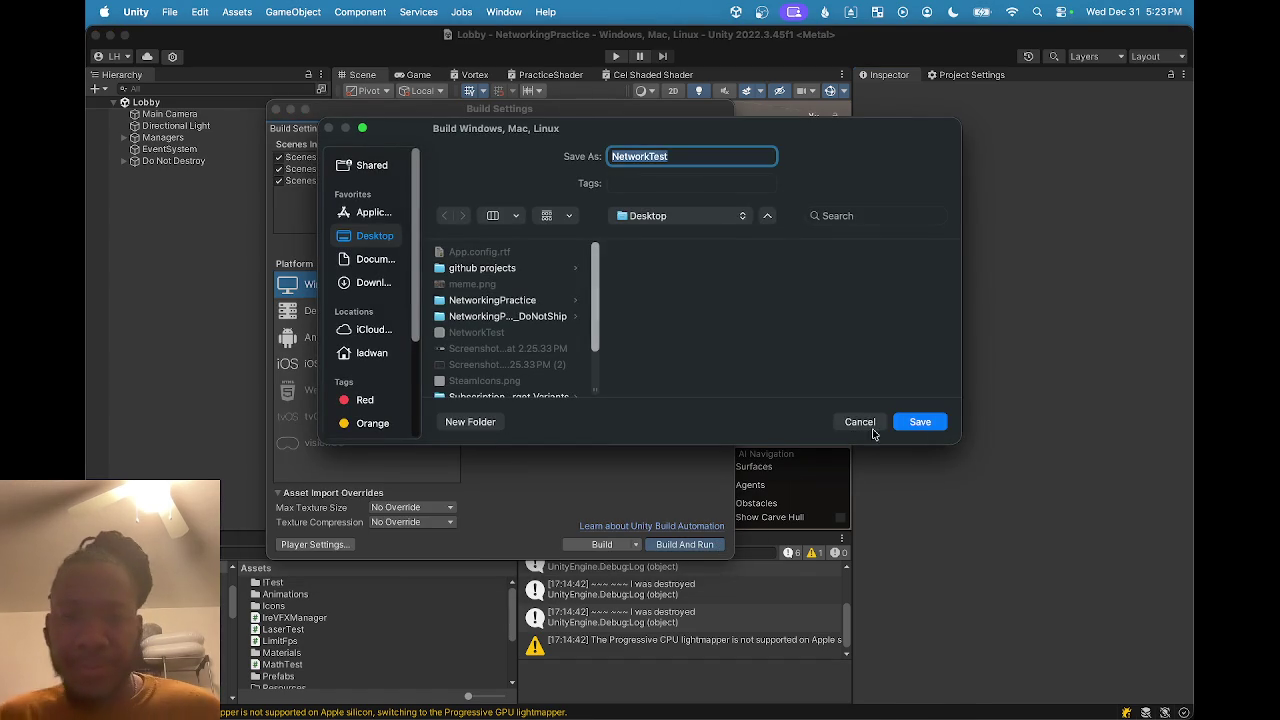
click(923, 422)
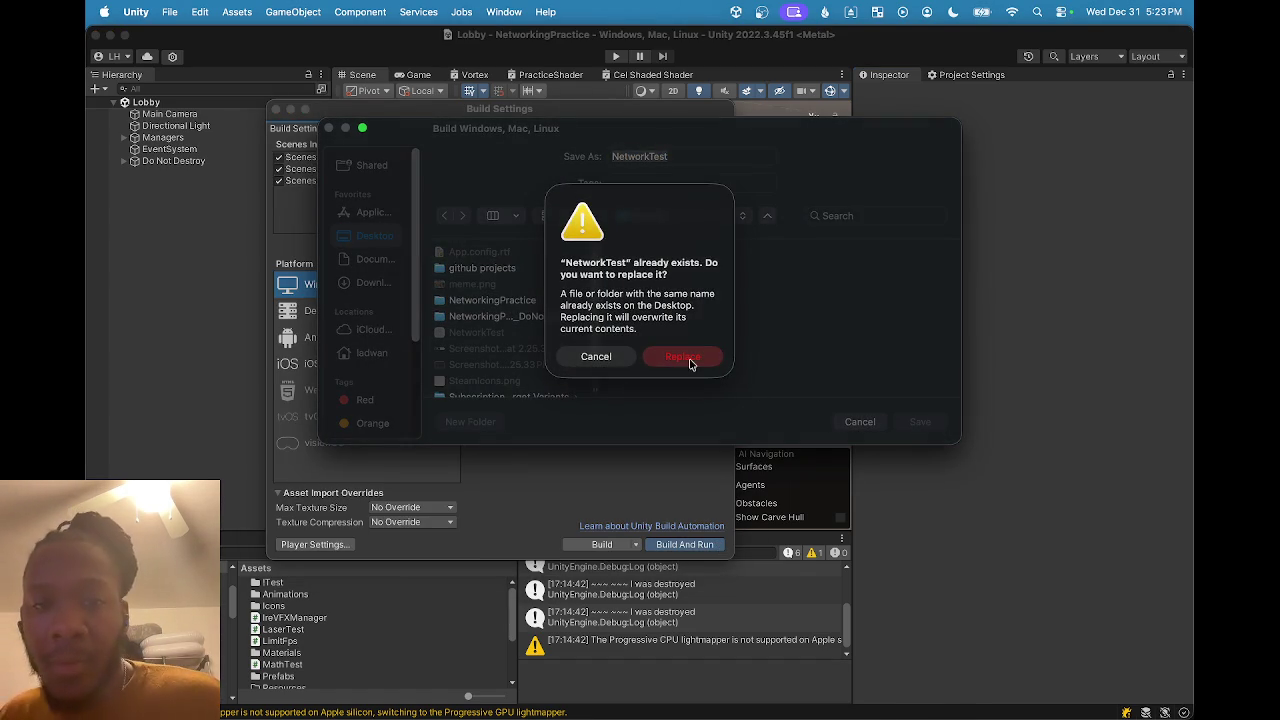
click(690, 361)
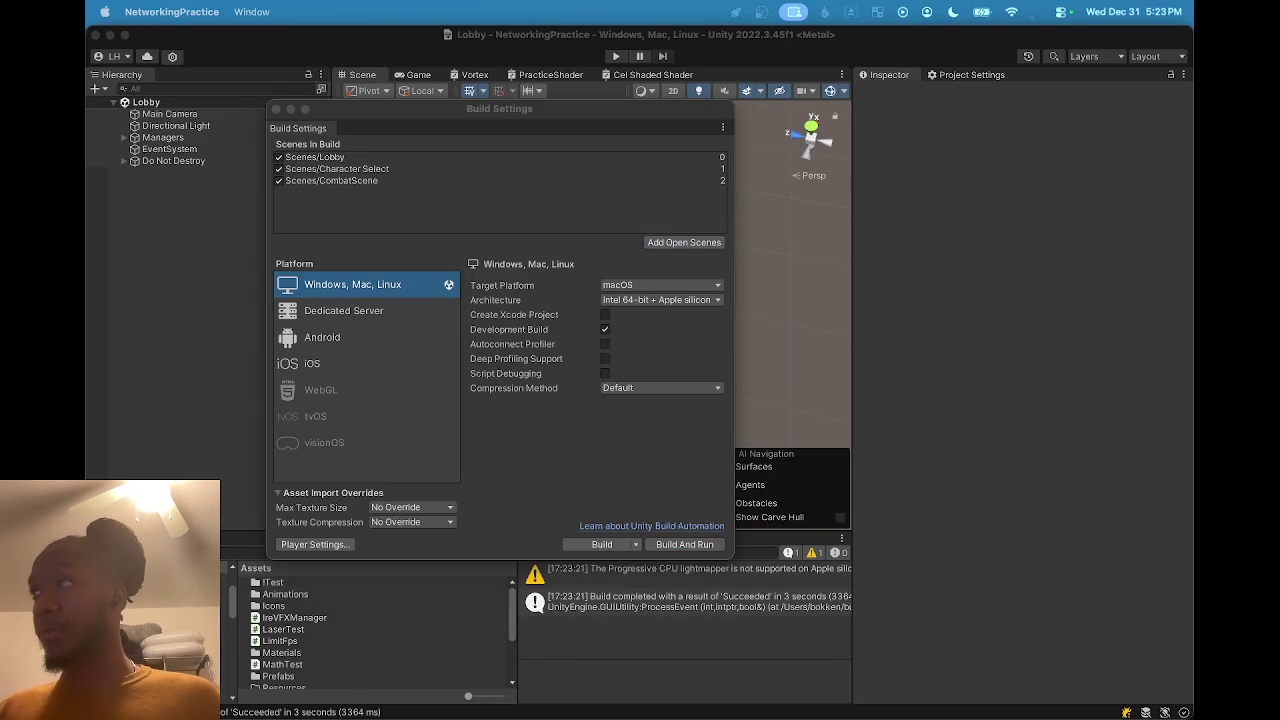
click(1019, 397)
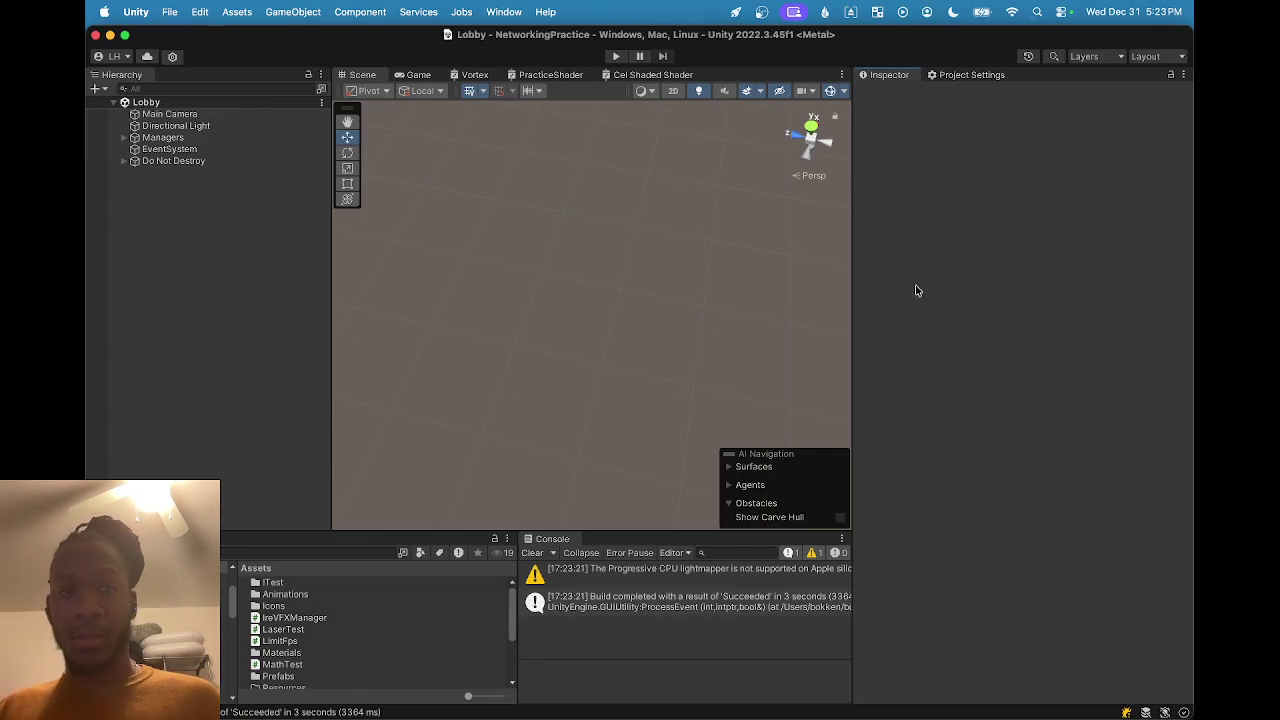
Play the game and connect to the lobby with a username.
click(614, 56)
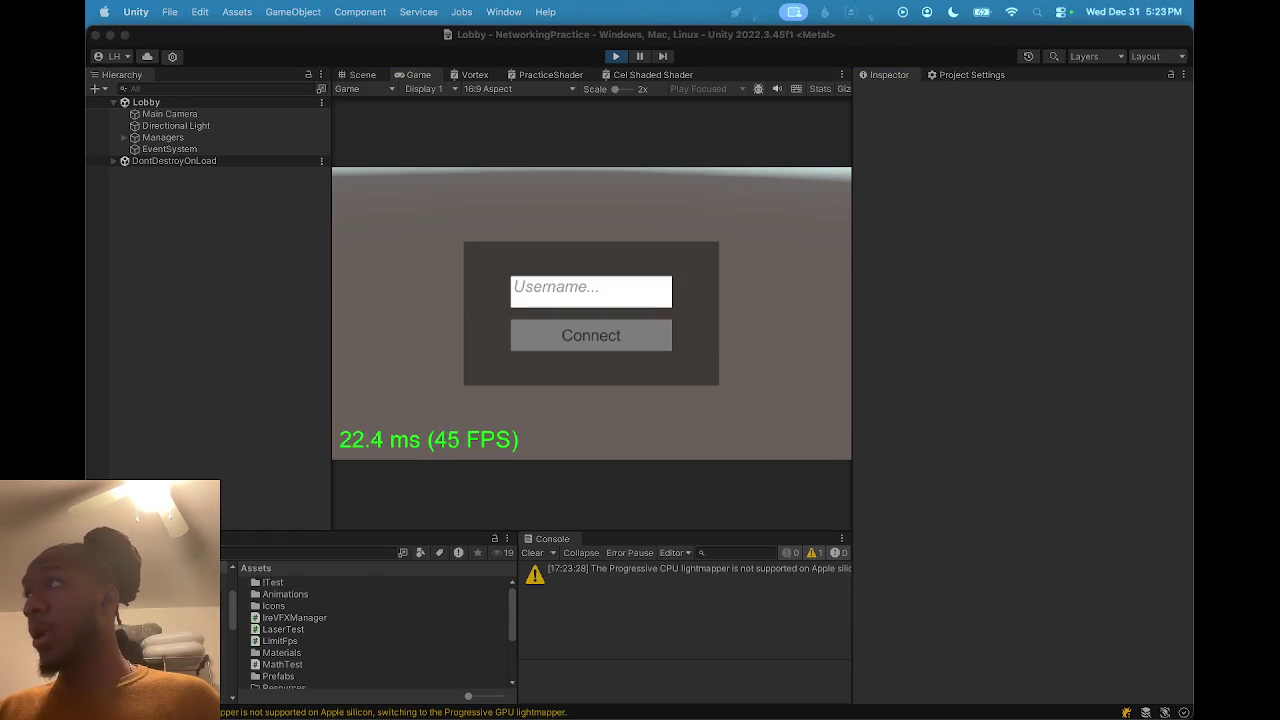
click(589, 300)
text(fregsth)
click(587, 335)
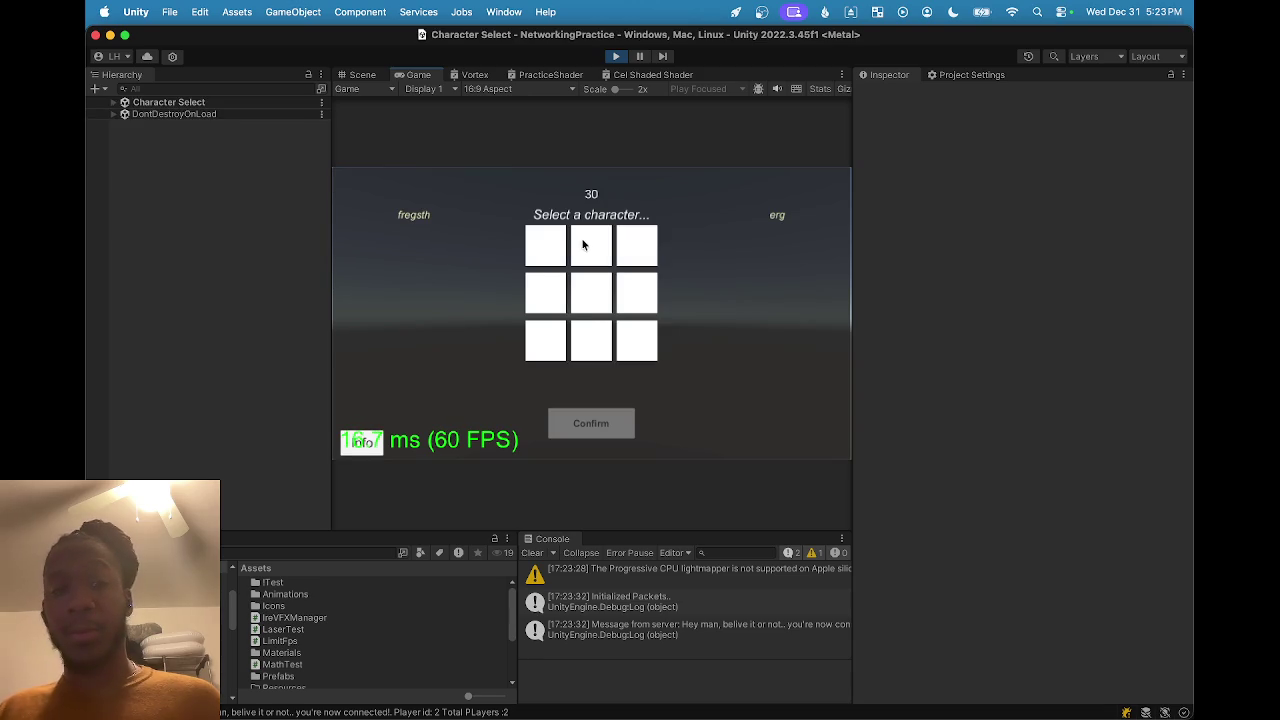
Select and confirm The Brawn, then clear the Console.
click(585, 247)
click(600, 424)
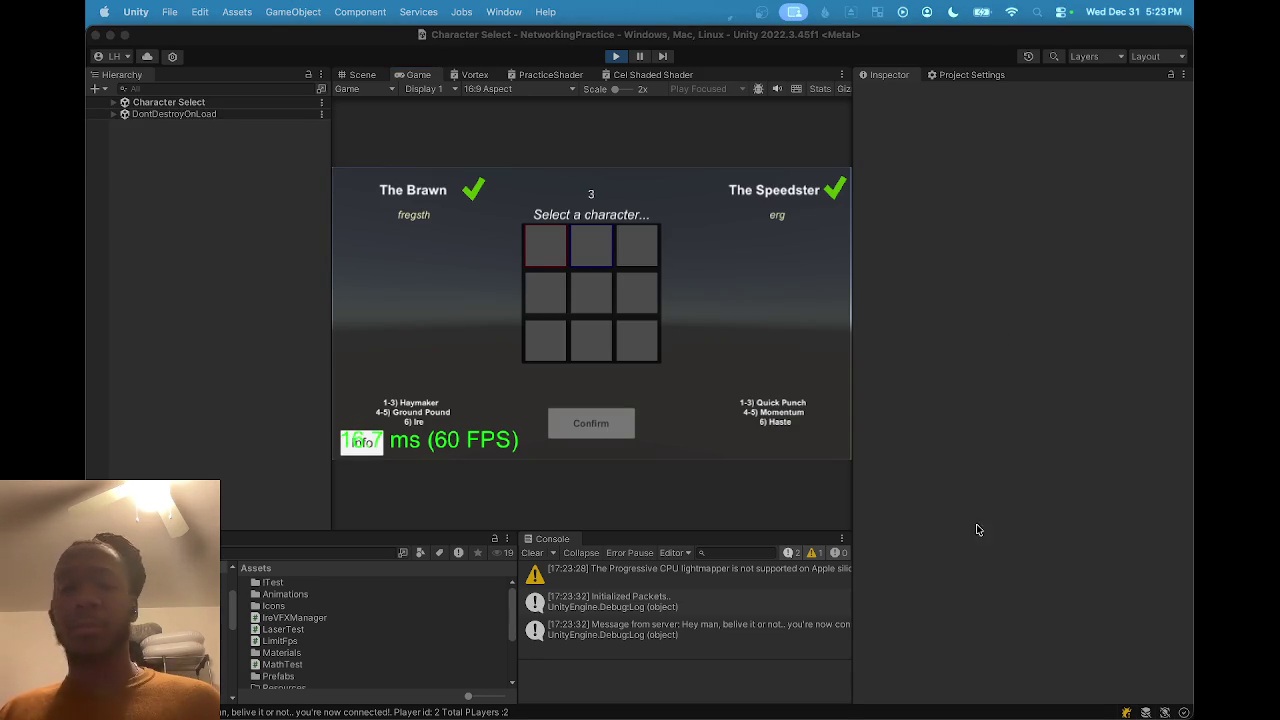
click(522, 554)
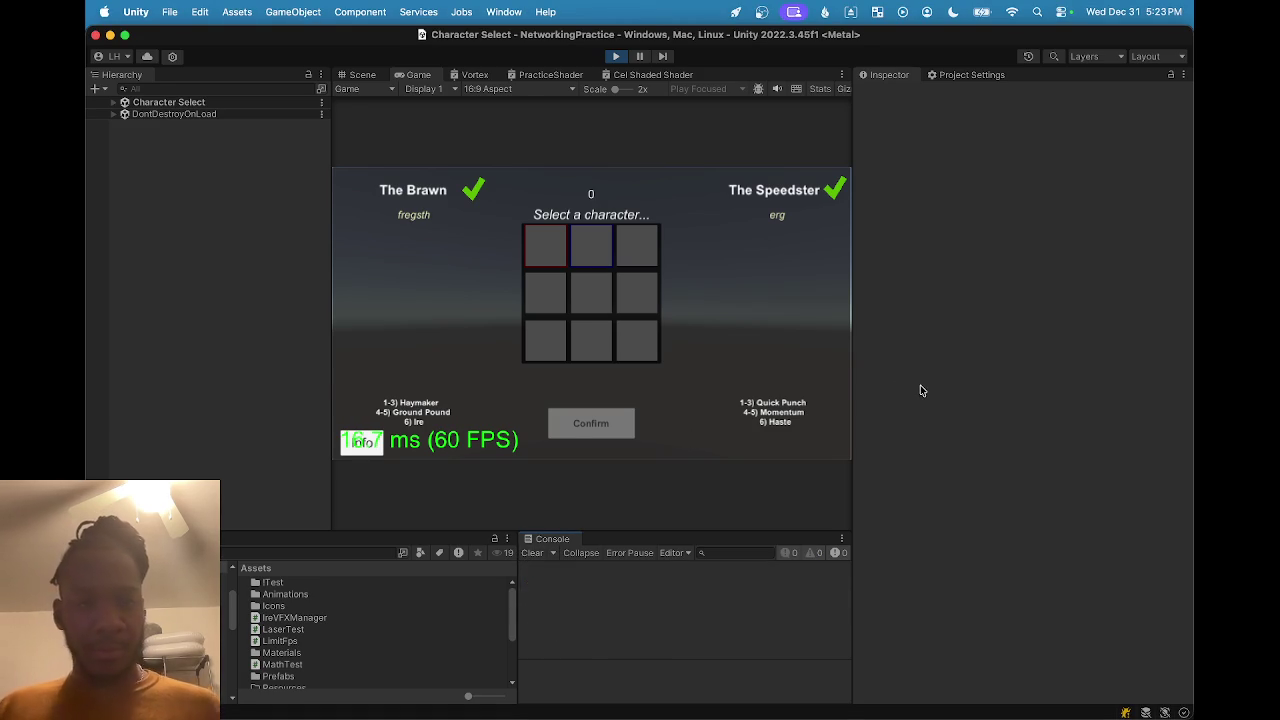
click(527, 552)
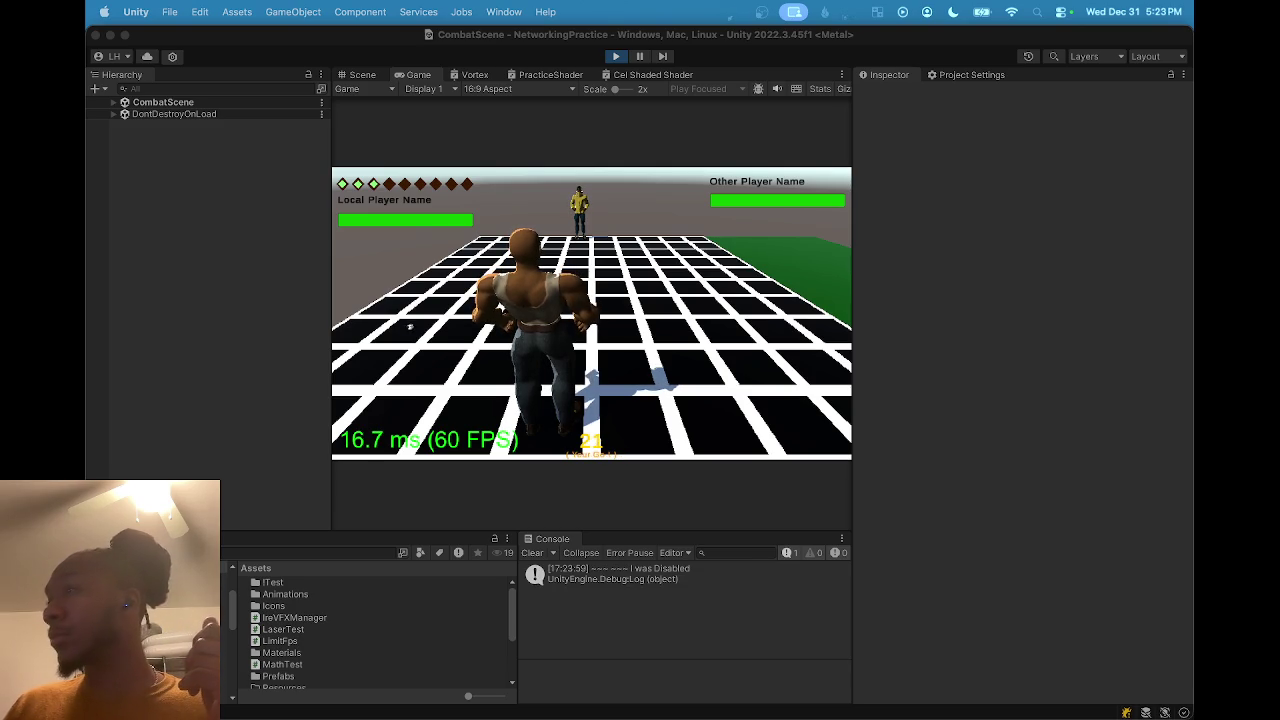
Cast the Ire attack, then move The Brawn up the grid along the green path.
click(373, 325)
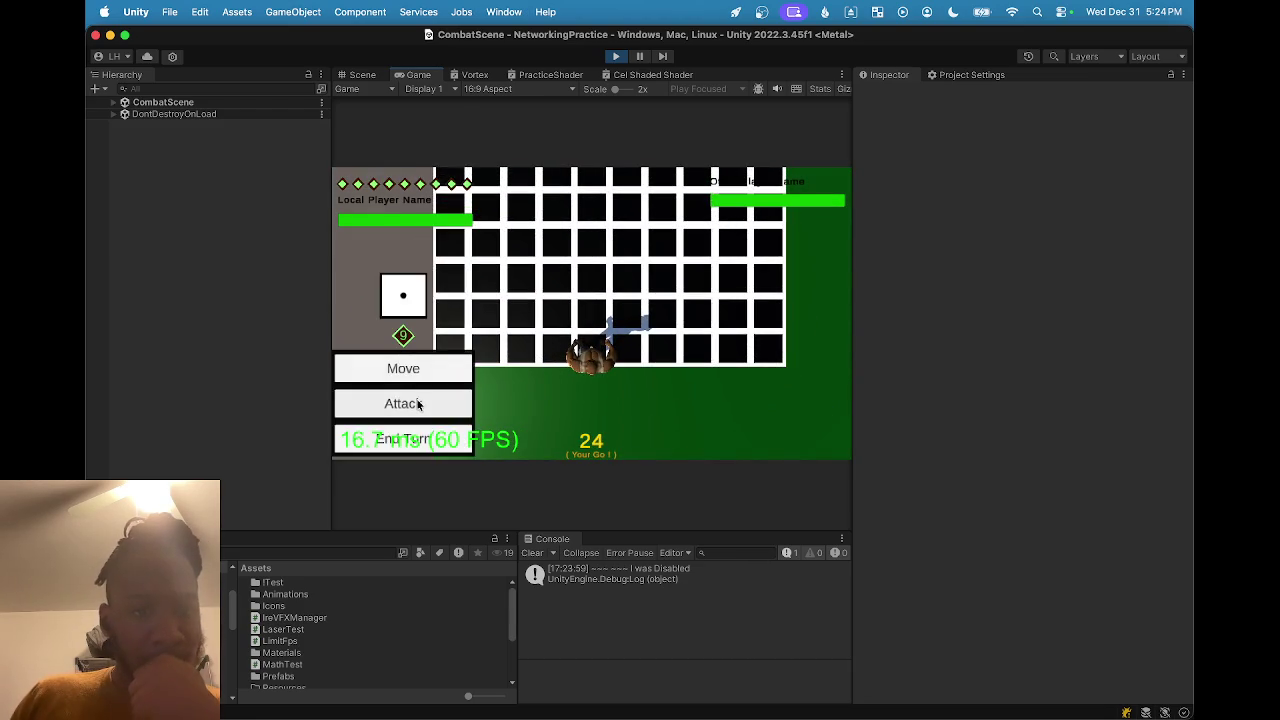
click(419, 401)
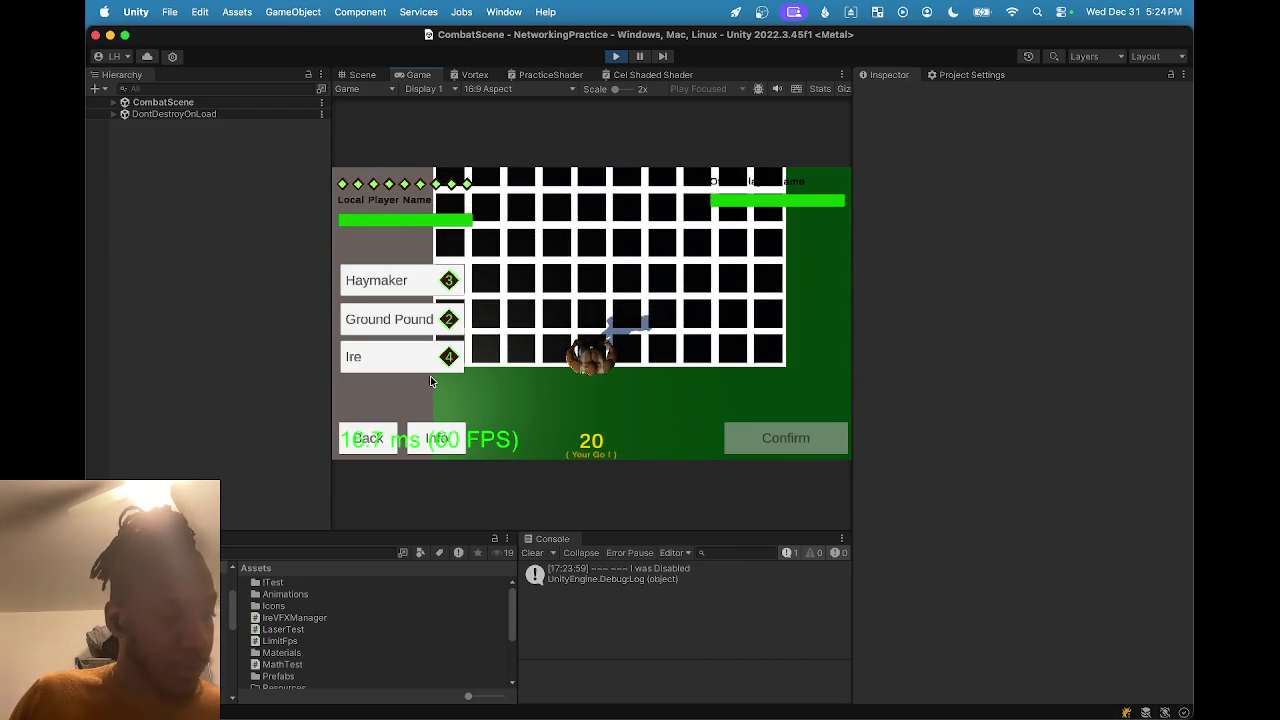
click(437, 370)
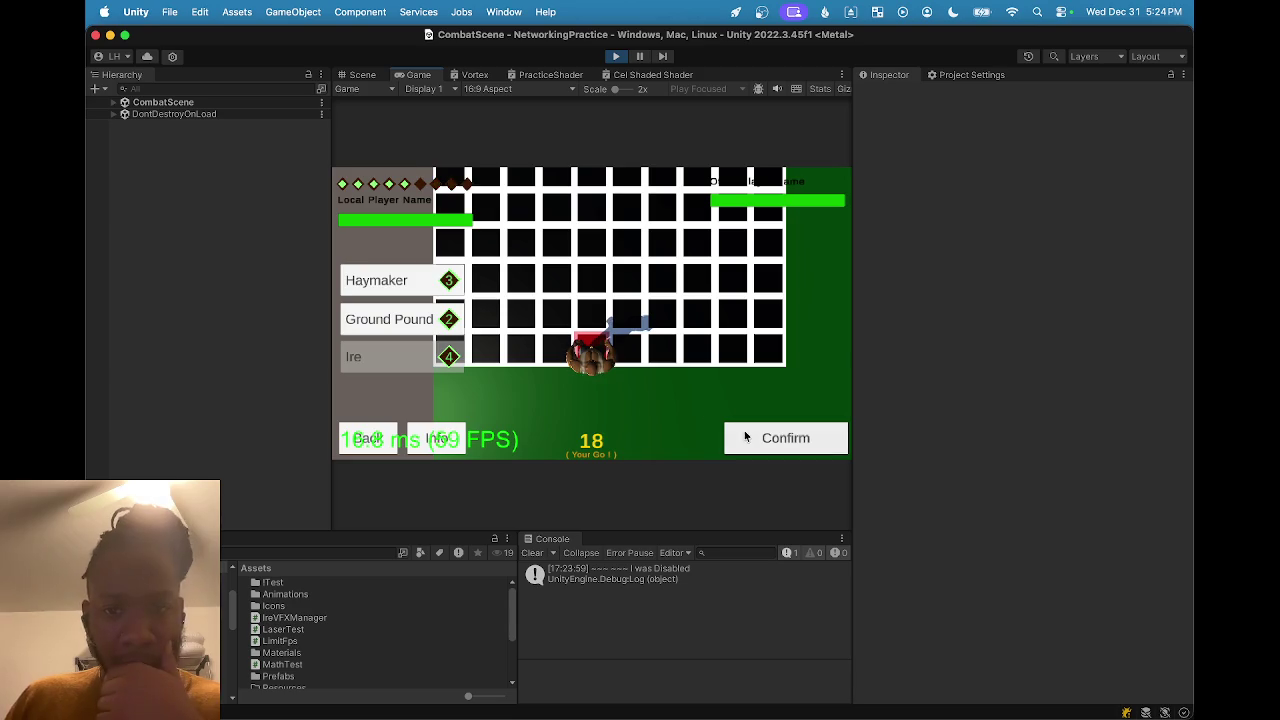
click(748, 435)
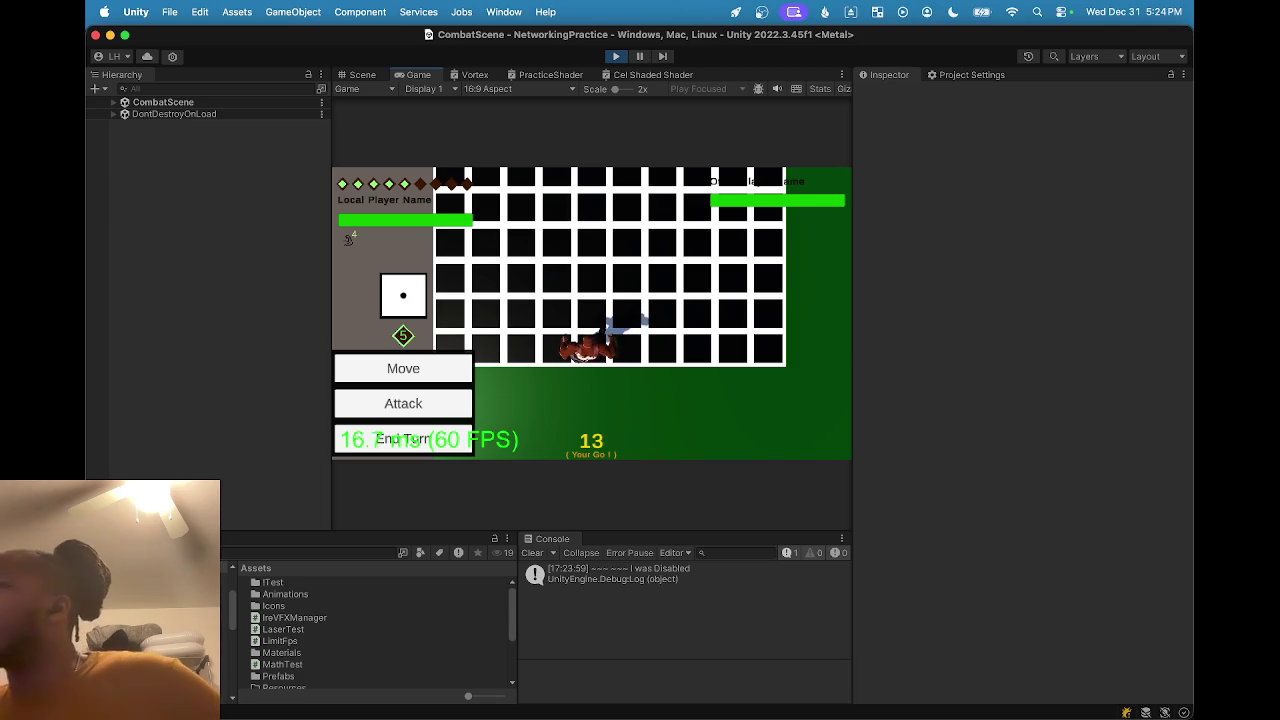
click(370, 400)
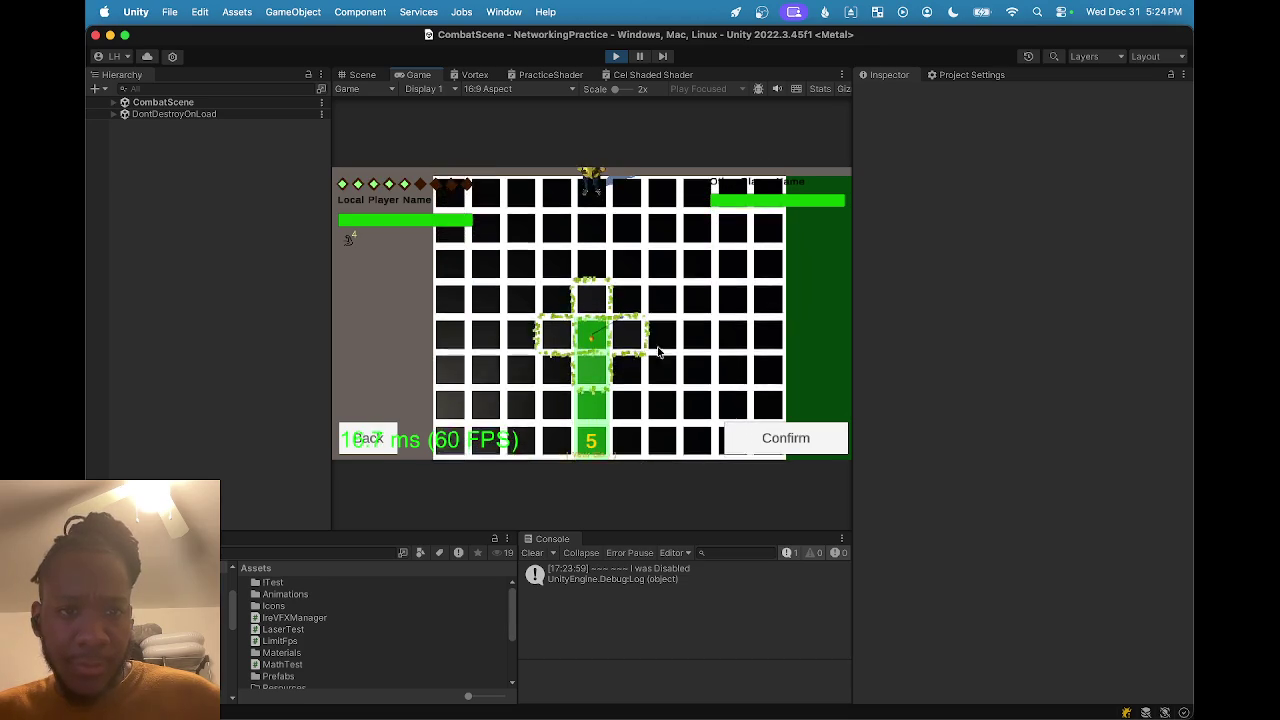
click(788, 438)
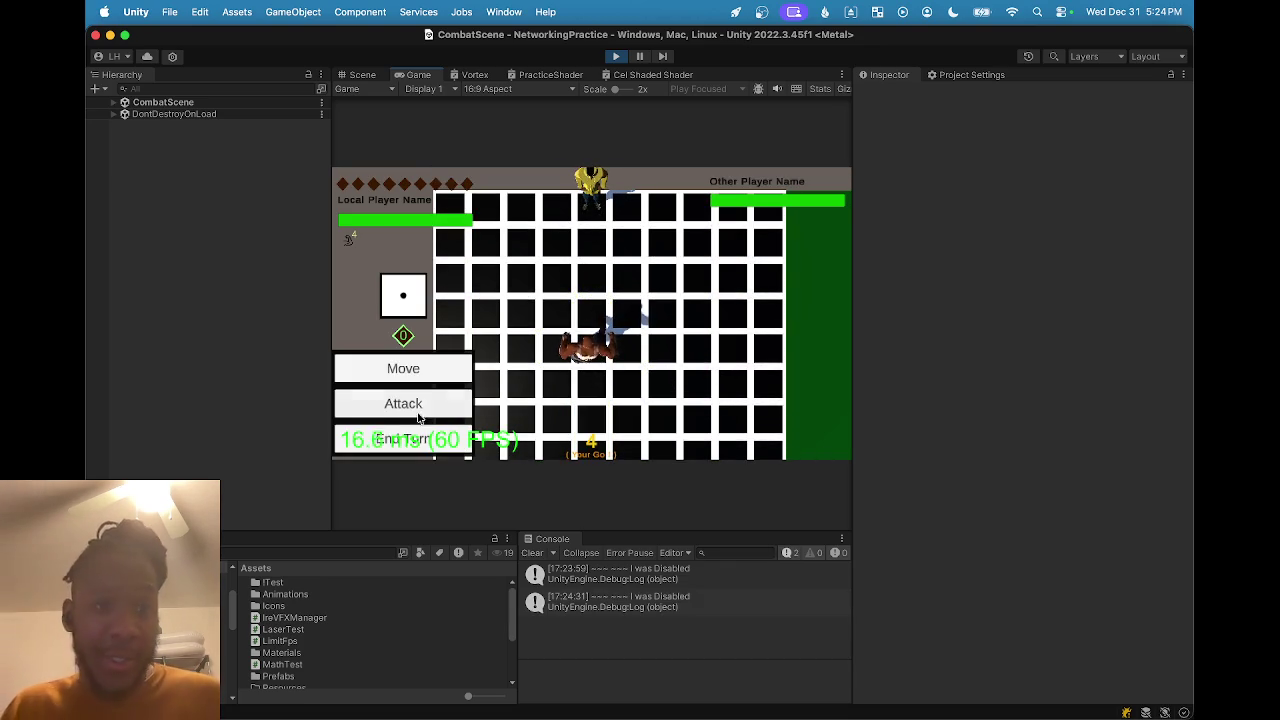
End The Brawn's turn.
click(401, 438)
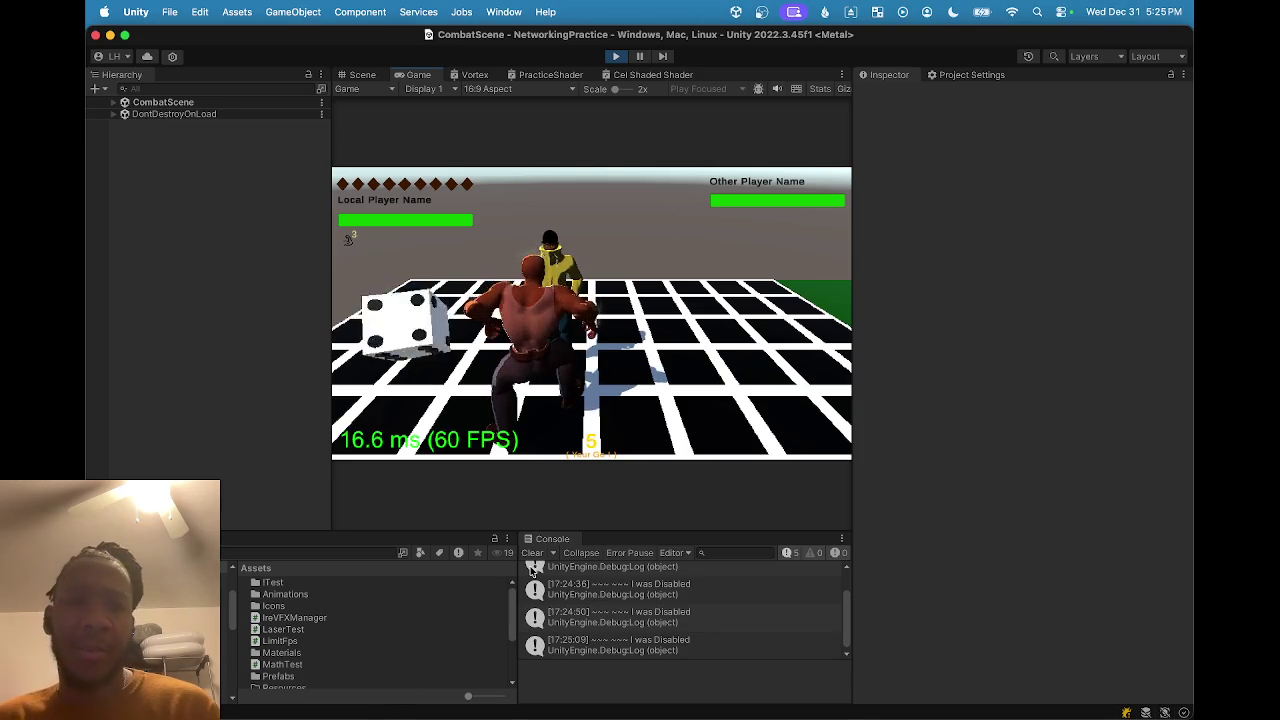
Stop play and rebuild NetworkTest, overwriting the existing build.
click(616, 57)
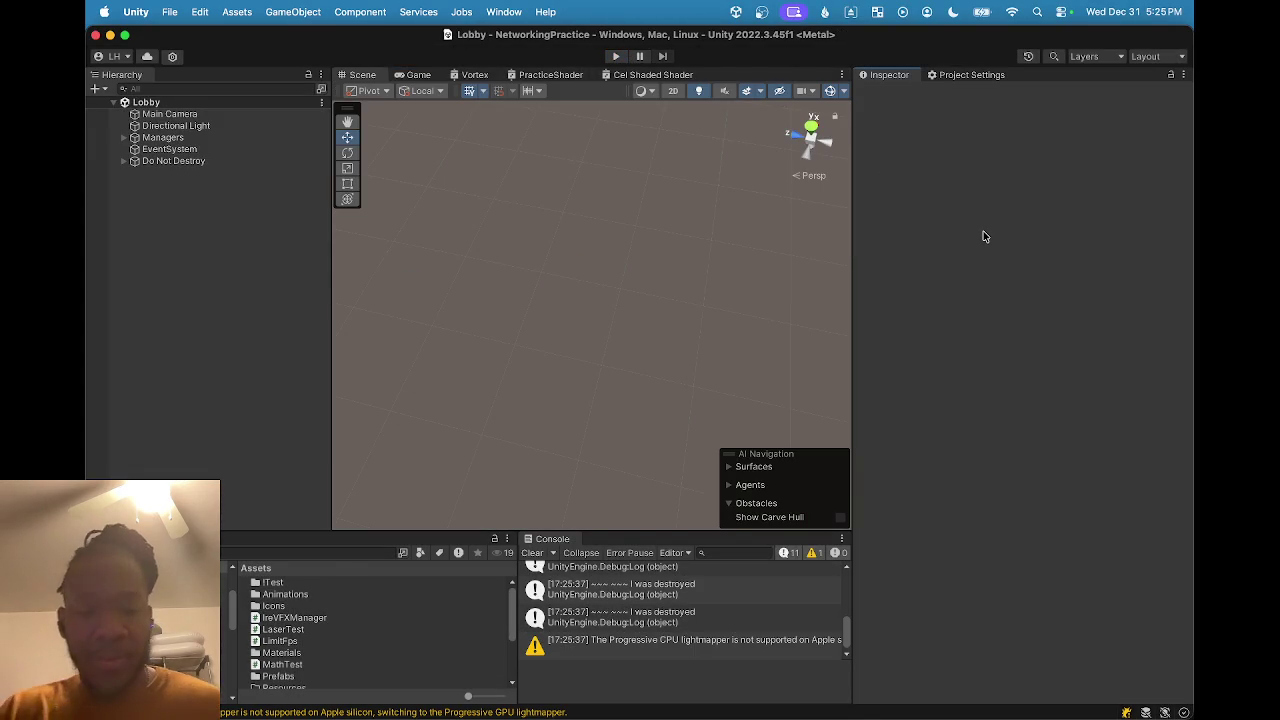
key(super+shift+b)
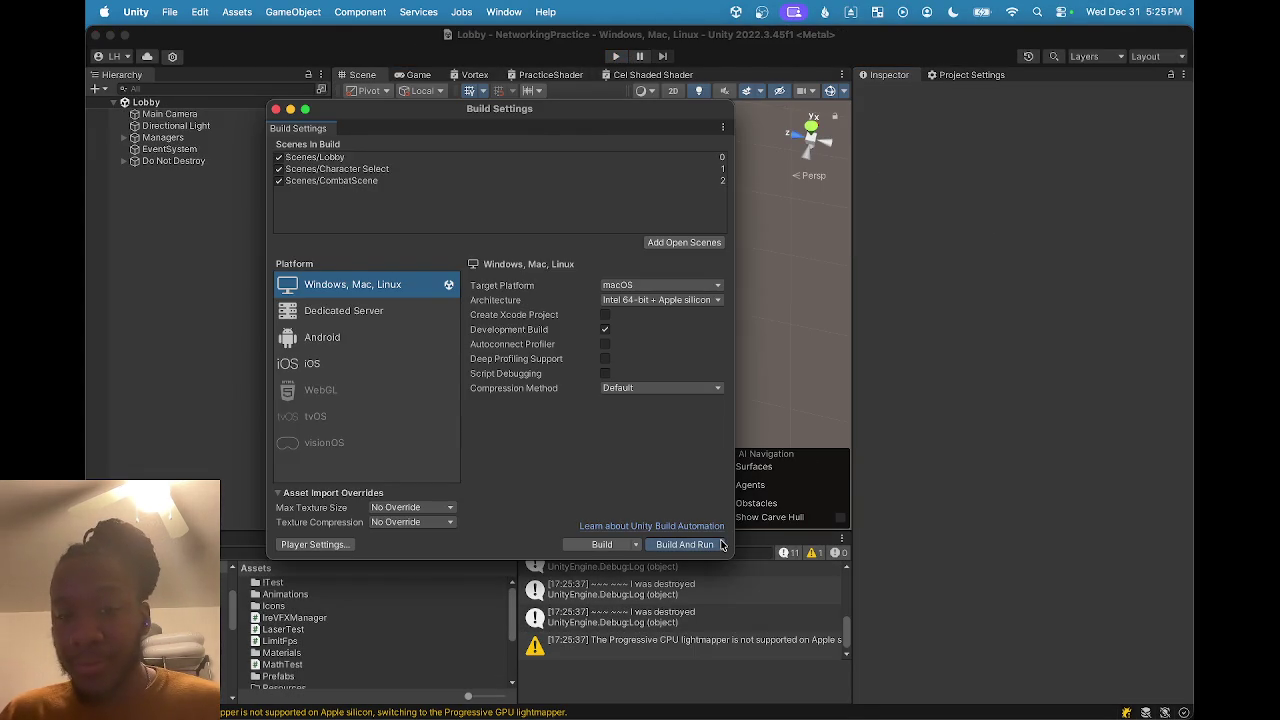
click(722, 544)
click(919, 423)
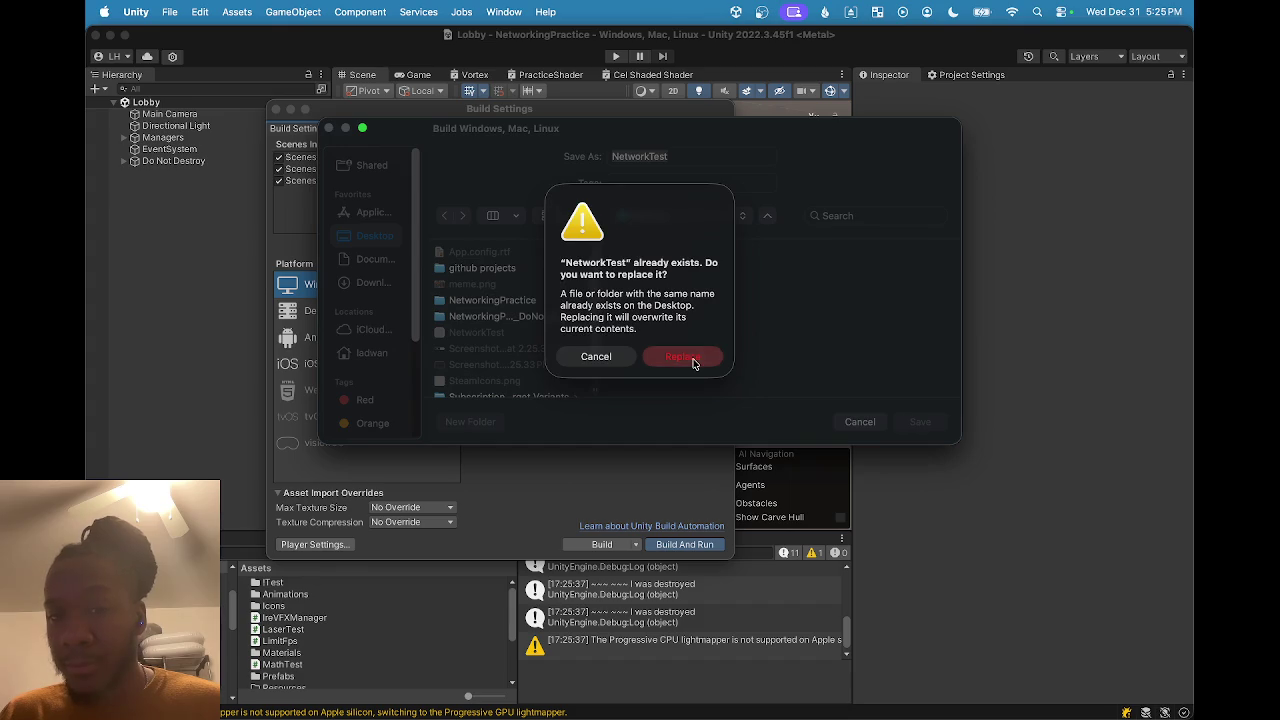
click(694, 360)
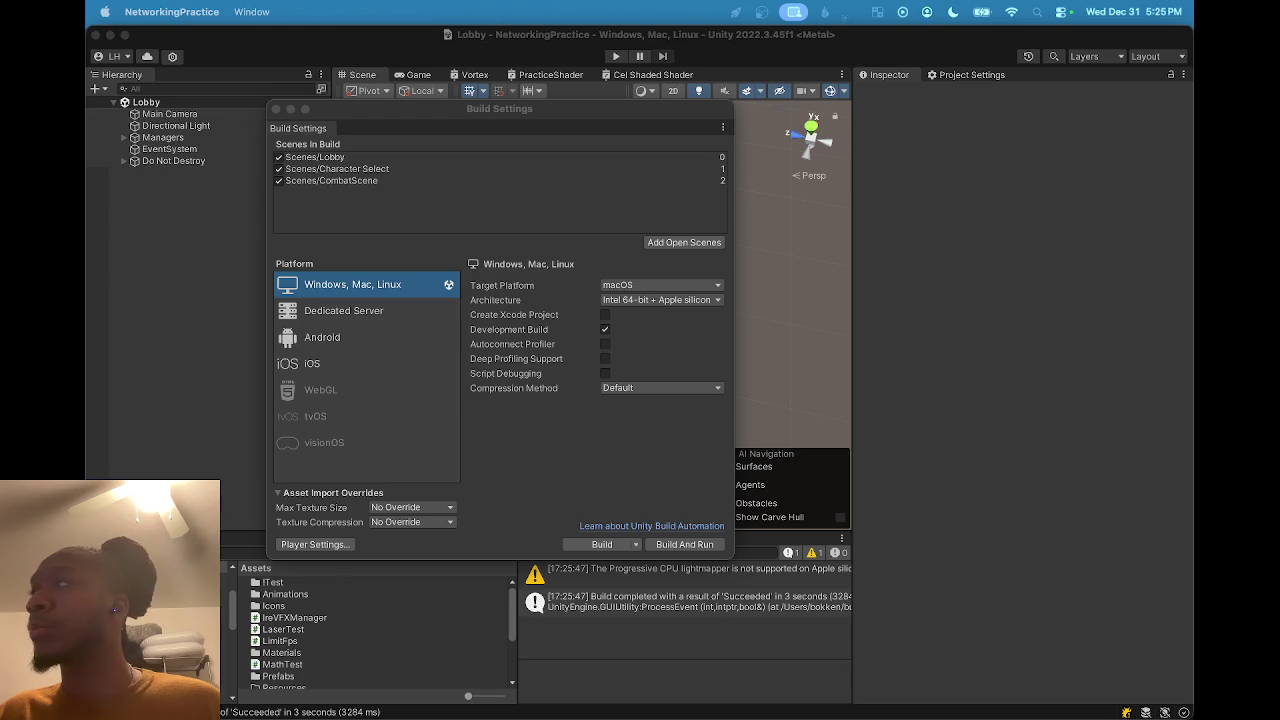
click(877, 323)
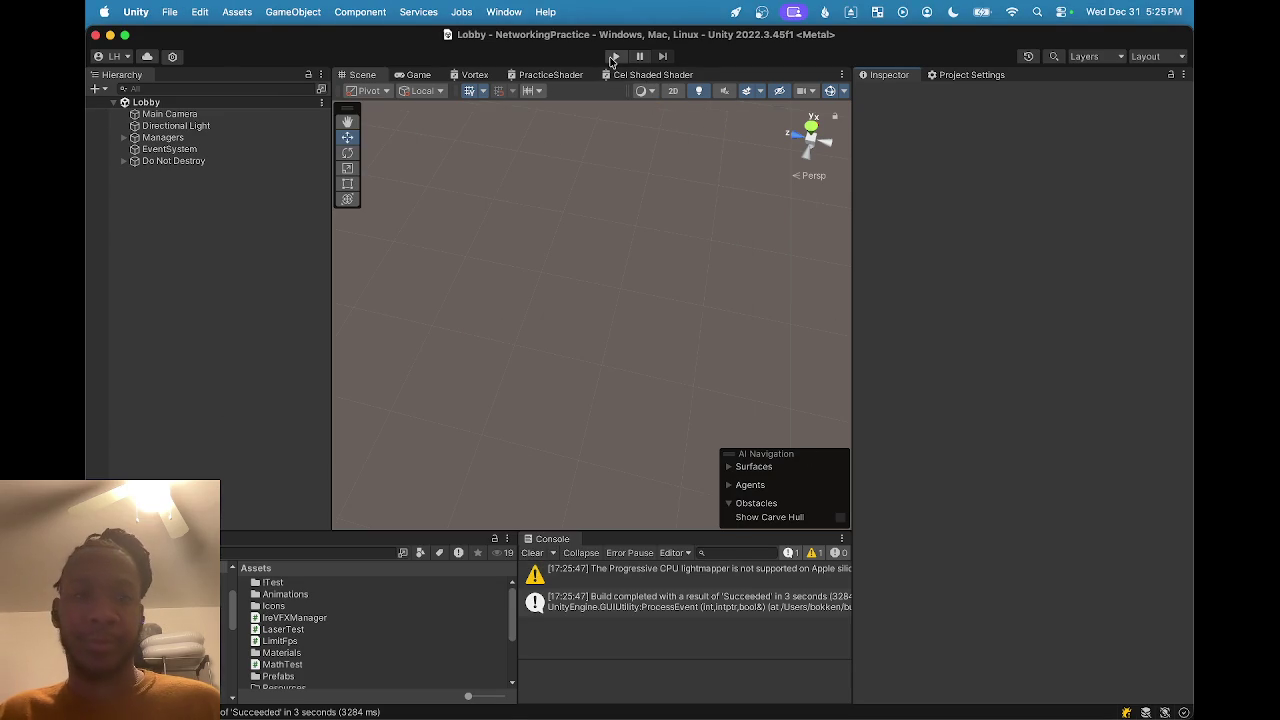
Play again, connect with a username, and confirm The Speedster as the character.
click(615, 56)
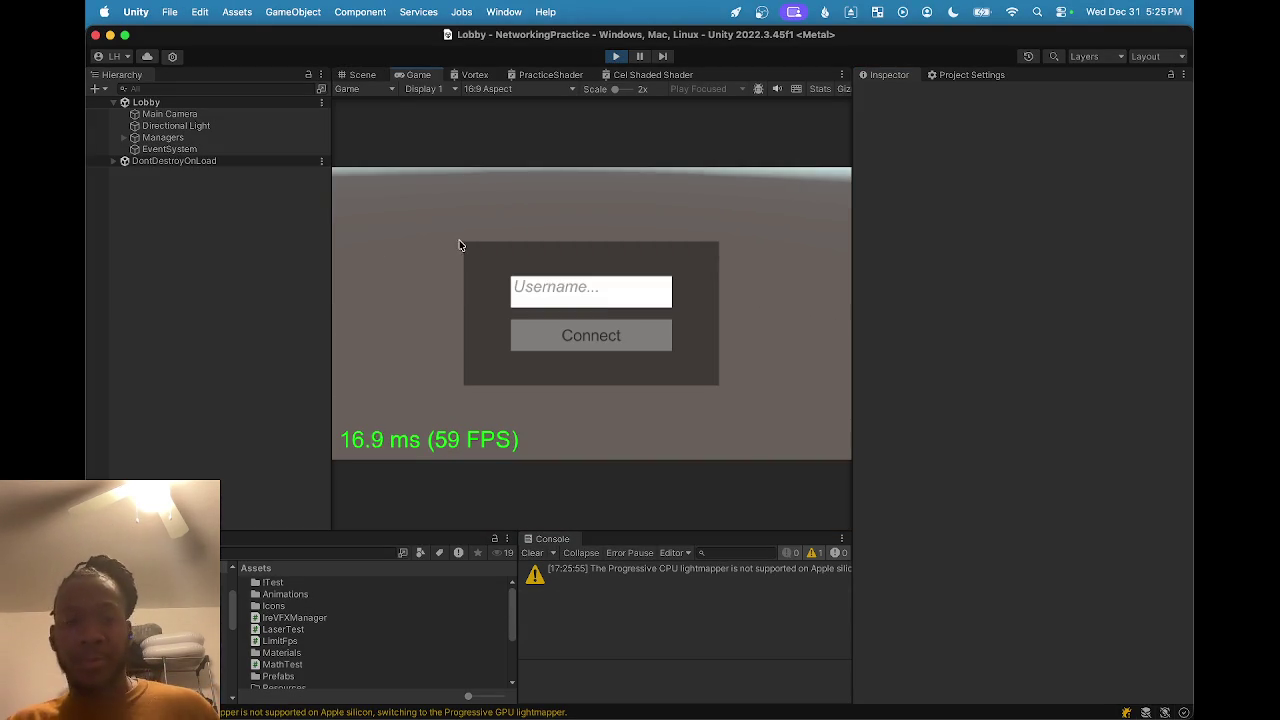
click(553, 301)
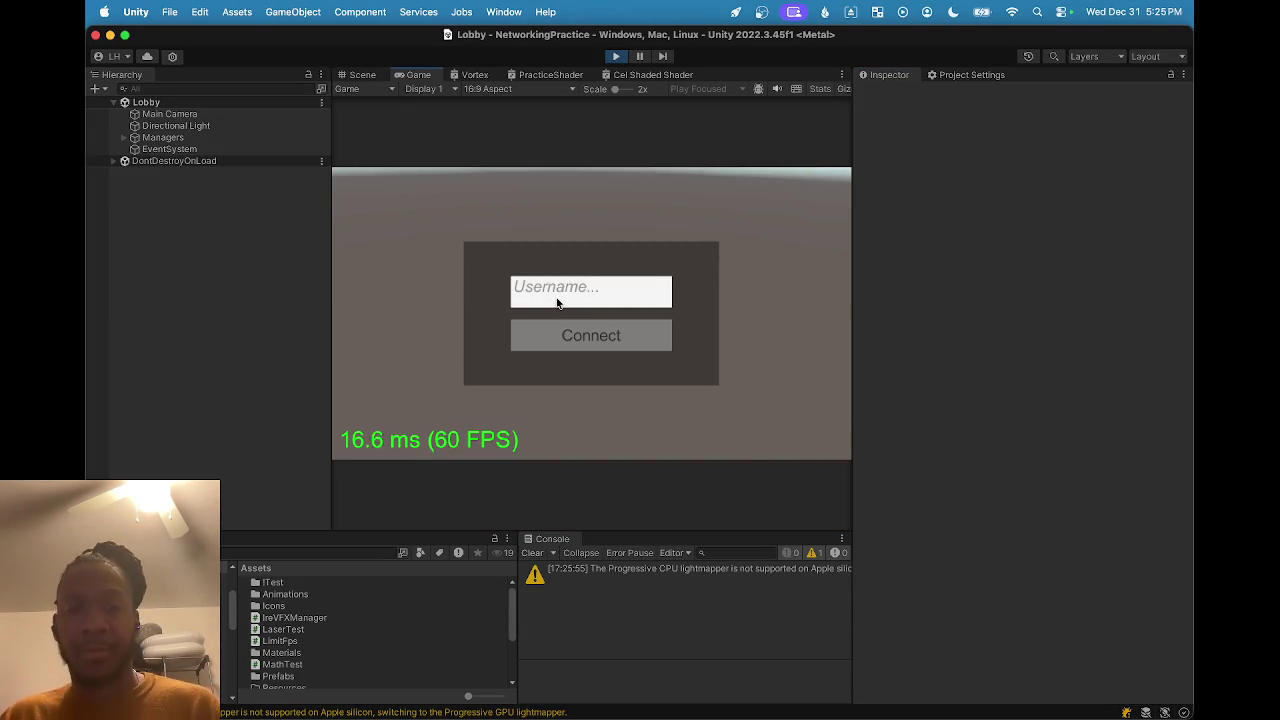
text(sdfg)
click(584, 330)
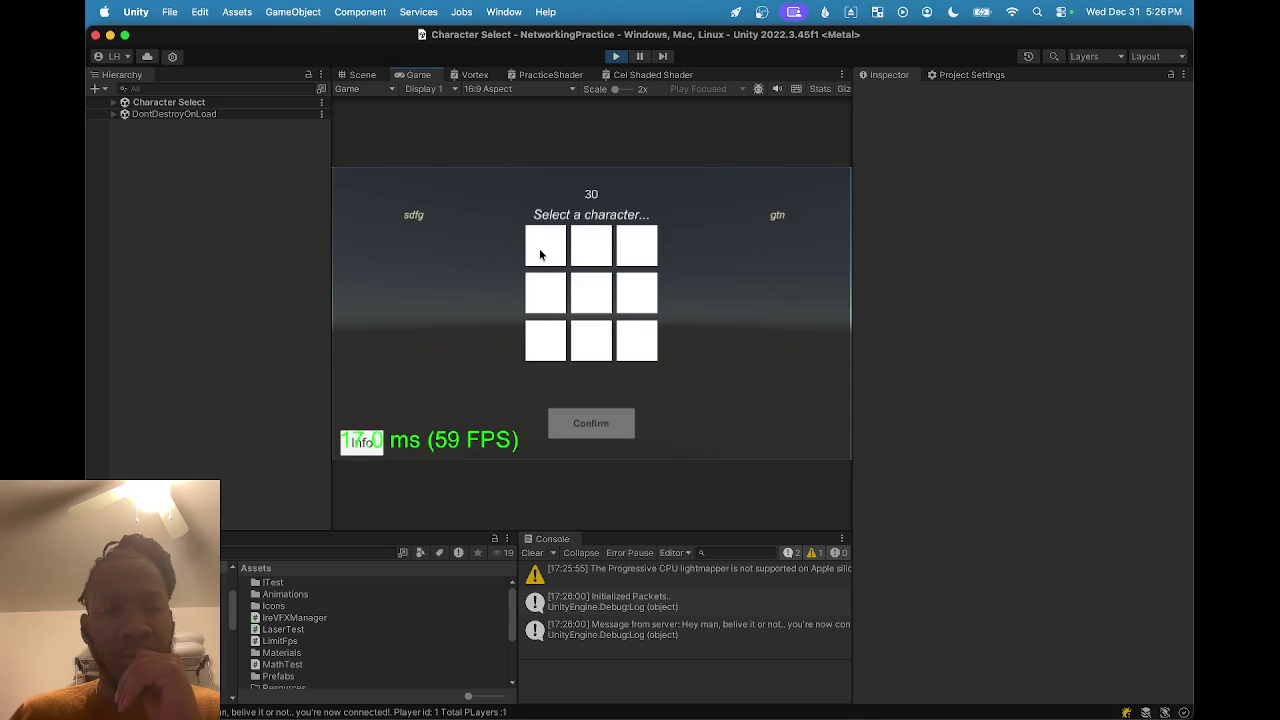
click(540, 251)
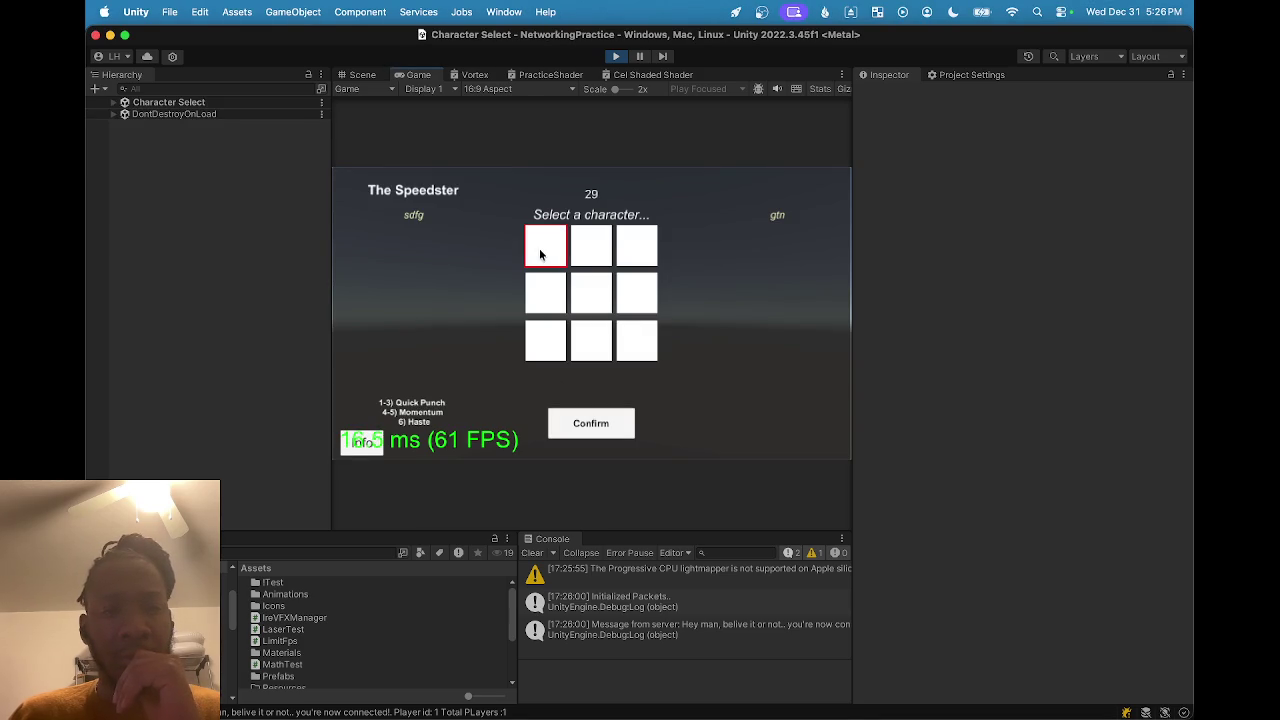
click(582, 424)
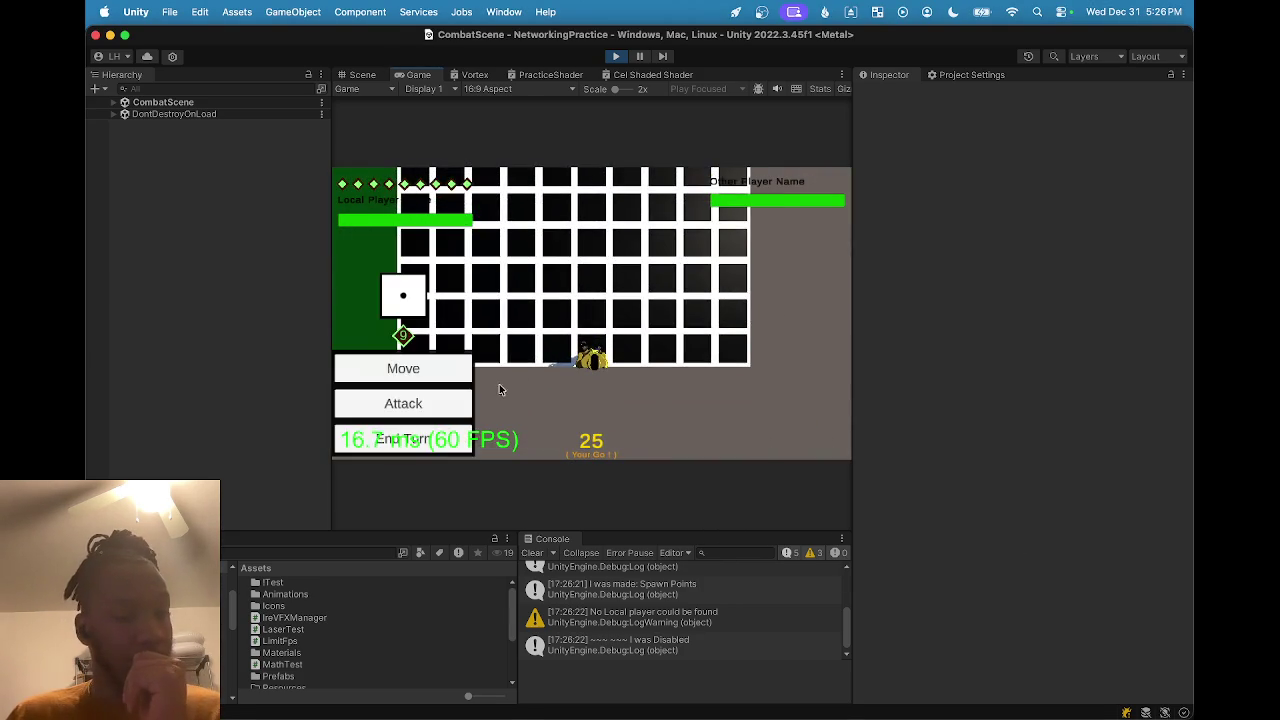
click(393, 372)
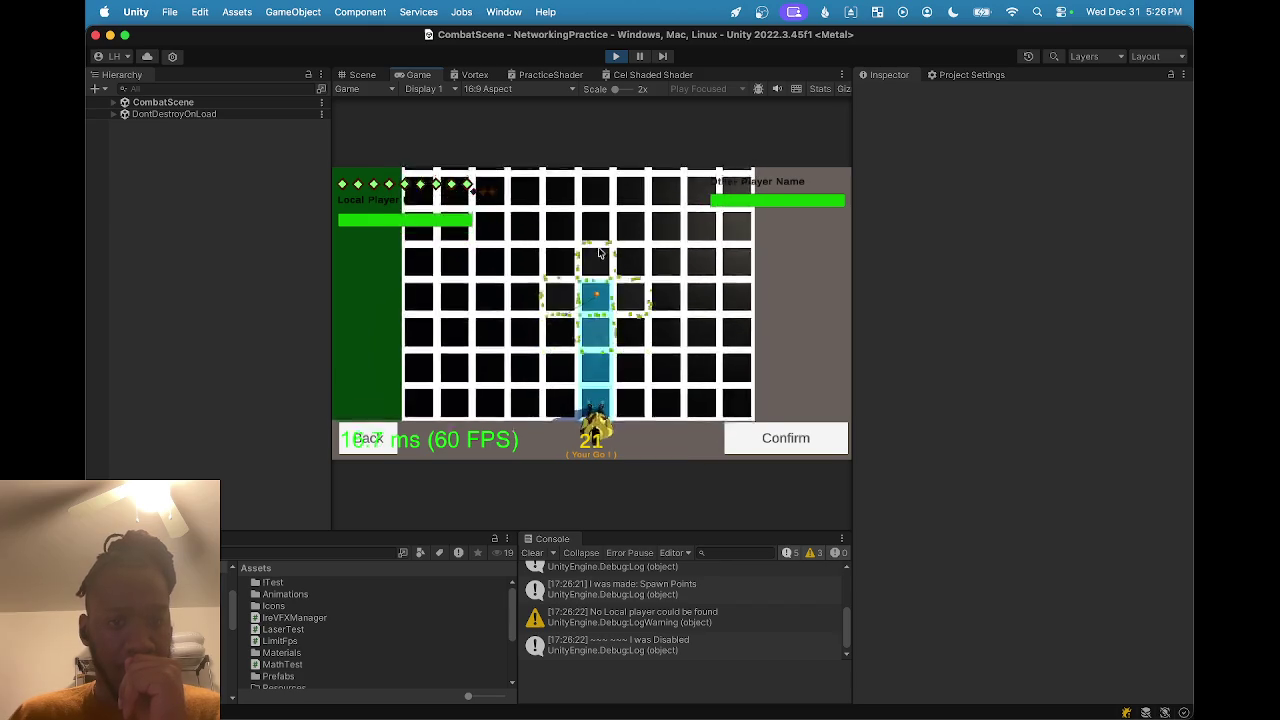
Make two moves across the grid, end the turn, and switch to the Scene view.
click(768, 438)
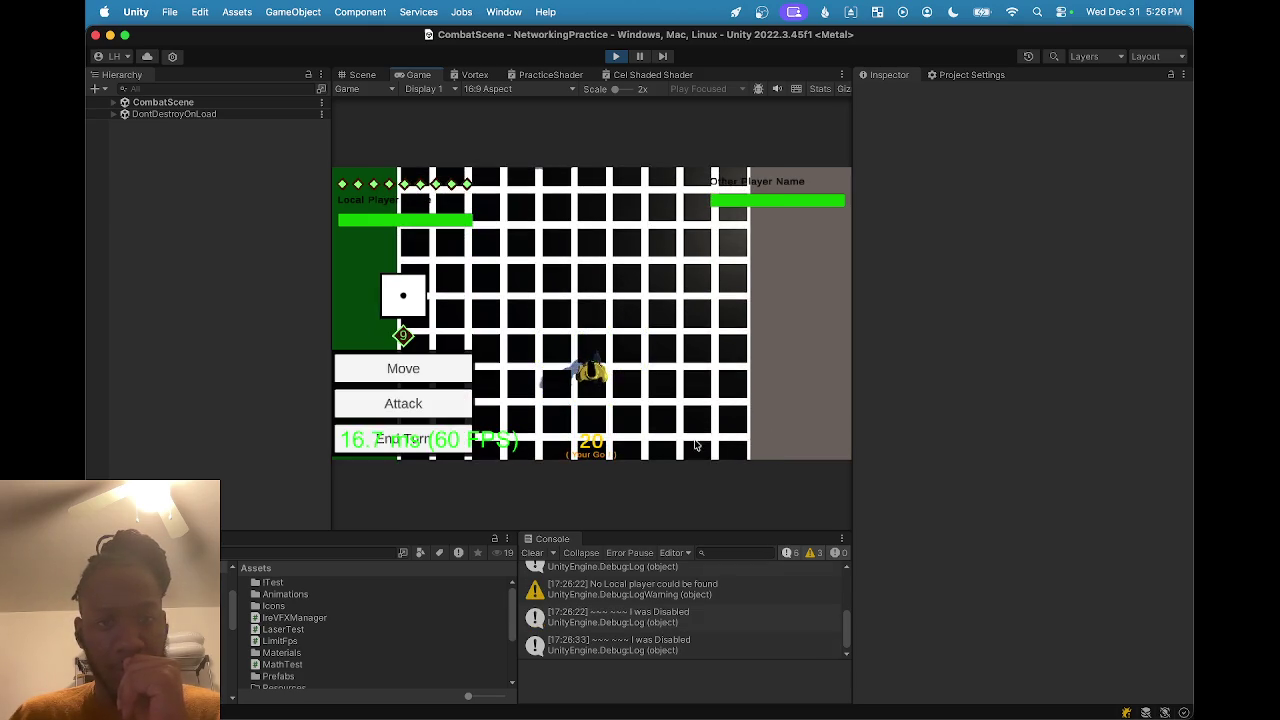
click(466, 372)
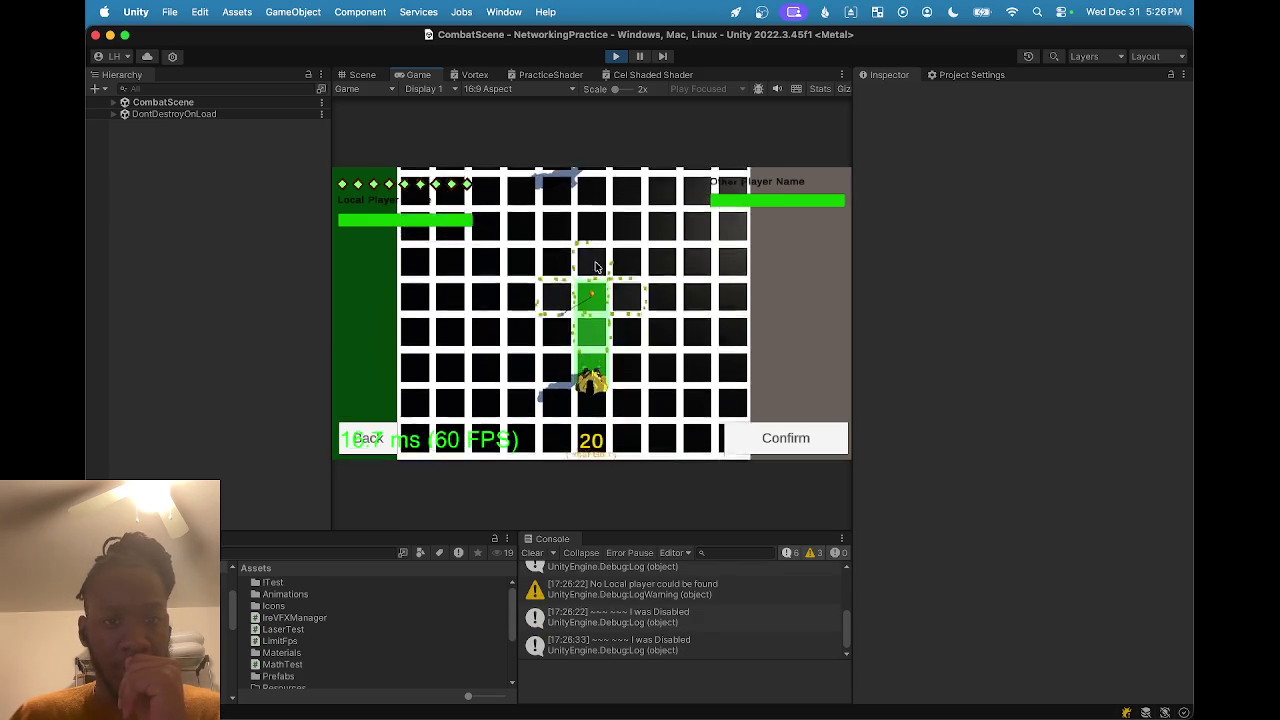
click(783, 442)
click(441, 437)
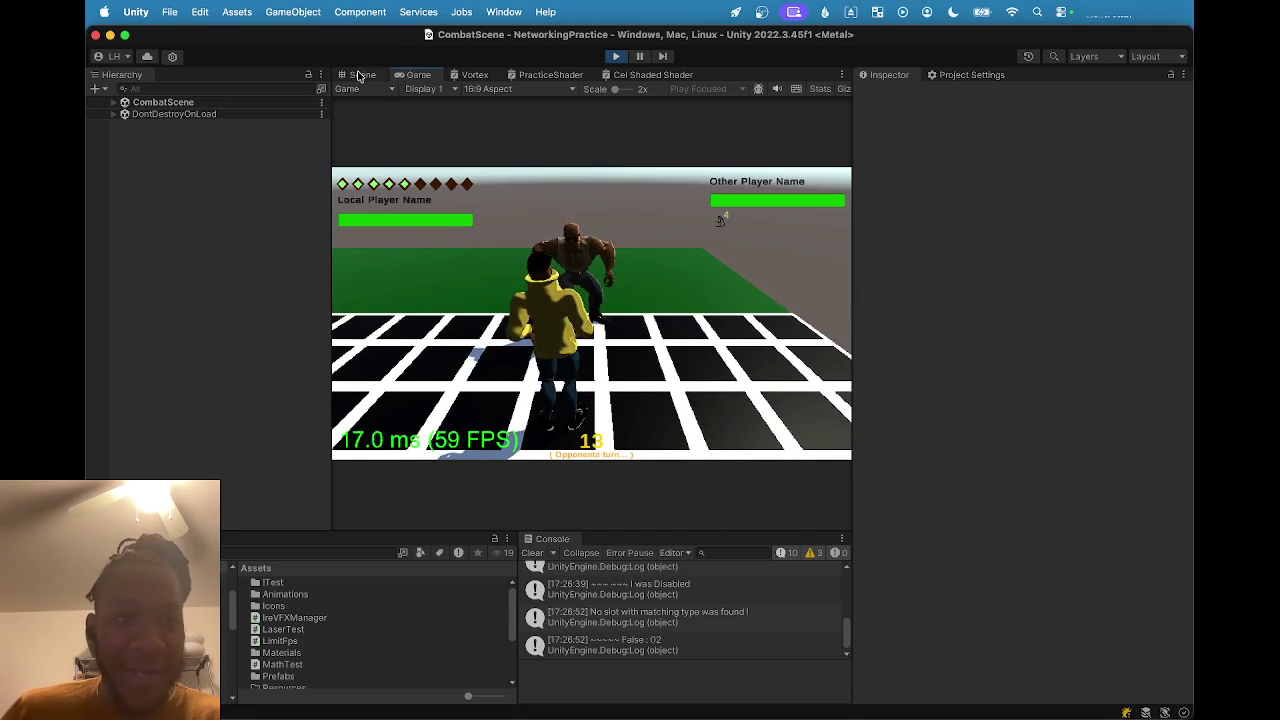
key(super+1)
Select Ire - VFX Manager under The Brawn Variant(Clone)'s Particles in the Hierarchy.
click(547, 314)
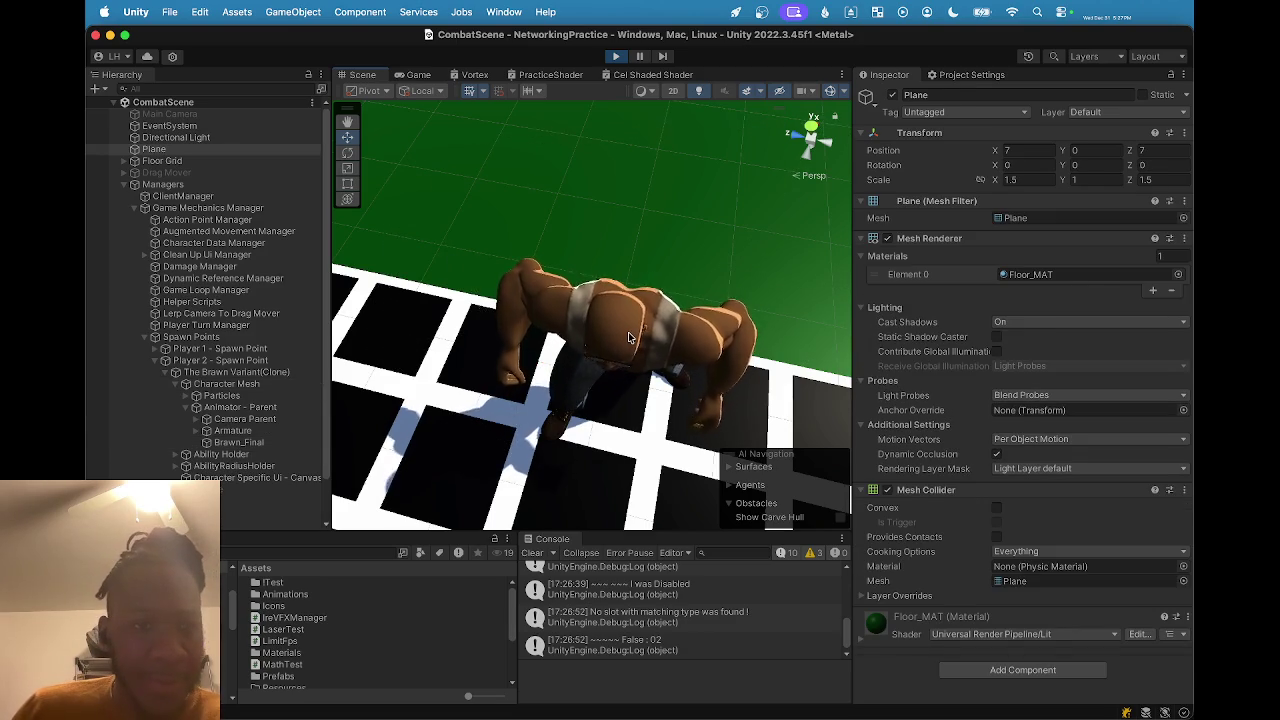
click(614, 287)
scroll(260, 380, down, 2)
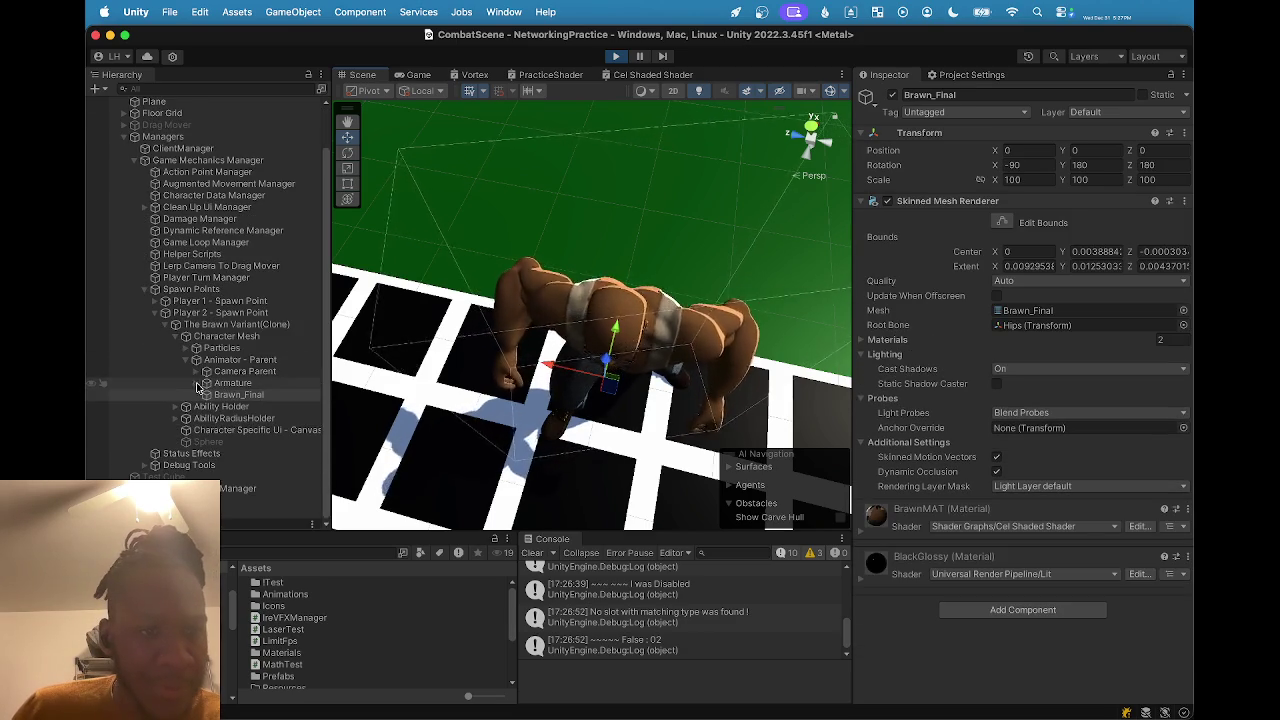
click(196, 383)
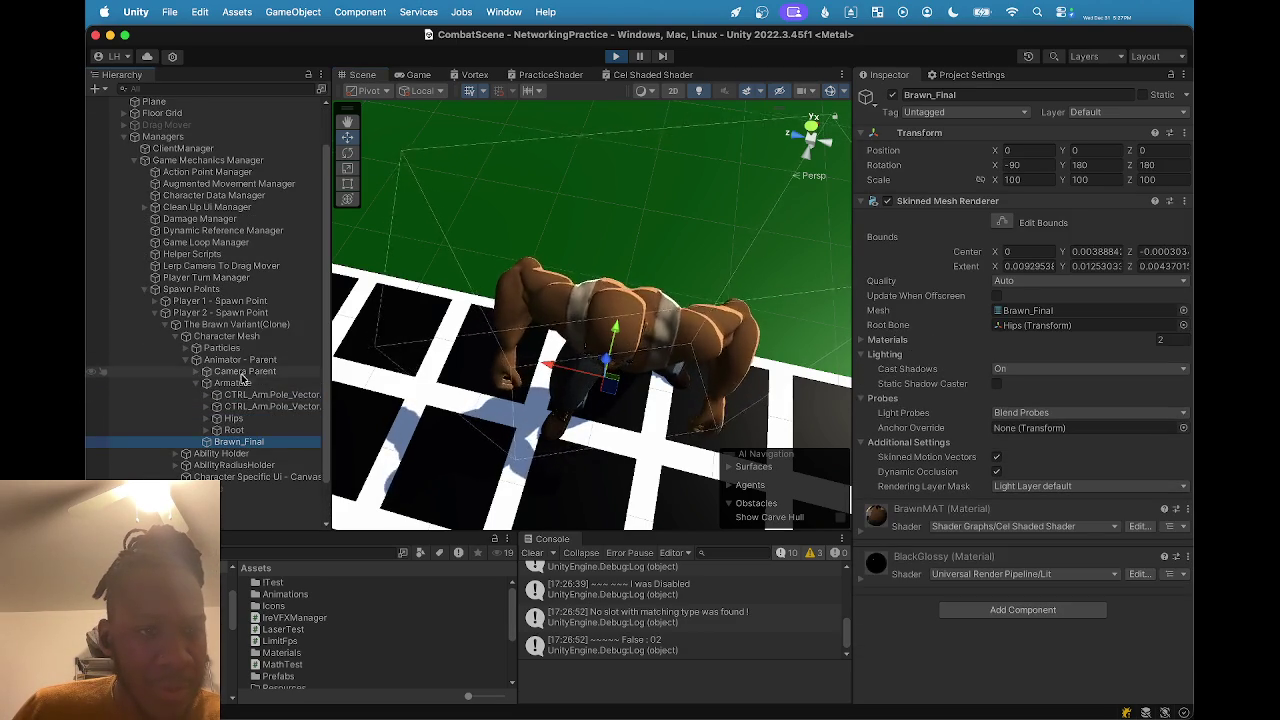
click(224, 326)
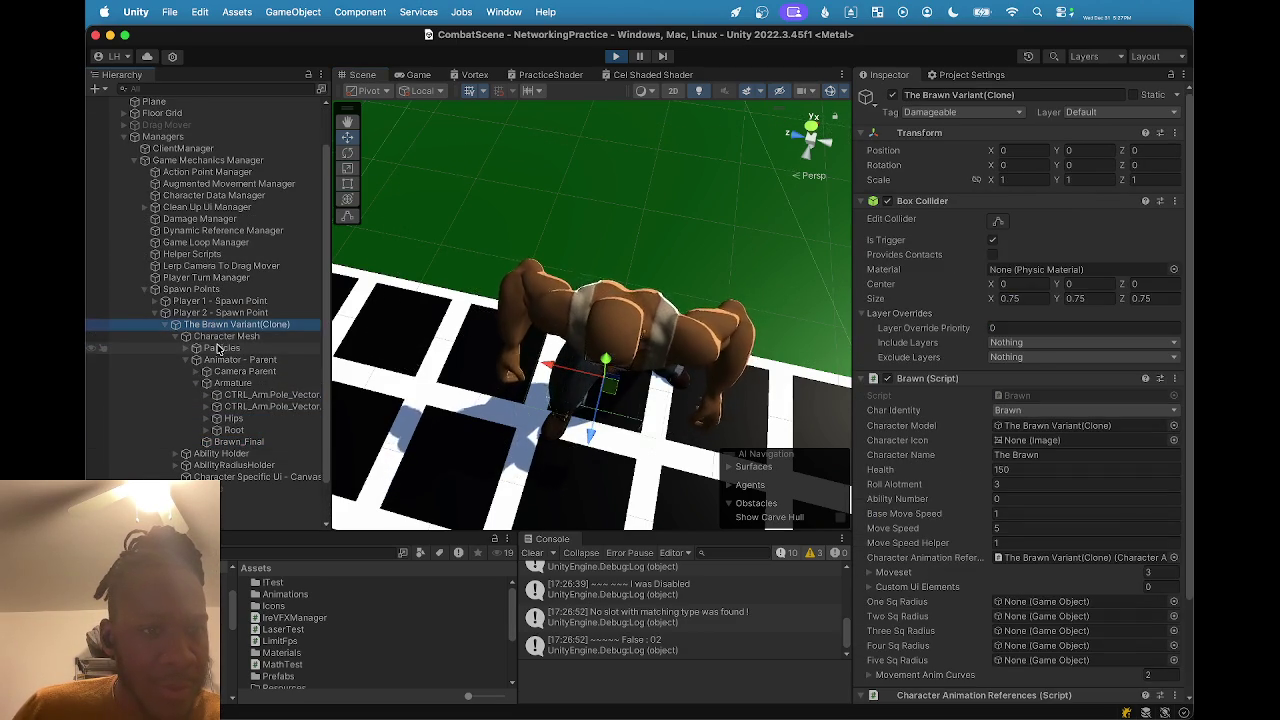
click(196, 348)
click(226, 371)
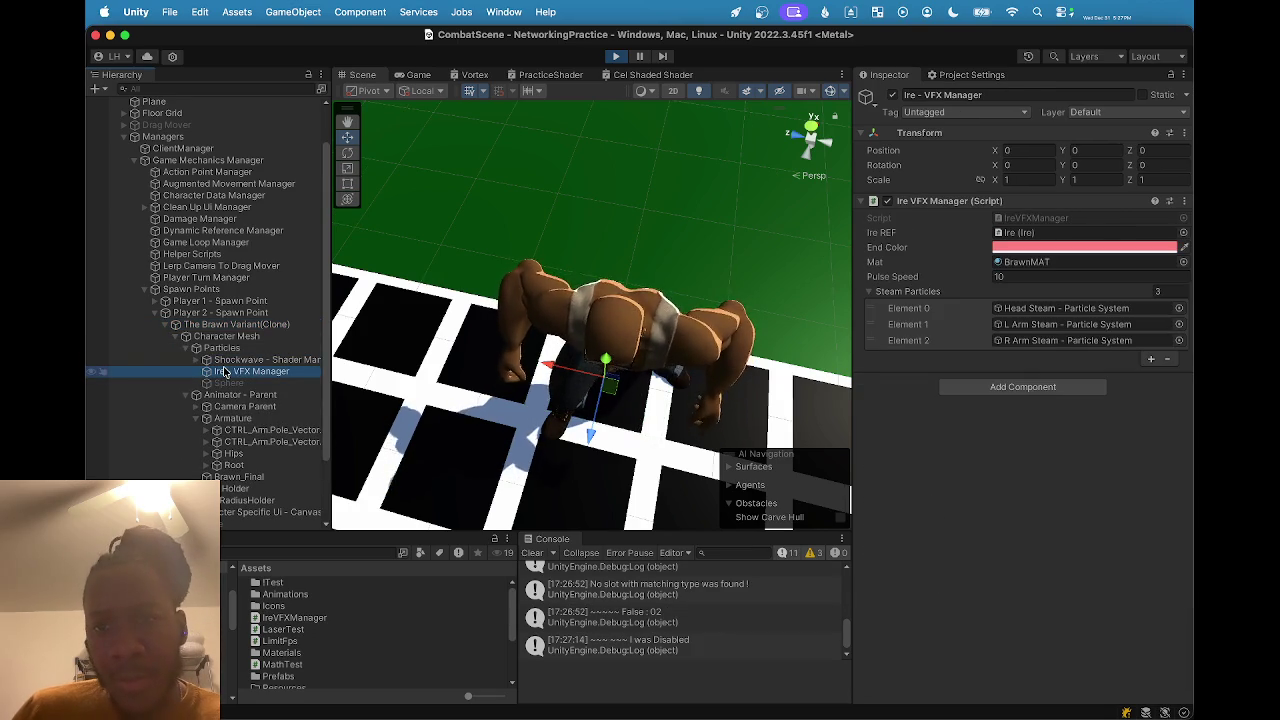
Locate the L Arm Steam particle element, then open the IreVFXManager script in Rider.
scroll(226, 371, down, 1)
click(1095, 327)
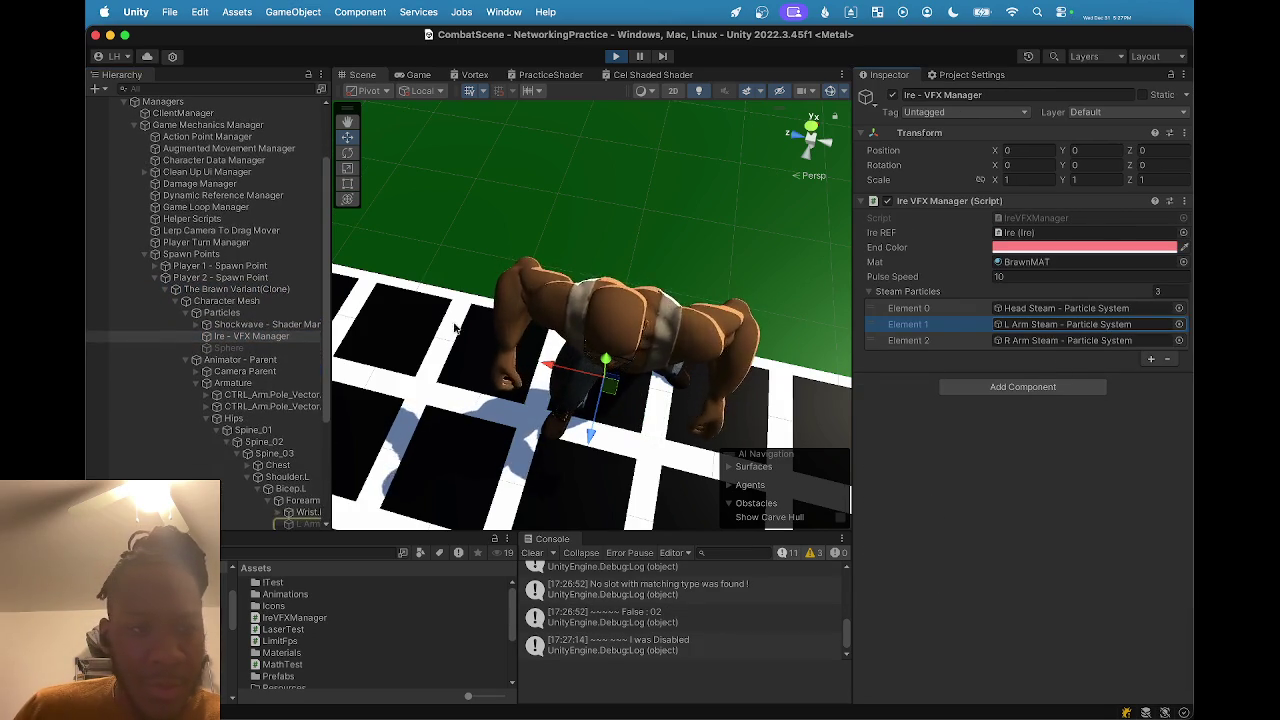
scroll(275, 290, up, 2)
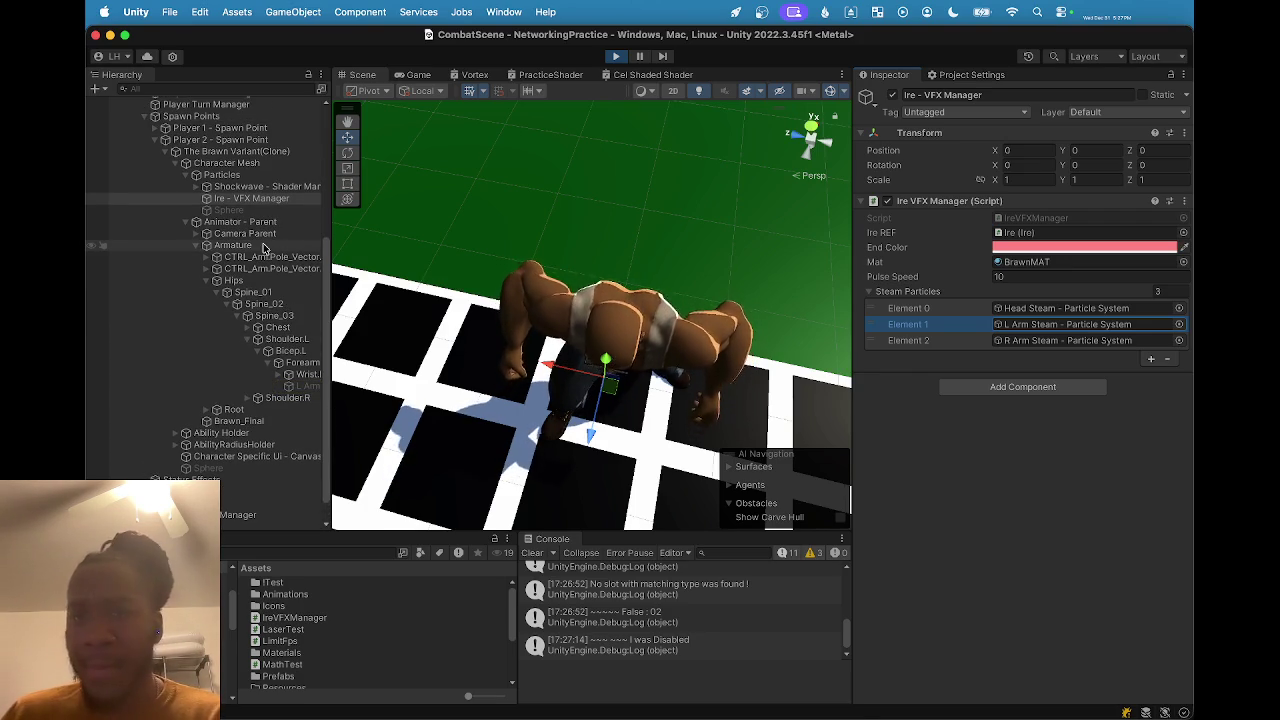
double_click(1030, 222)
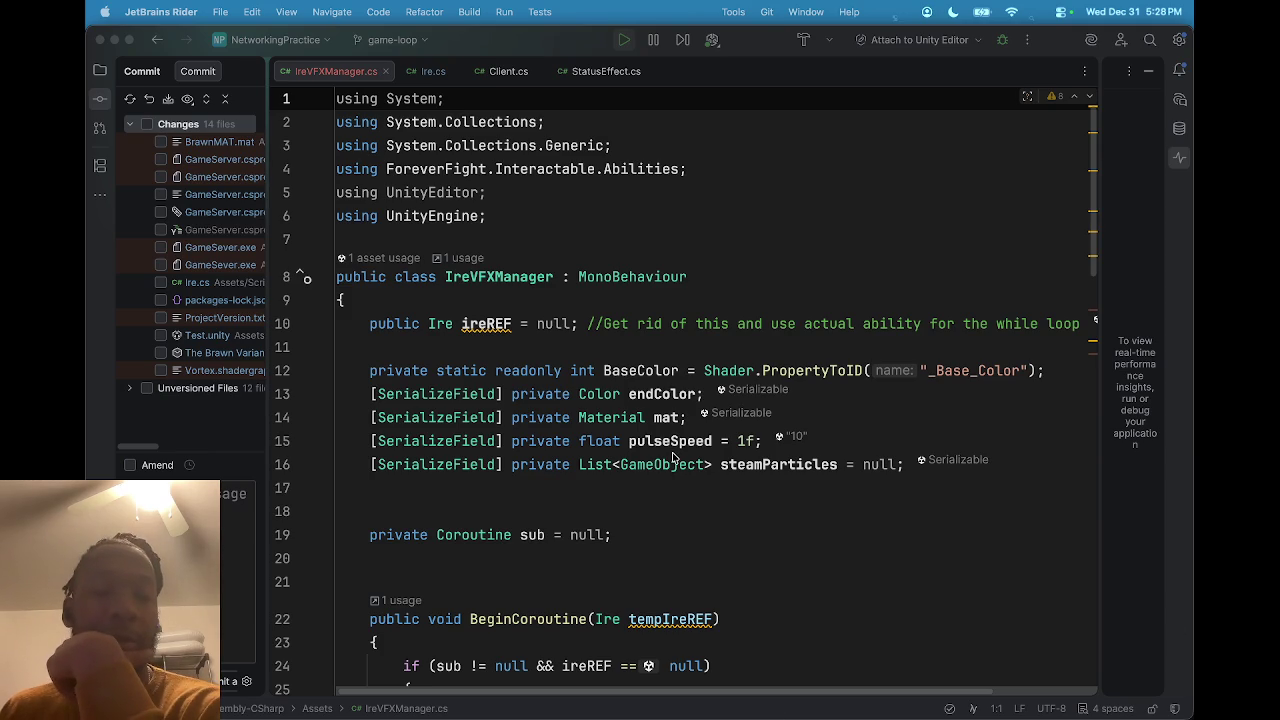
Scroll IreVFXManager.cs, then jump to BeginCoroutine's call in Ire.cs CastAbility.
scroll(672, 452, down, 2)
scroll(672, 456, down, 8)
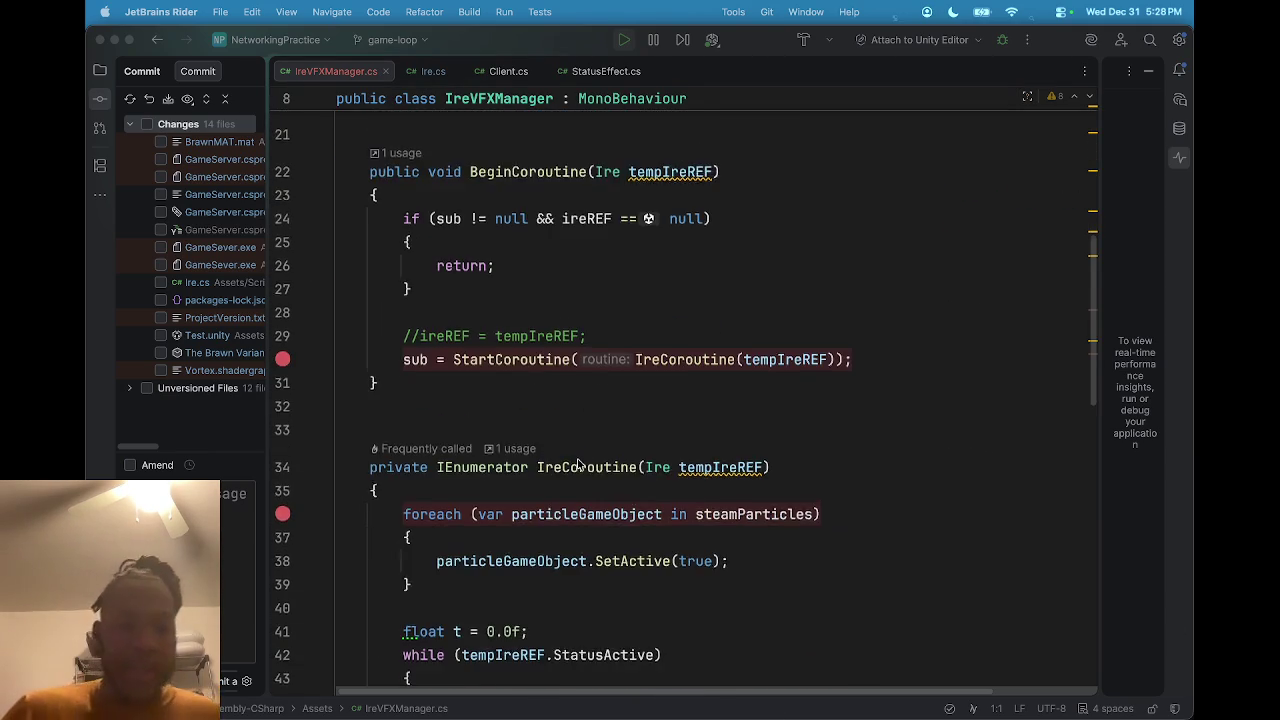
click(465, 107)
key(super+bracketleft)
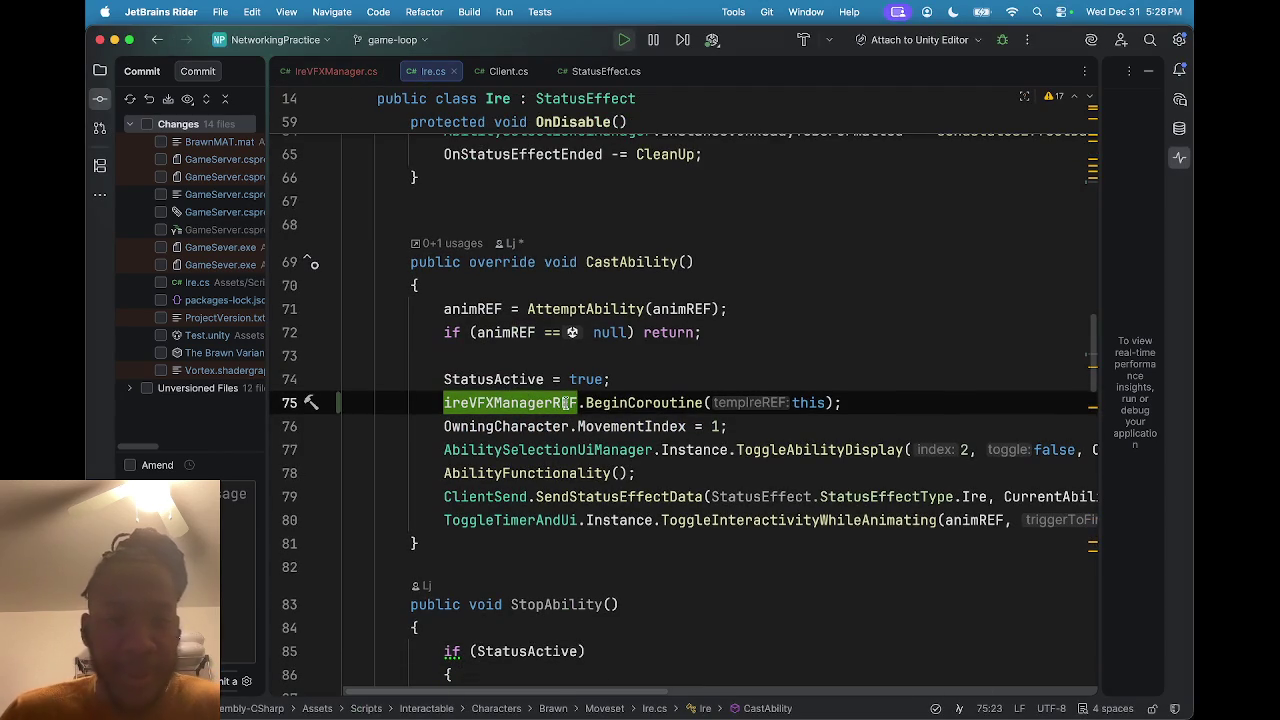
triple_click(535, 402)
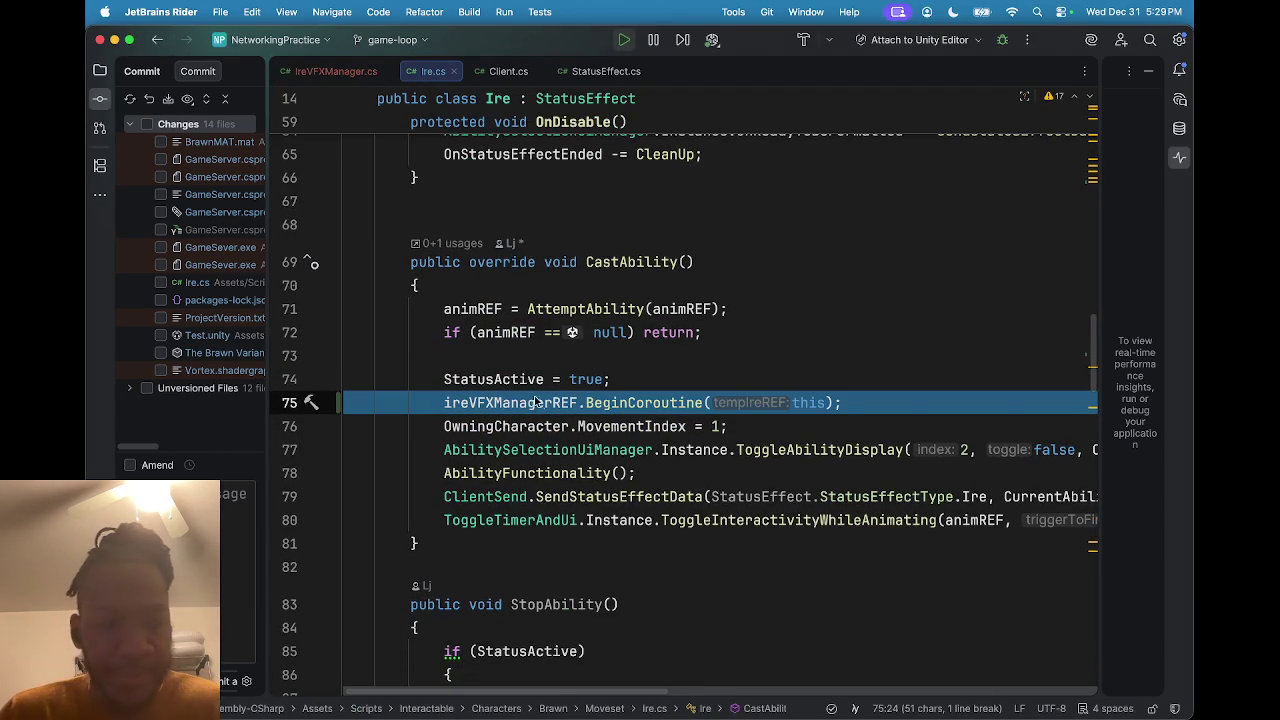
scroll(541, 410, down, 7)
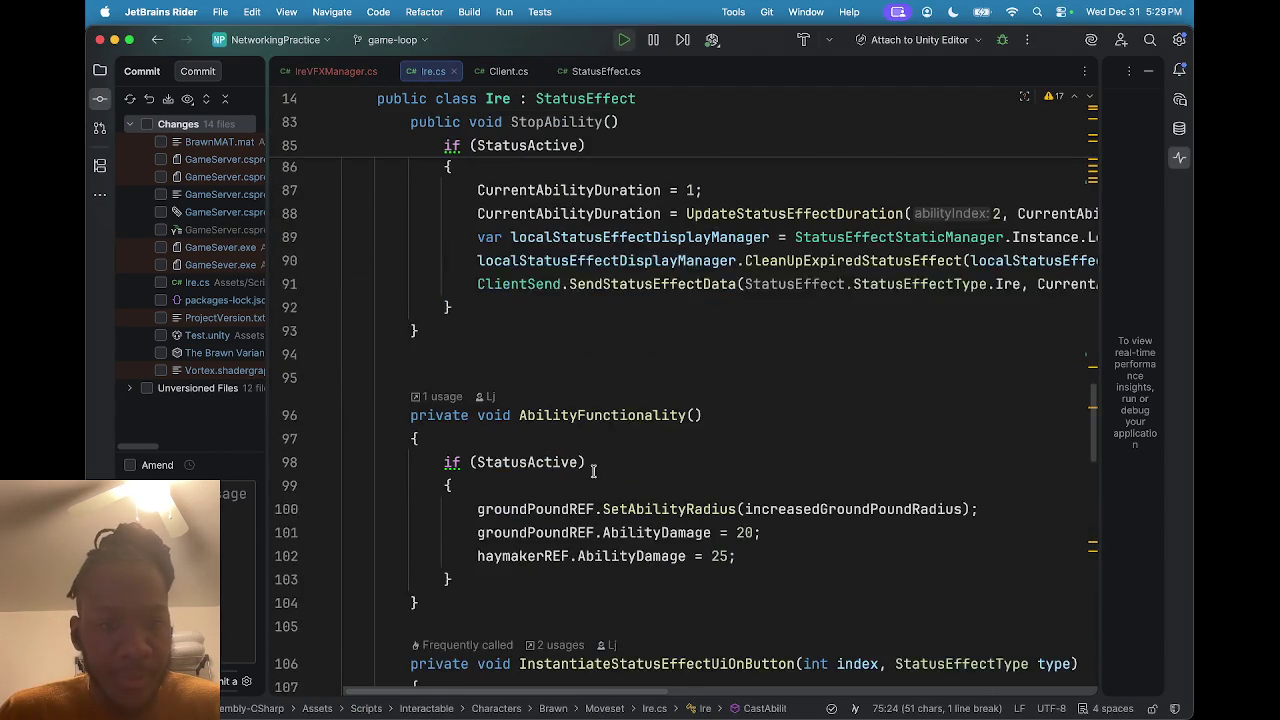
scroll(593, 470, down, 2)
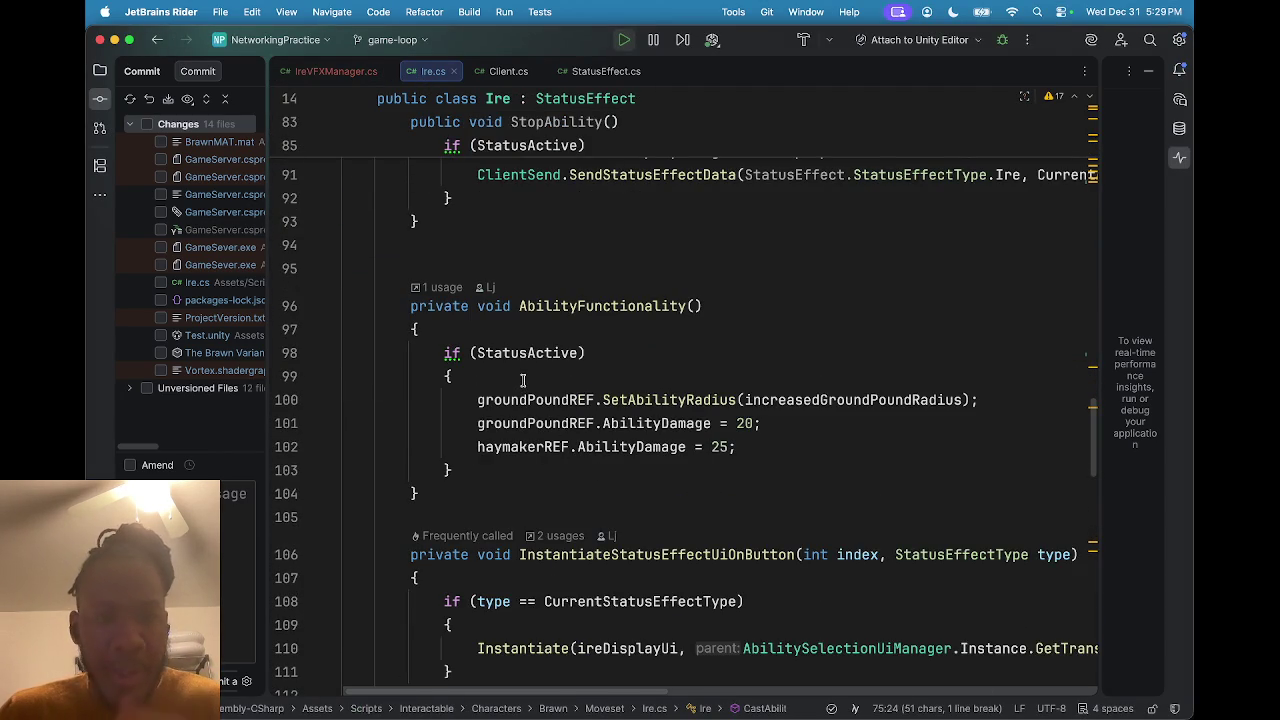
mouse_move(481, 353)
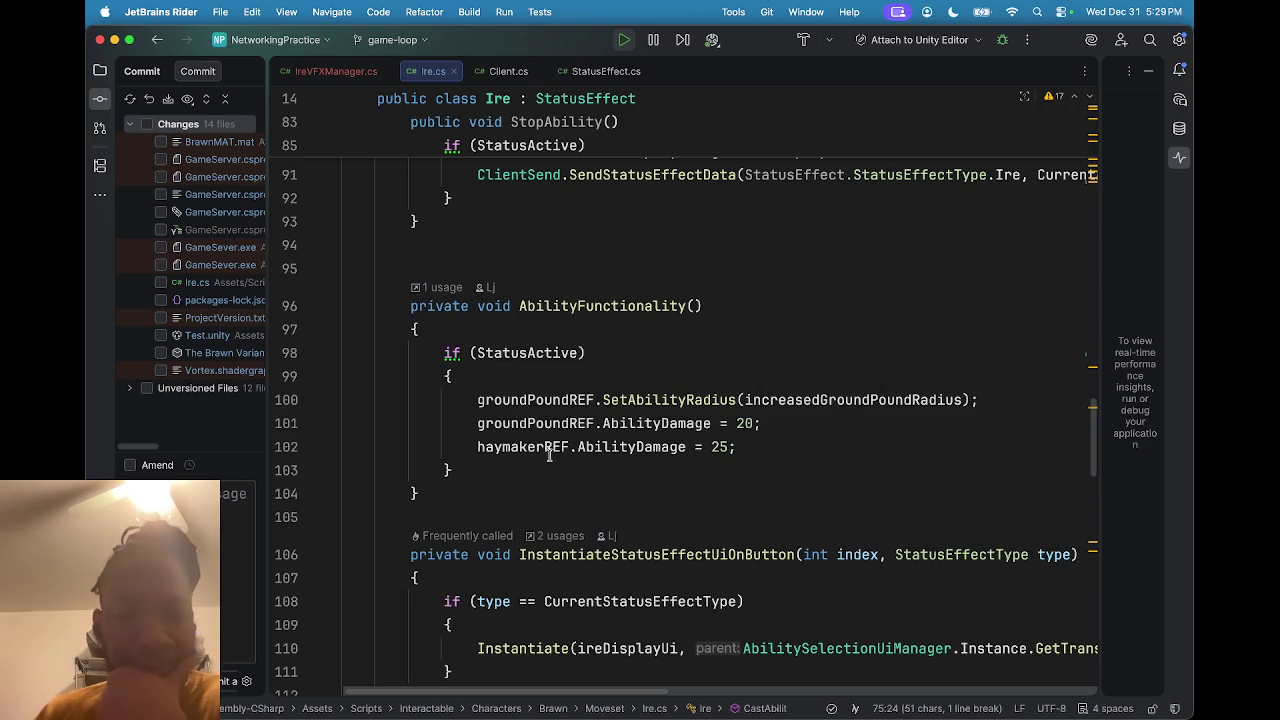
scroll(512, 446, down, 1)
scroll(512, 446, down, 8)
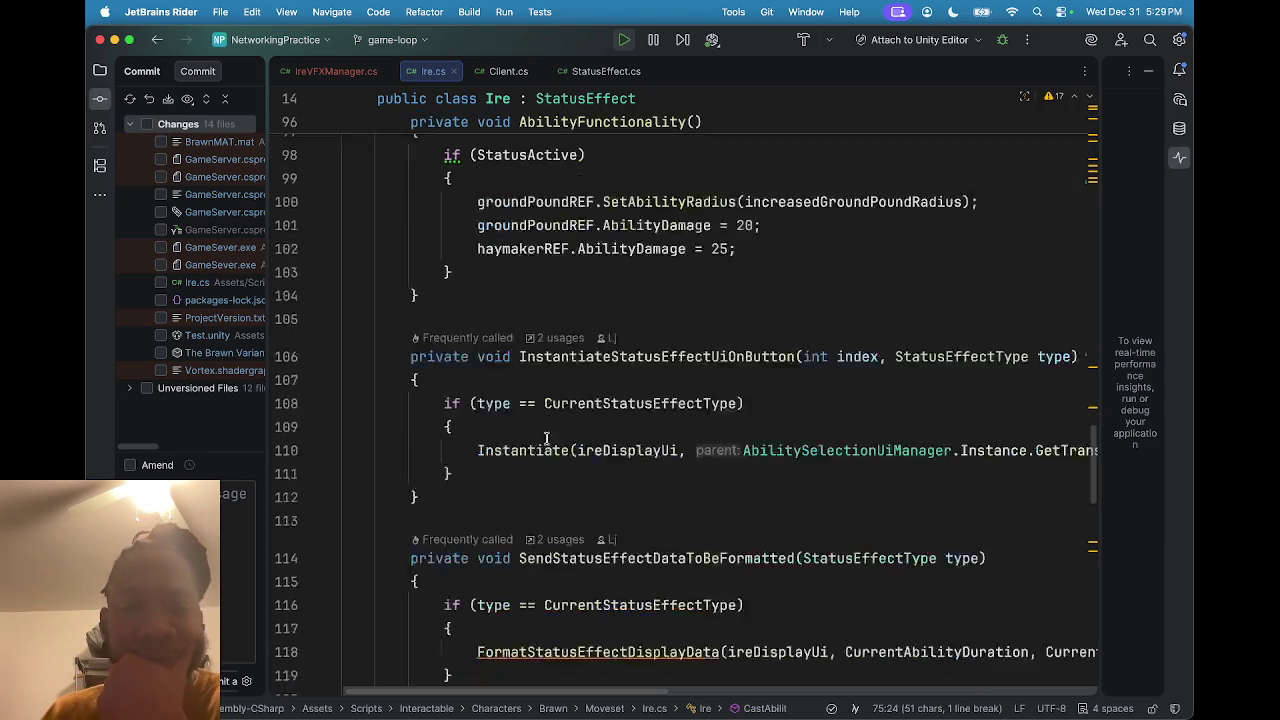
mouse_move(600, 330)
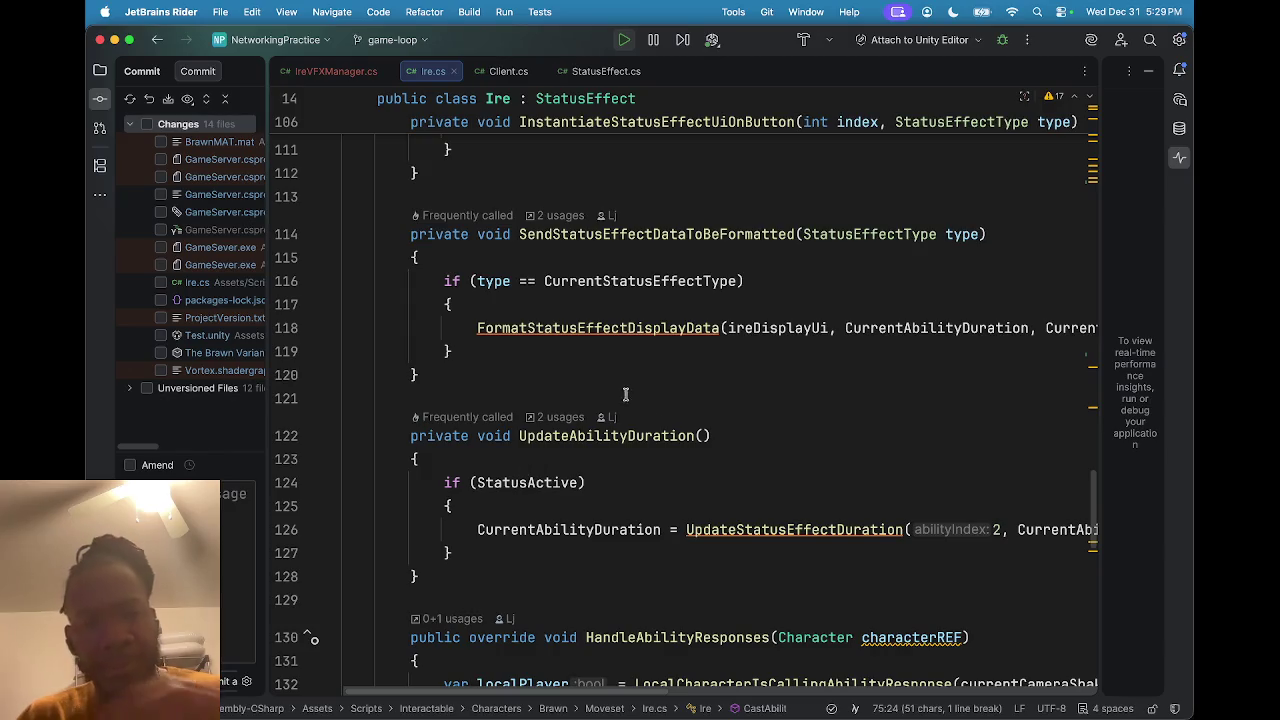
scroll(705, 445, down, 4)
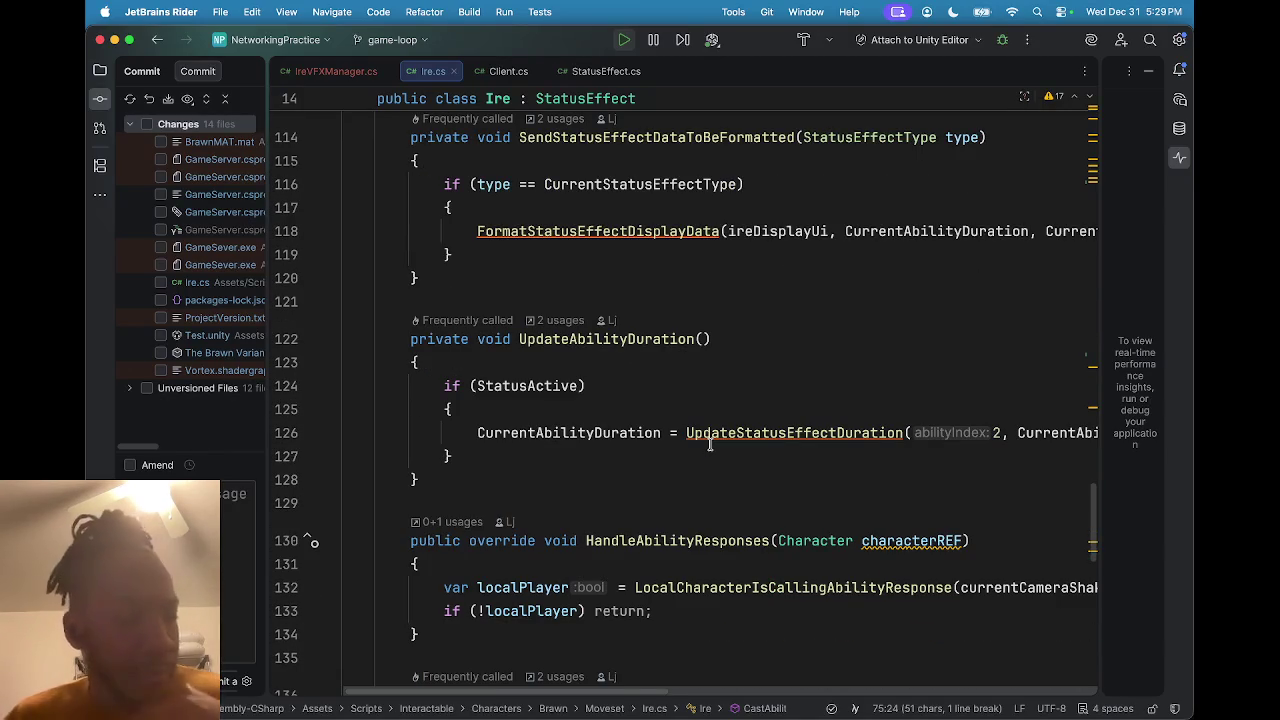
scroll(700, 430, down, 2)
scroll(683, 406, up, 1)
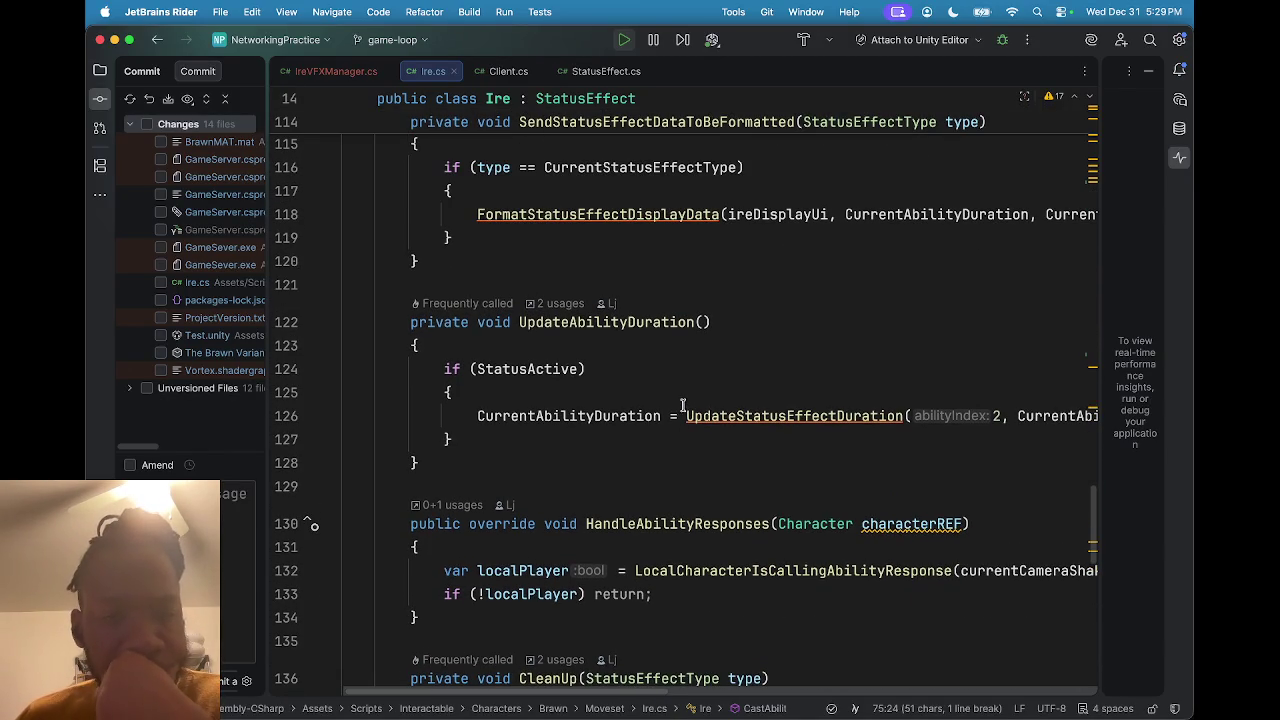
scroll(590, 440, right, 3)
scroll(600, 440, left, 3)
scroll(578, 422, up, 6)
scroll(580, 433, down, 10)
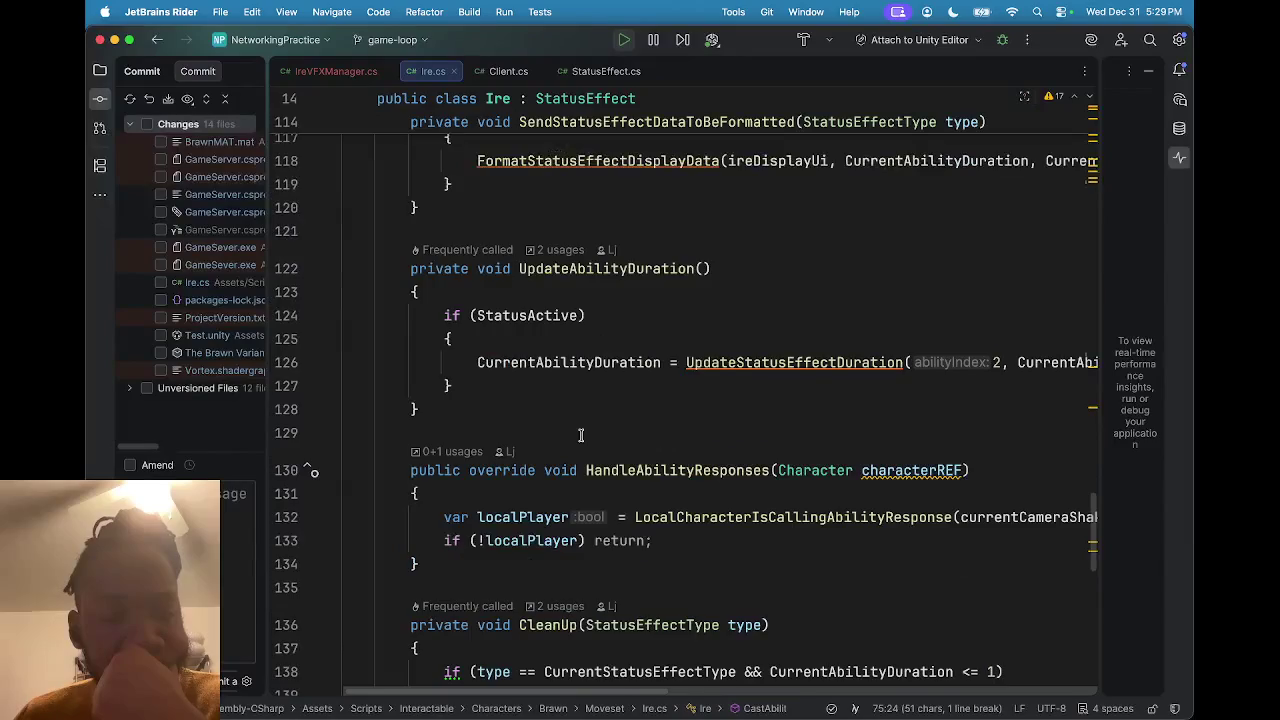
scroll(582, 440, down, 15)
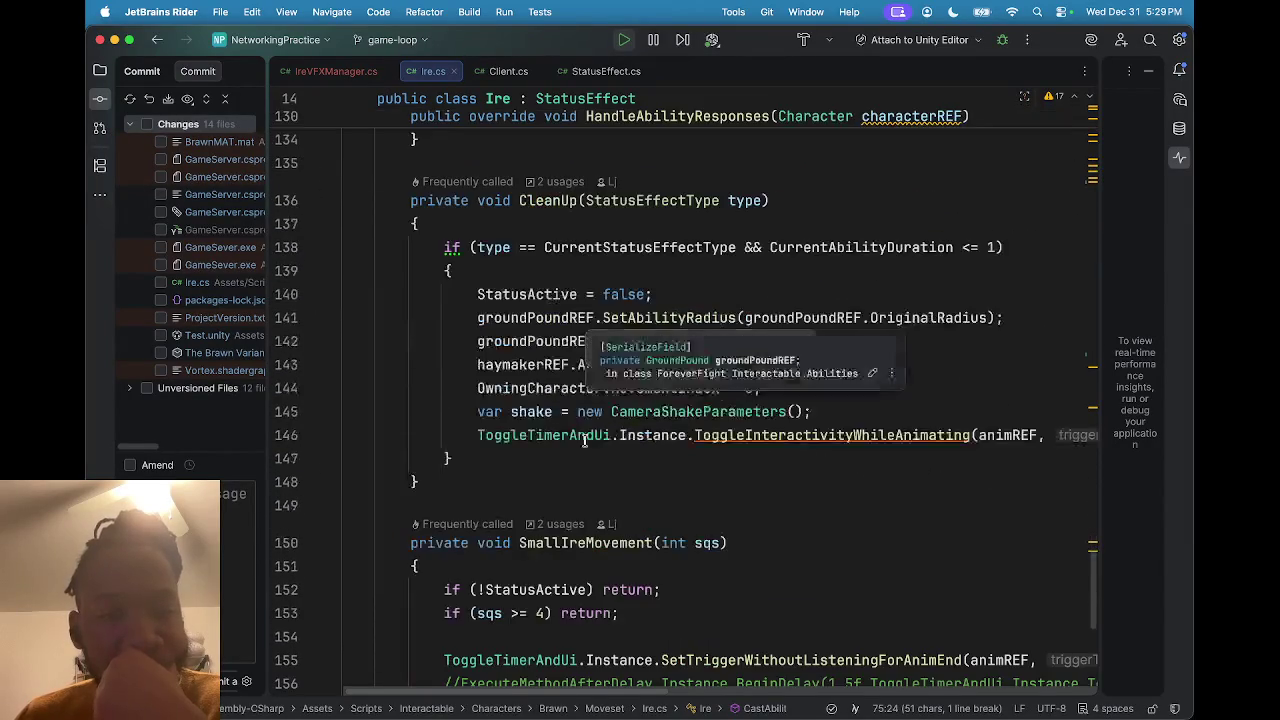
scroll(600, 468, down, 5)
scroll(598, 478, up, 8)
scroll(587, 490, up, 15)
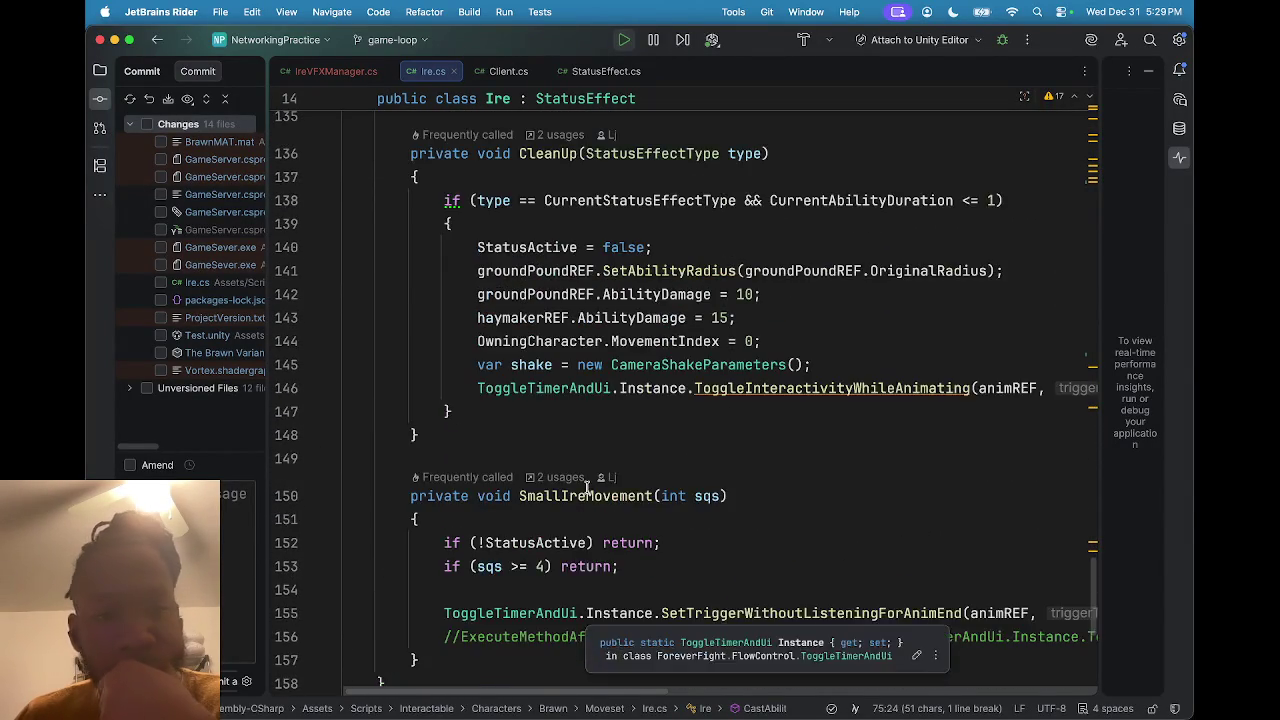
scroll(587, 487, up, 1)
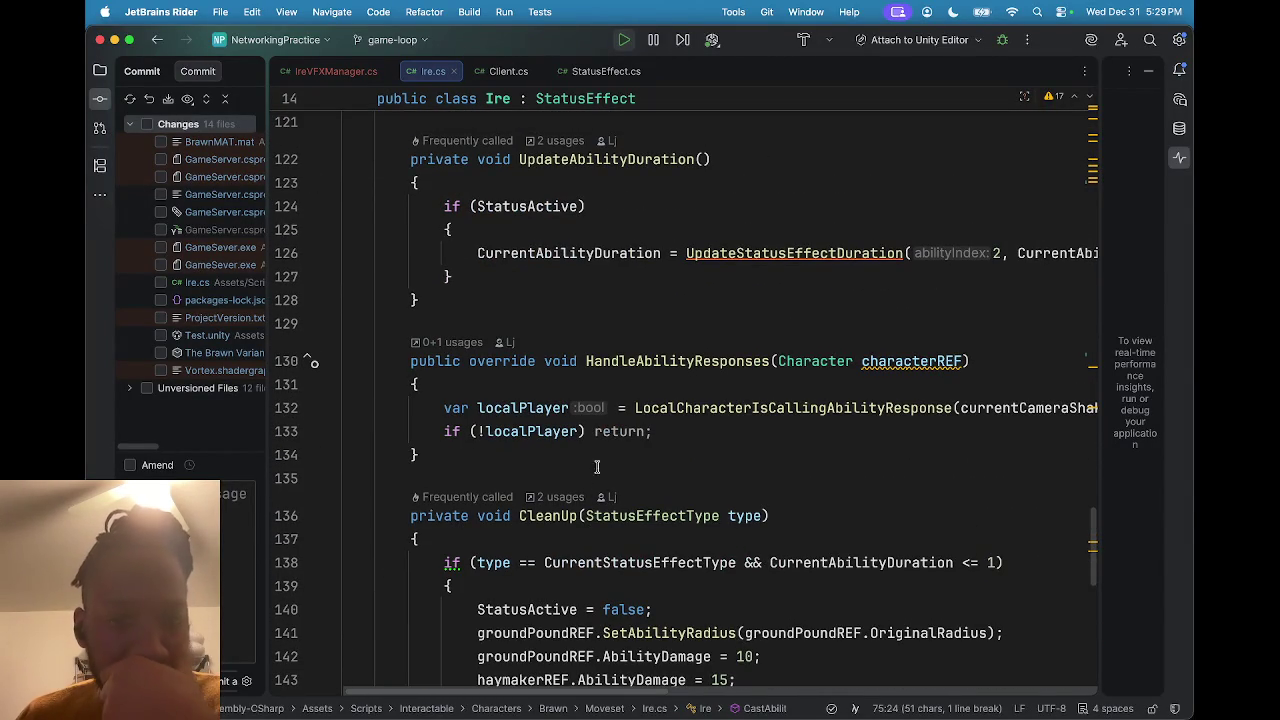
scroll(645, 410, up, 2)
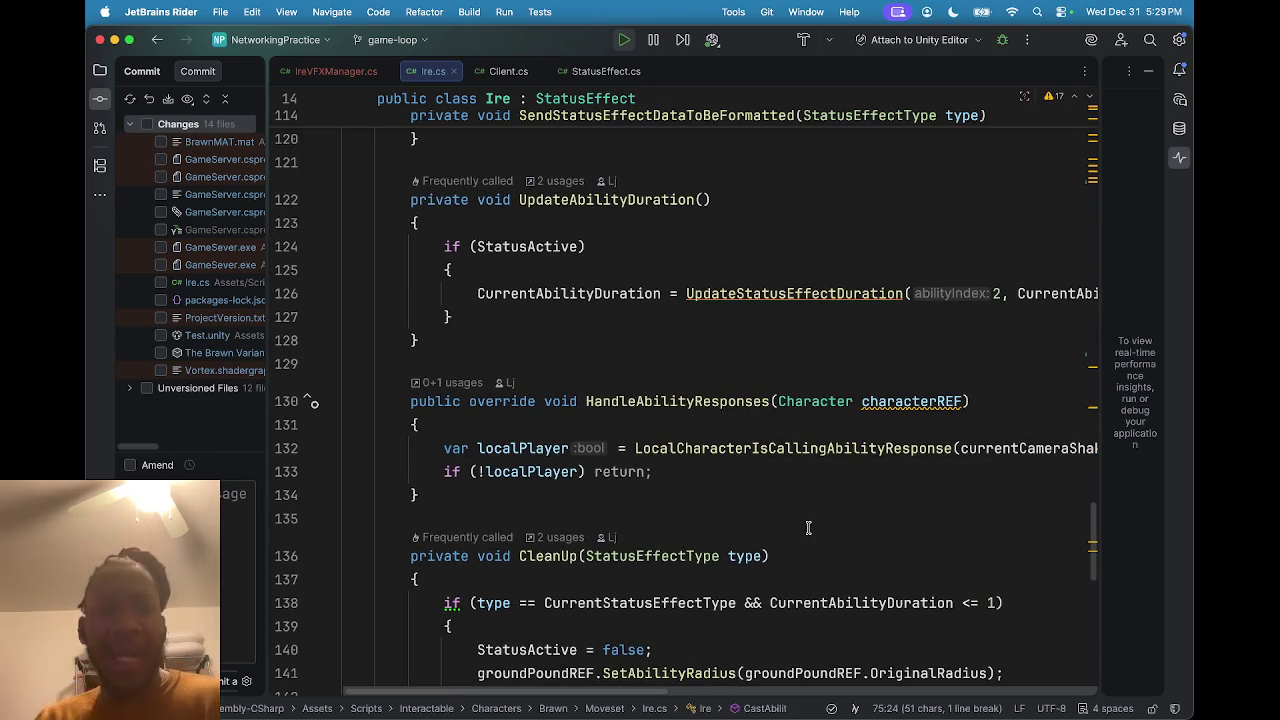
scroll(690, 535, right, 3)
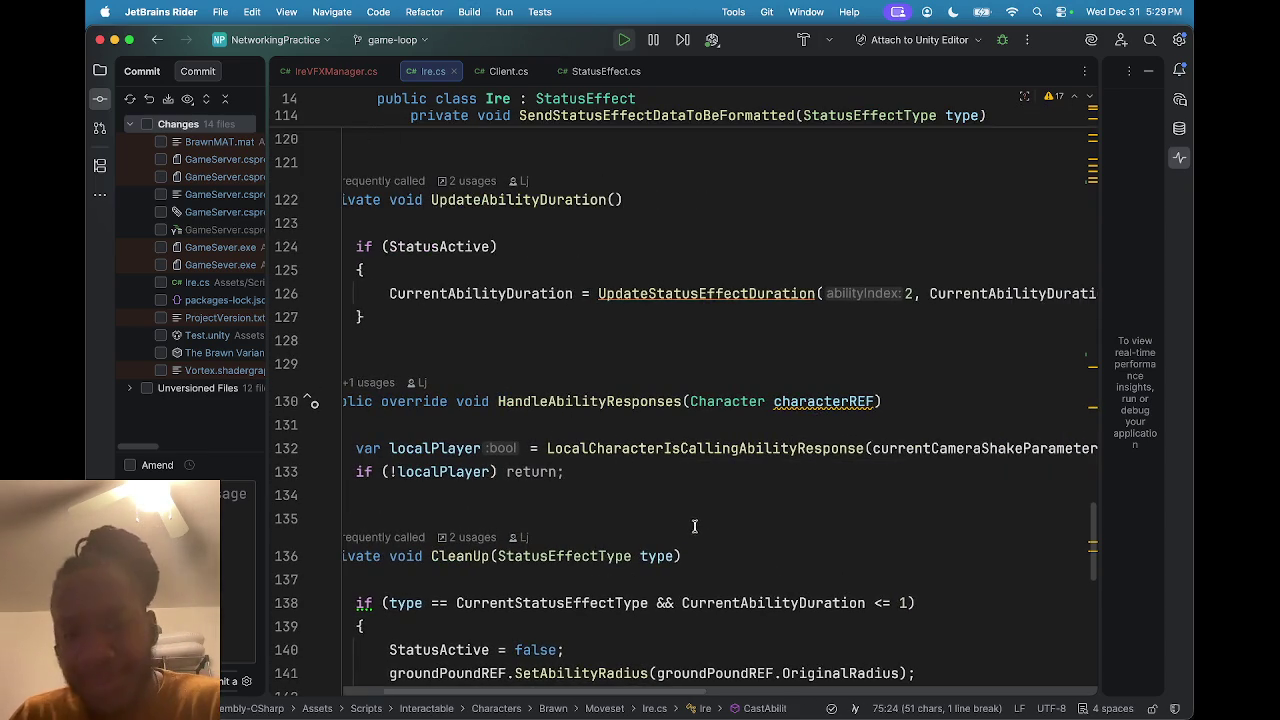
scroll(667, 503, left, 3)
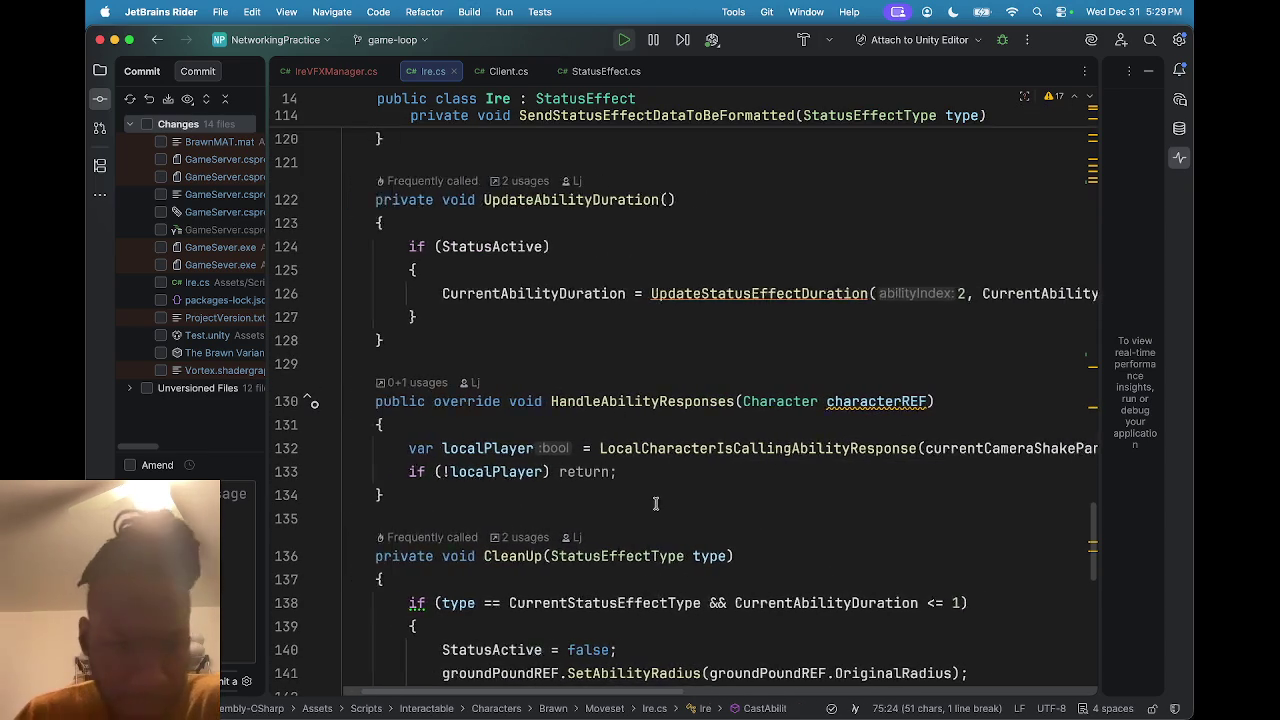
scroll(653, 501, right, 3)
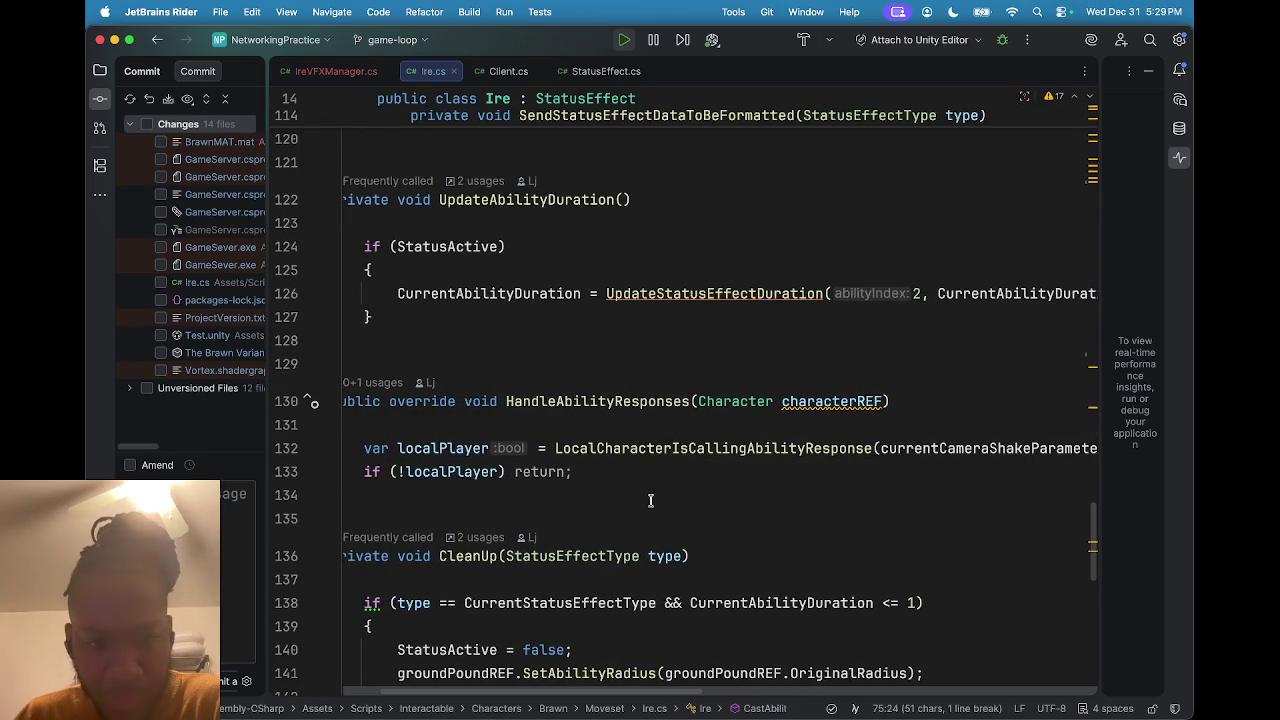
scroll(634, 497, right, 3)
scroll(580, 494, left, 5)
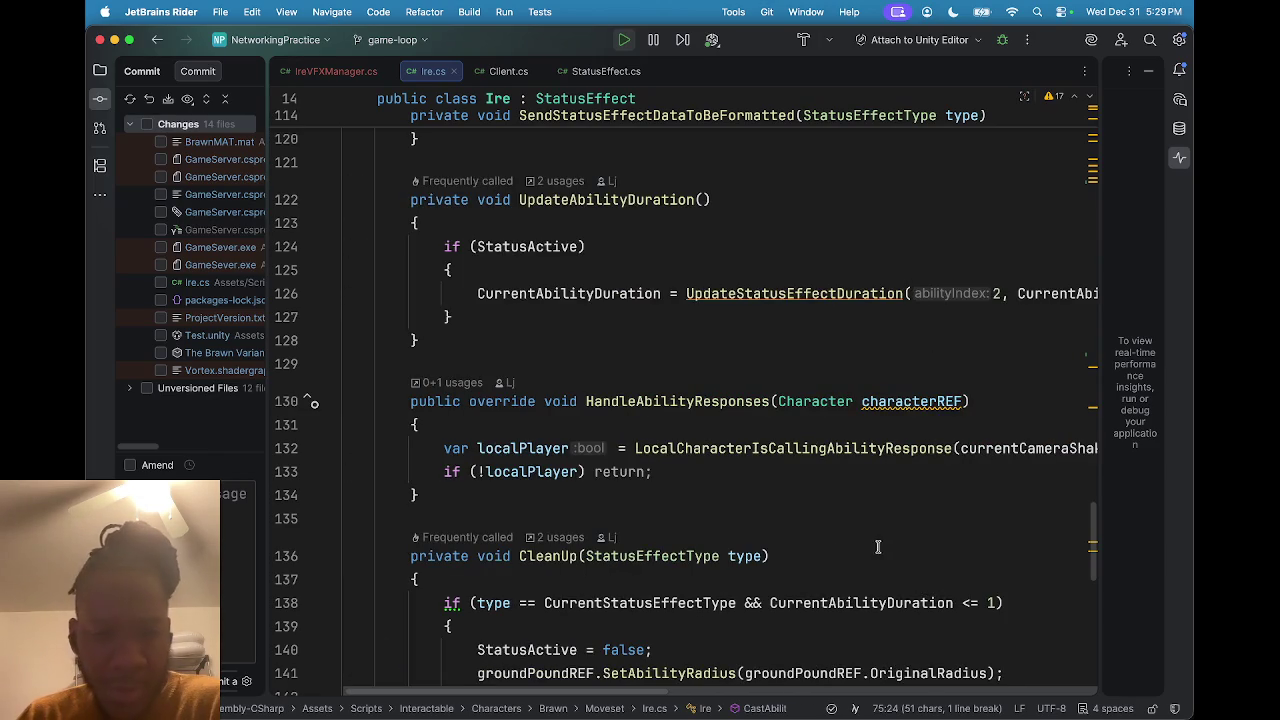
scroll(531, 459, right, 3)
scroll(531, 459, right, 10)
scroll(531, 459, left, 10)
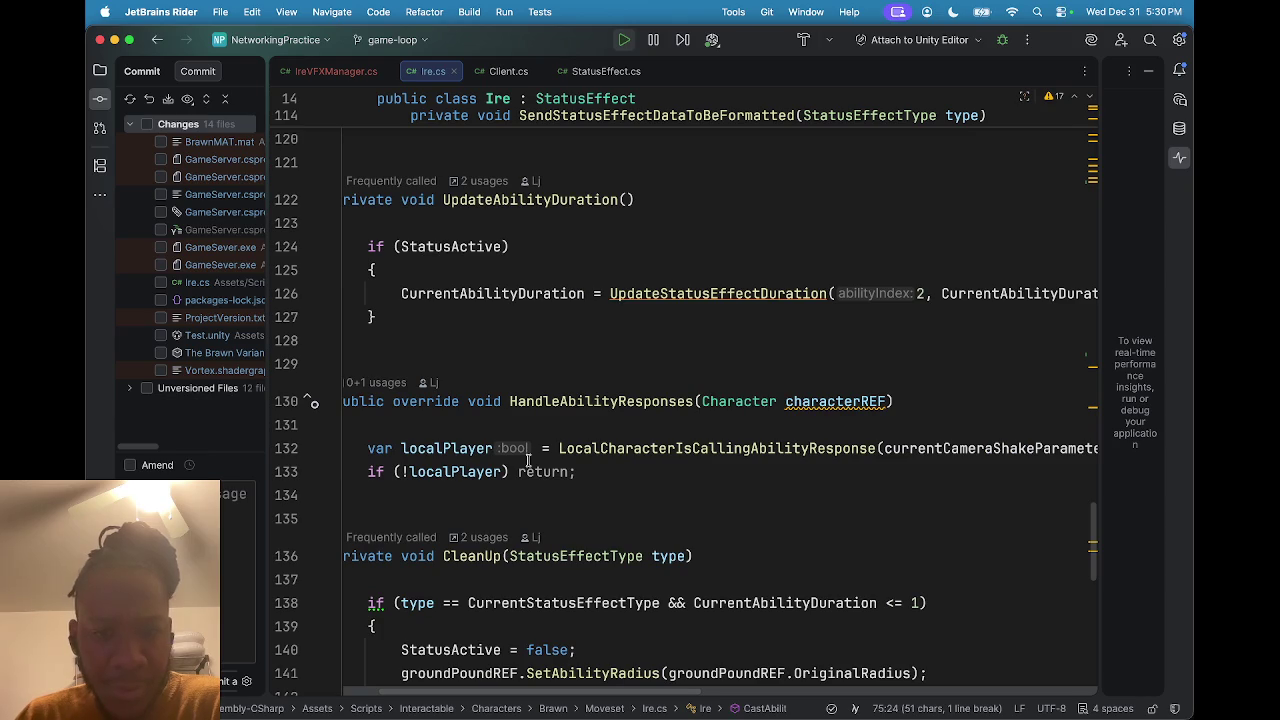
scroll(700, 469, right, 2)
scroll(697, 471, right, 13)
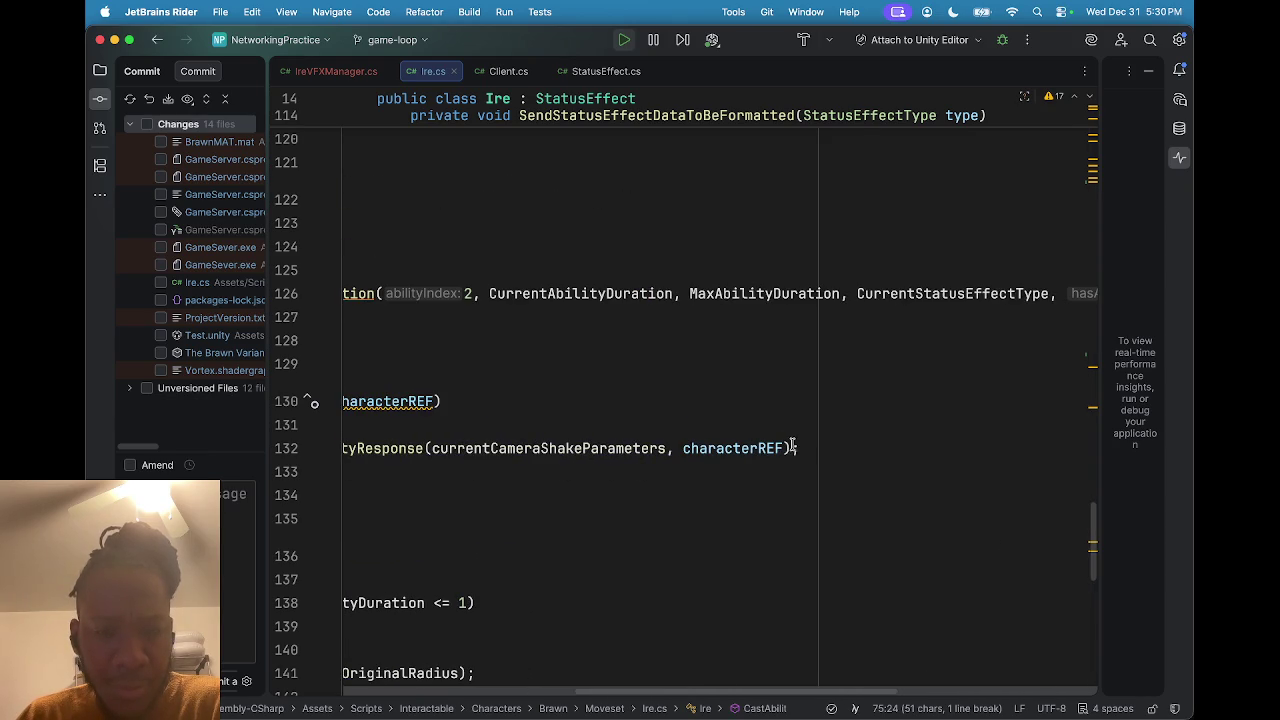
click(800, 448)
Paste ireVFXManagerREF.BeginCoroutine(this); on a new line after line 132 in HandleAbilityResponses.
key(Return)
text(ireVFXManagerREF.BeginCoroutine(this);)
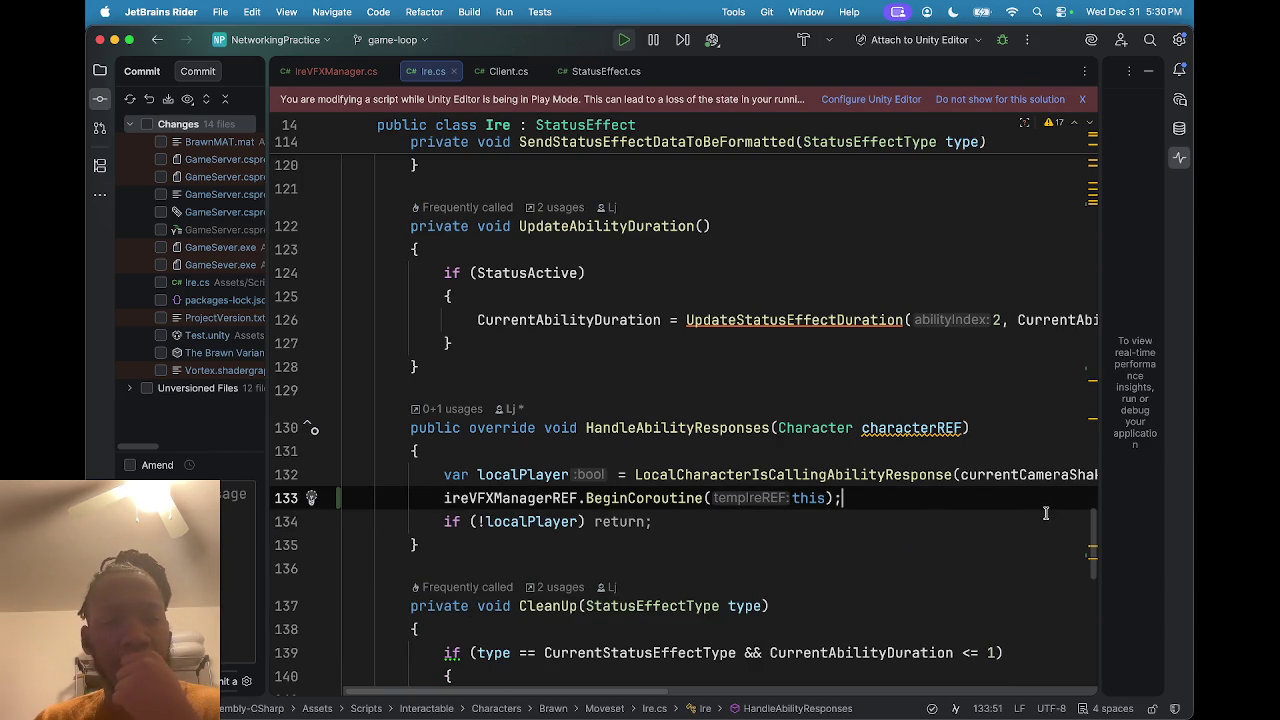
scroll(1046, 513, up, 1)
mouse_move(1092, 538)
mouse_down()
mouse_move(1107, 226)
mouse_move(1135, 388)
mouse_up()
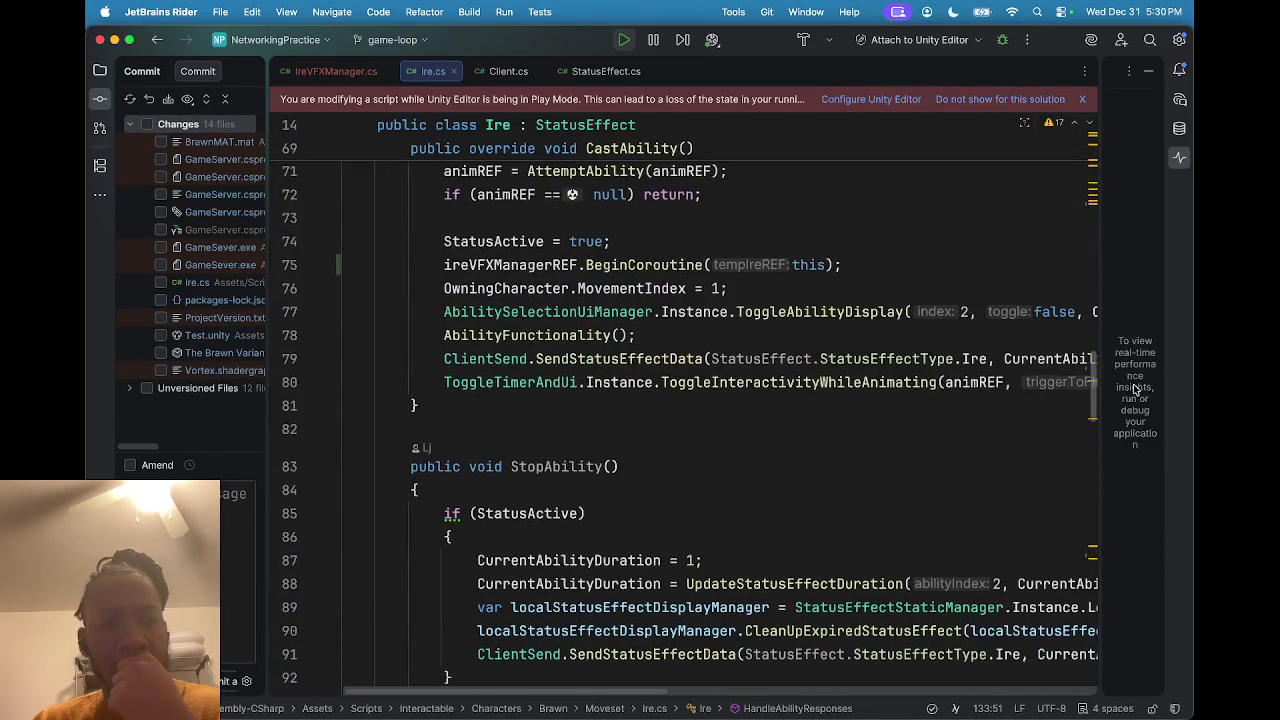
Comment out the BeginCoroutine call on line 75 in CastAbility with // and return to Unity.
click(505, 265)
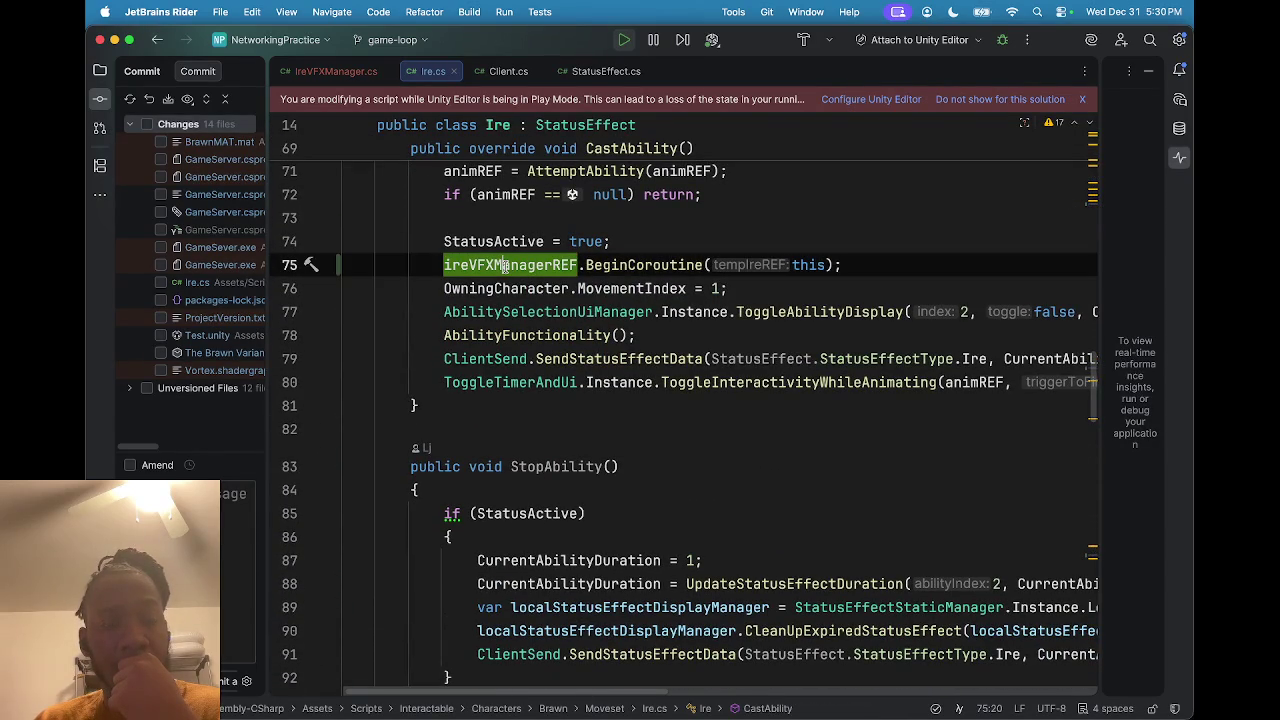
click(444, 265)
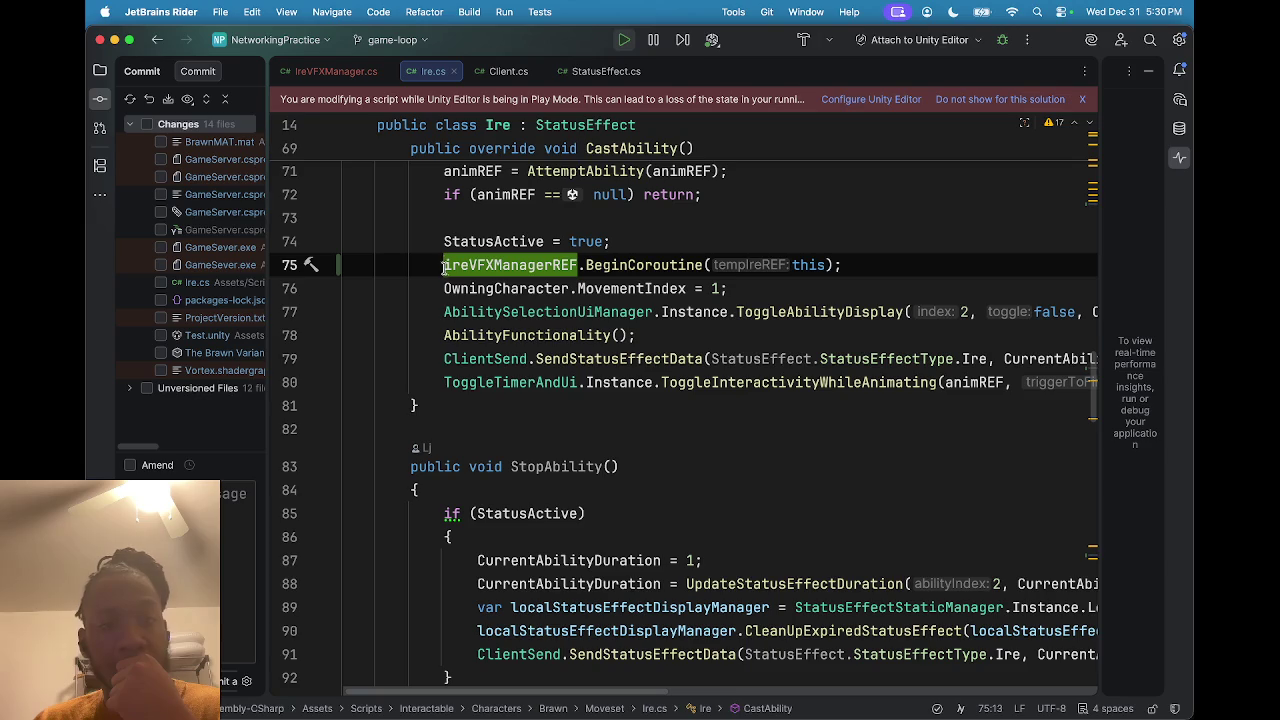
mouse_move(445, 267)
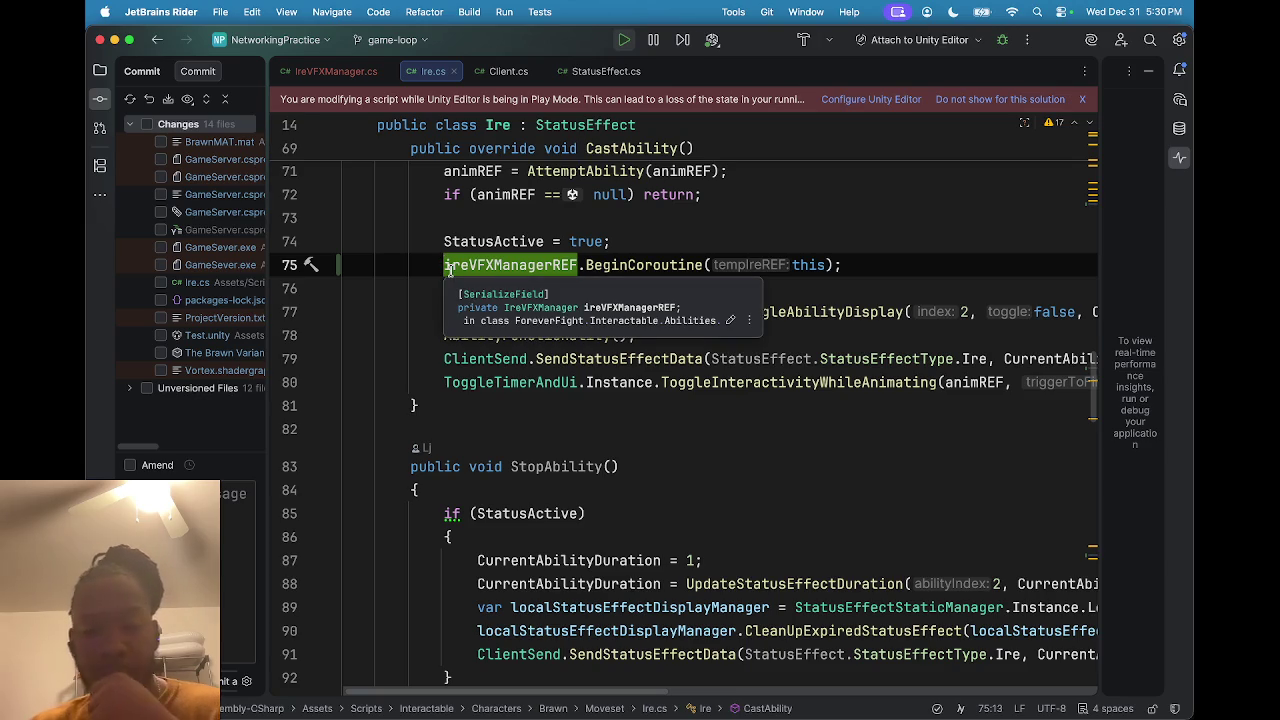
text(//)
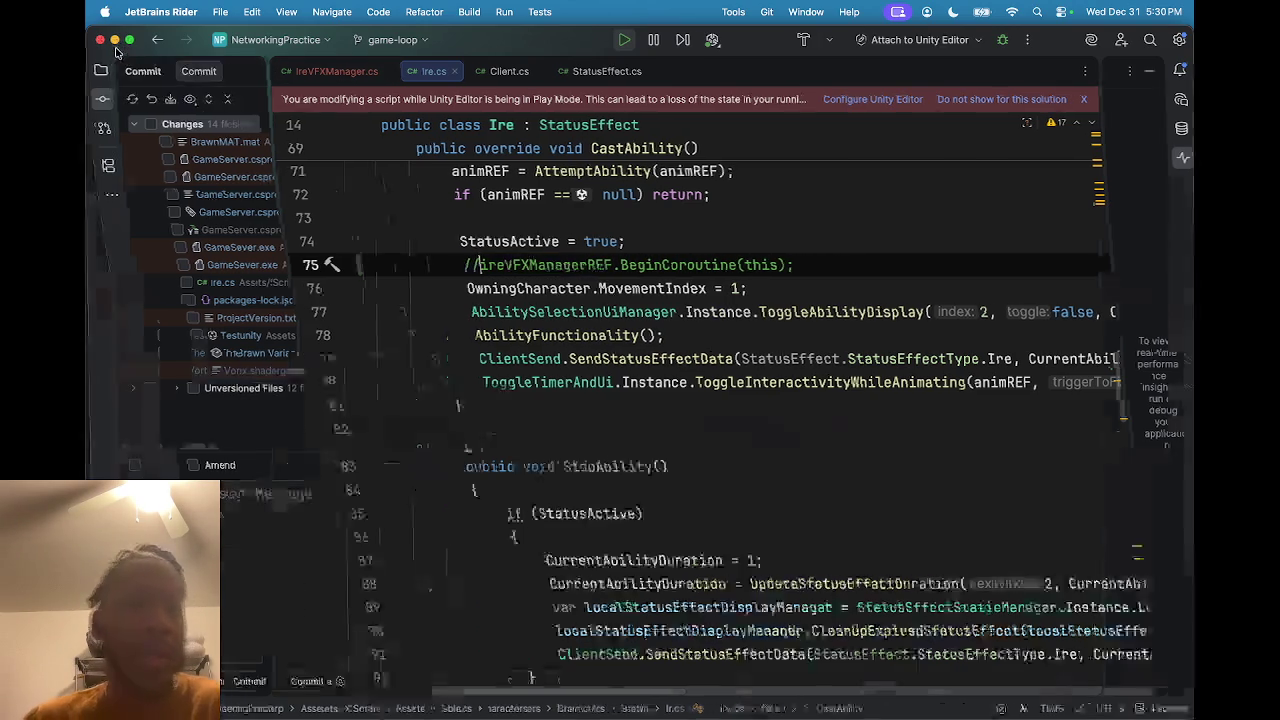
click(114, 40)
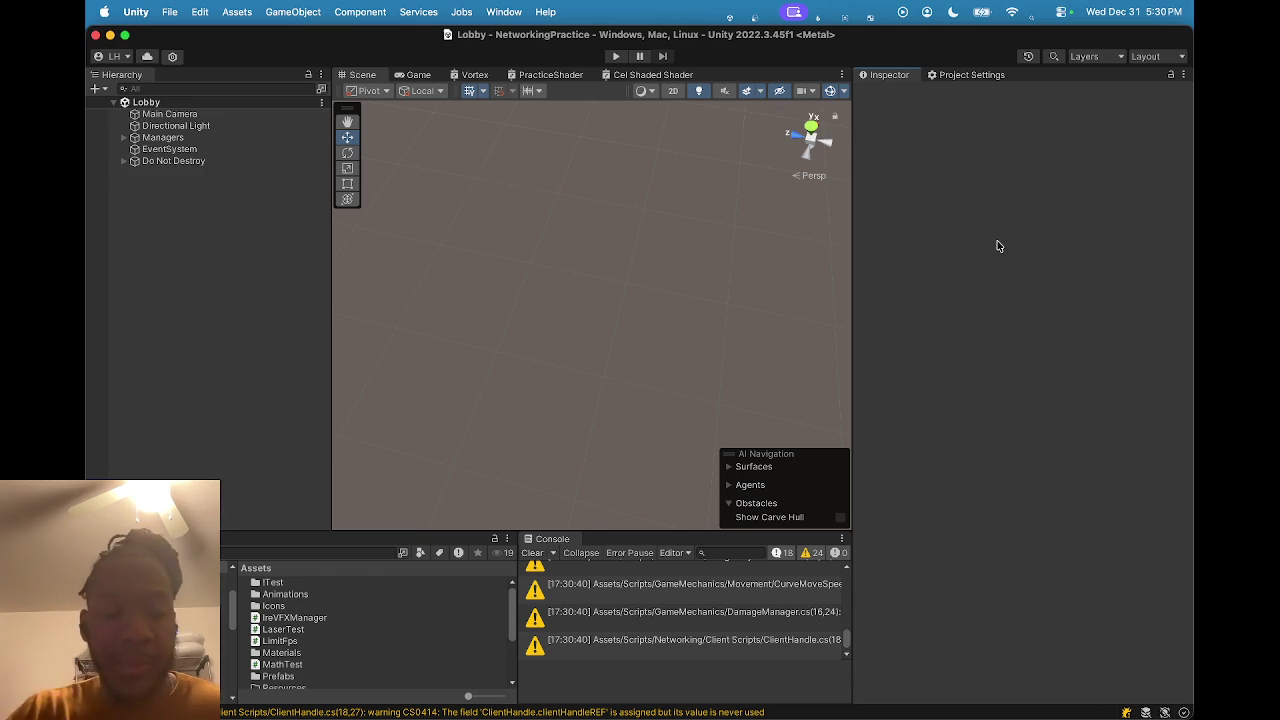
Build and run the NetworkTest player, replacing the old build, then enter play mode in the editor.
key(super+shift+b)
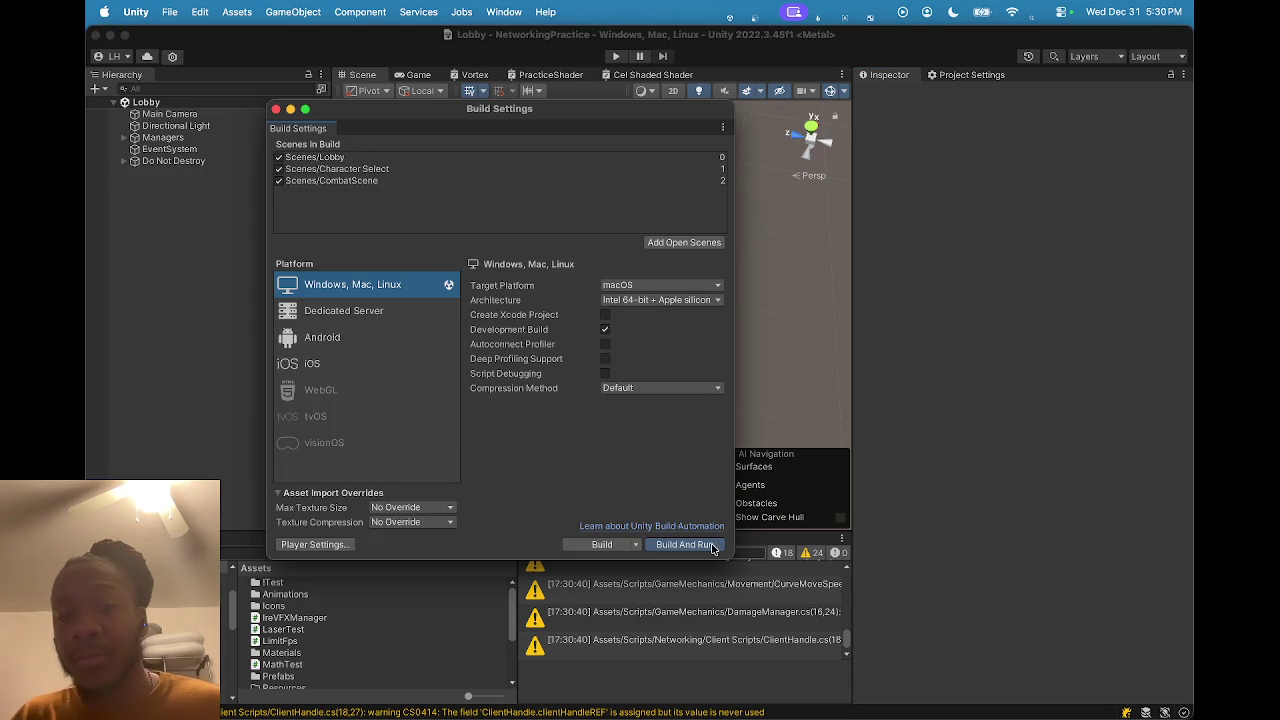
click(712, 546)
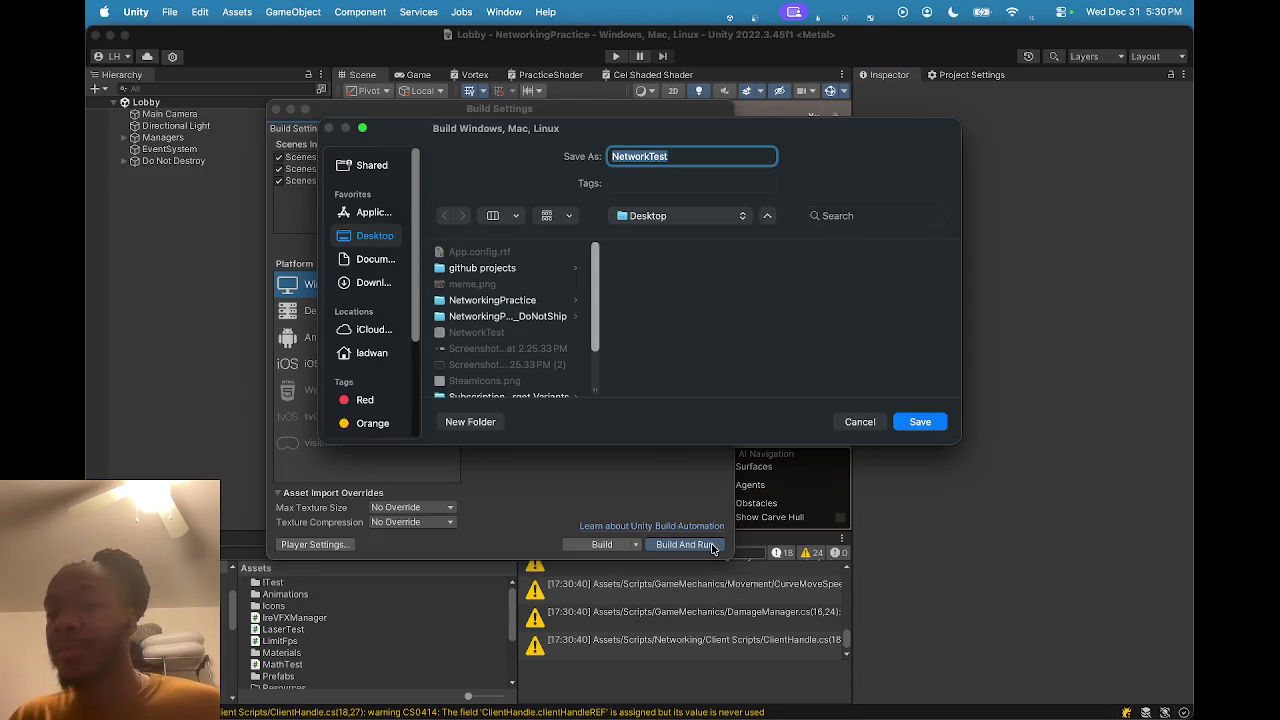
click(920, 422)
click(704, 358)
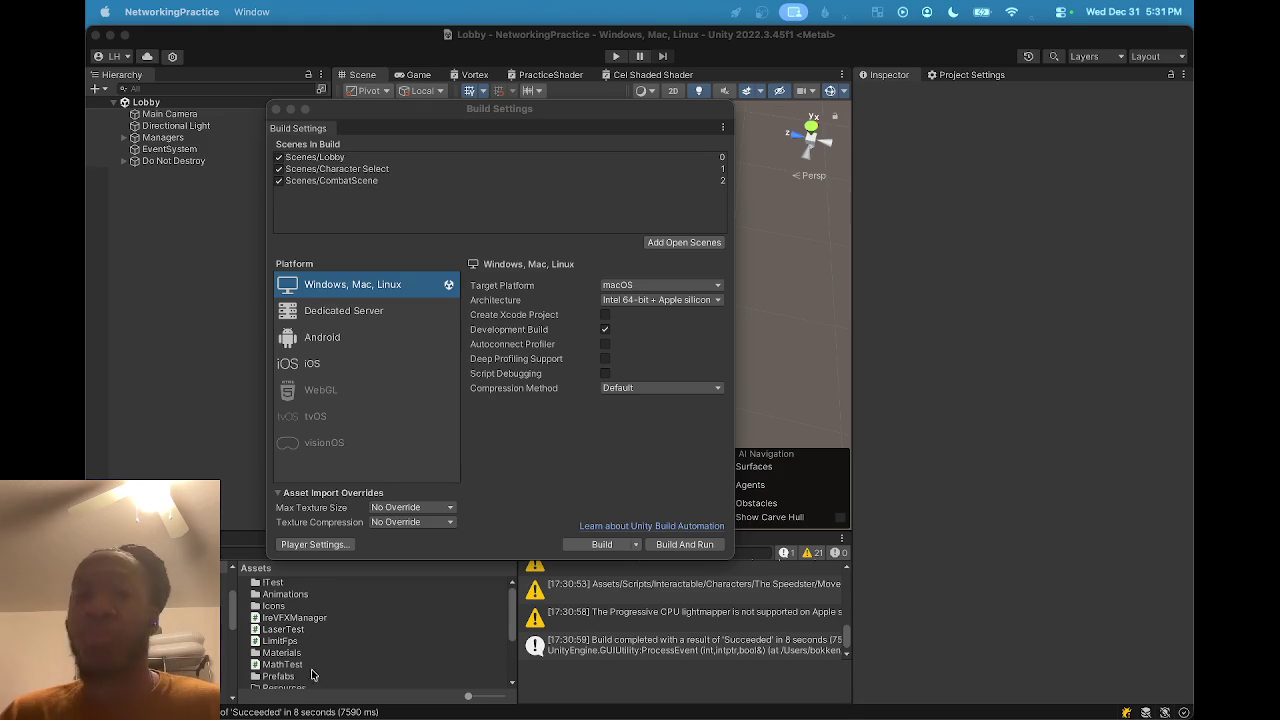
click(942, 356)
click(616, 56)
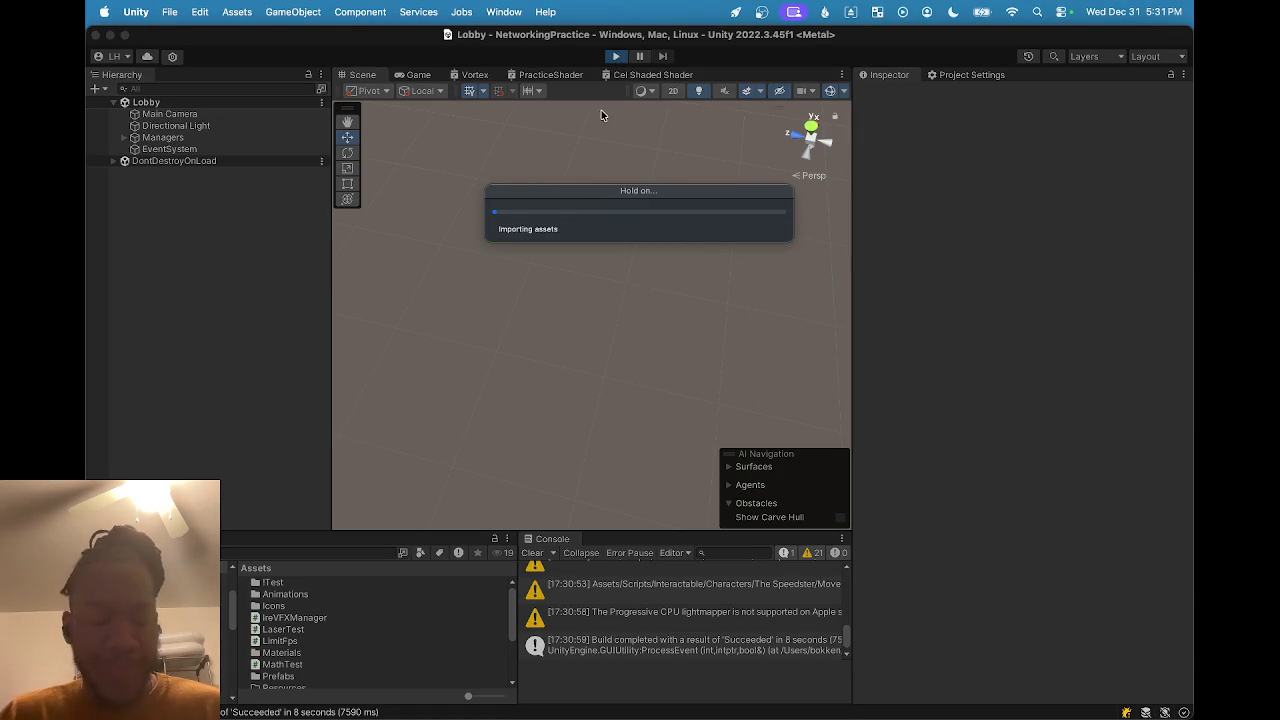
Connect to the lobby as 'wdaefsgd' and confirm The Brawn as the character.
click(560, 298)
text(wdaefsgd)
click(576, 324)
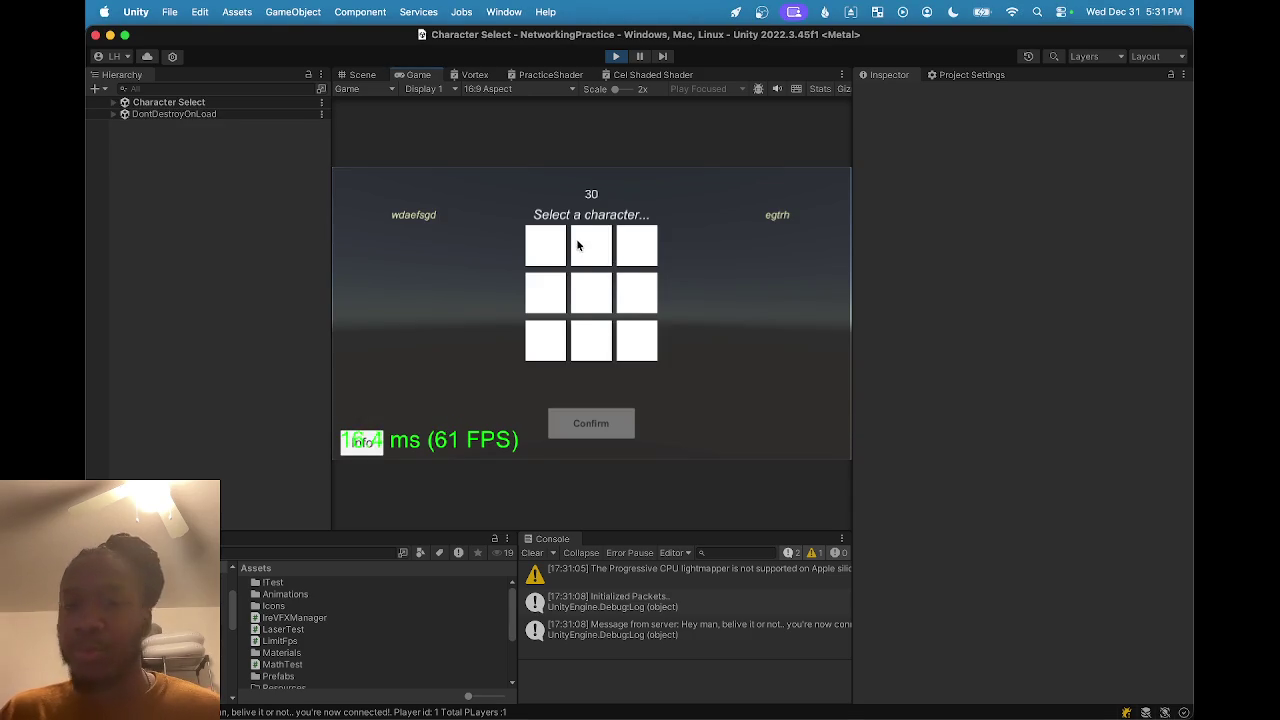
click(580, 242)
click(595, 436)
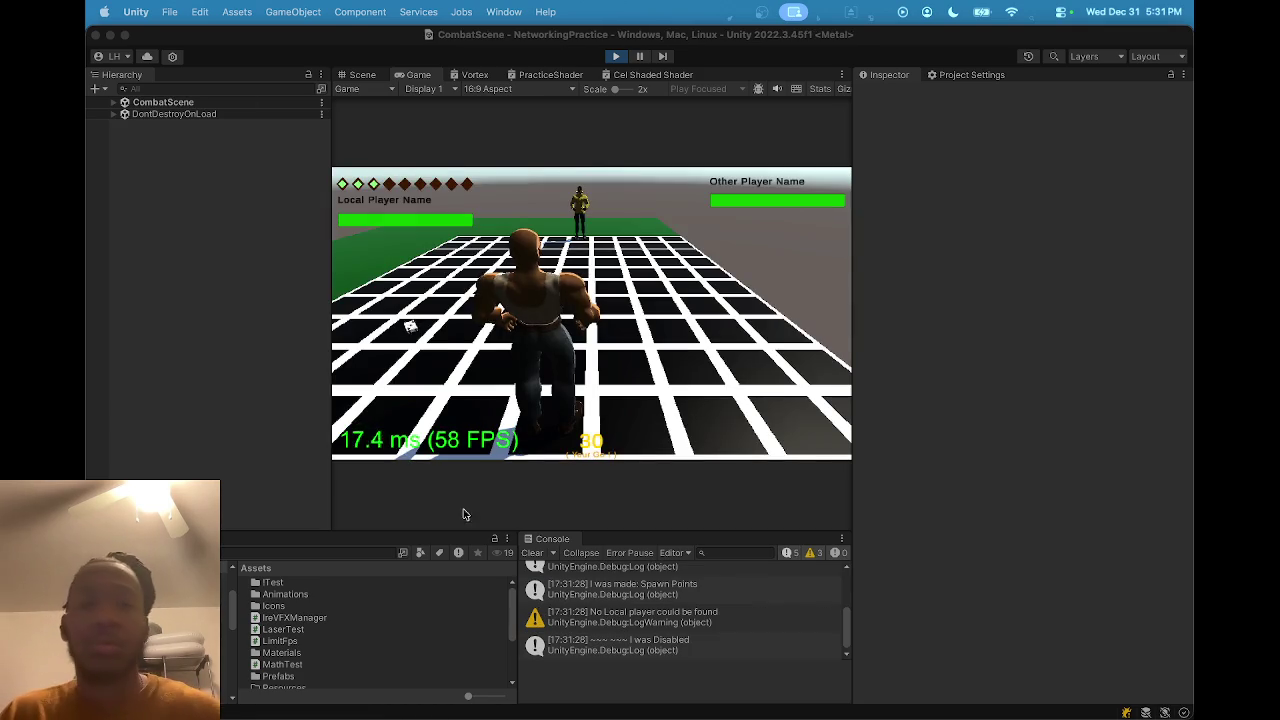
Move the character to a reachable tile, confirm the move, and end the turn.
click(414, 330)
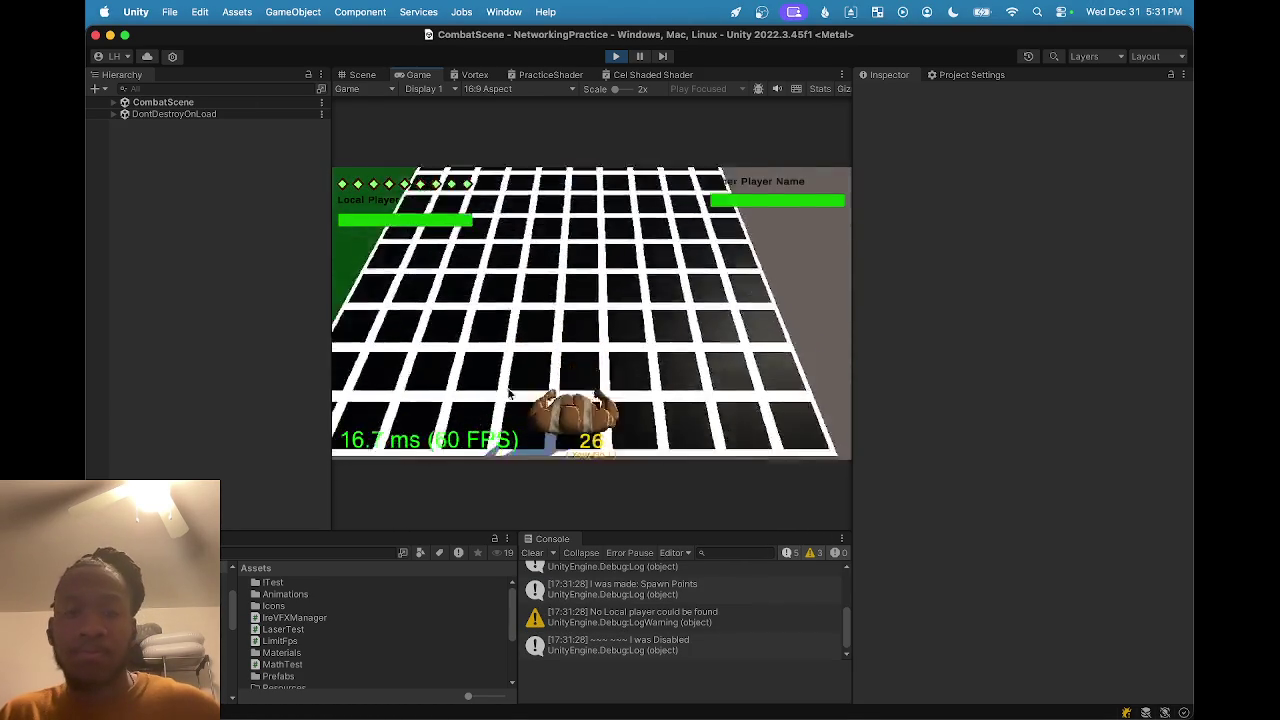
click(432, 368)
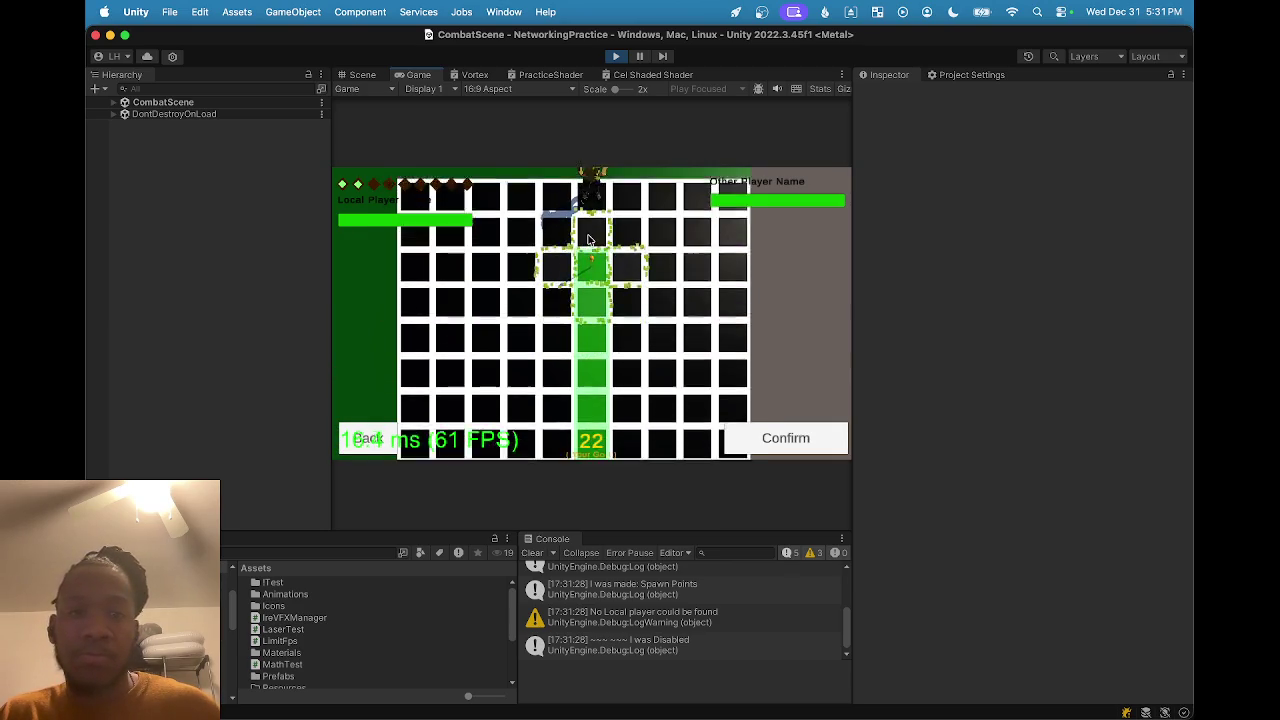
click(768, 435)
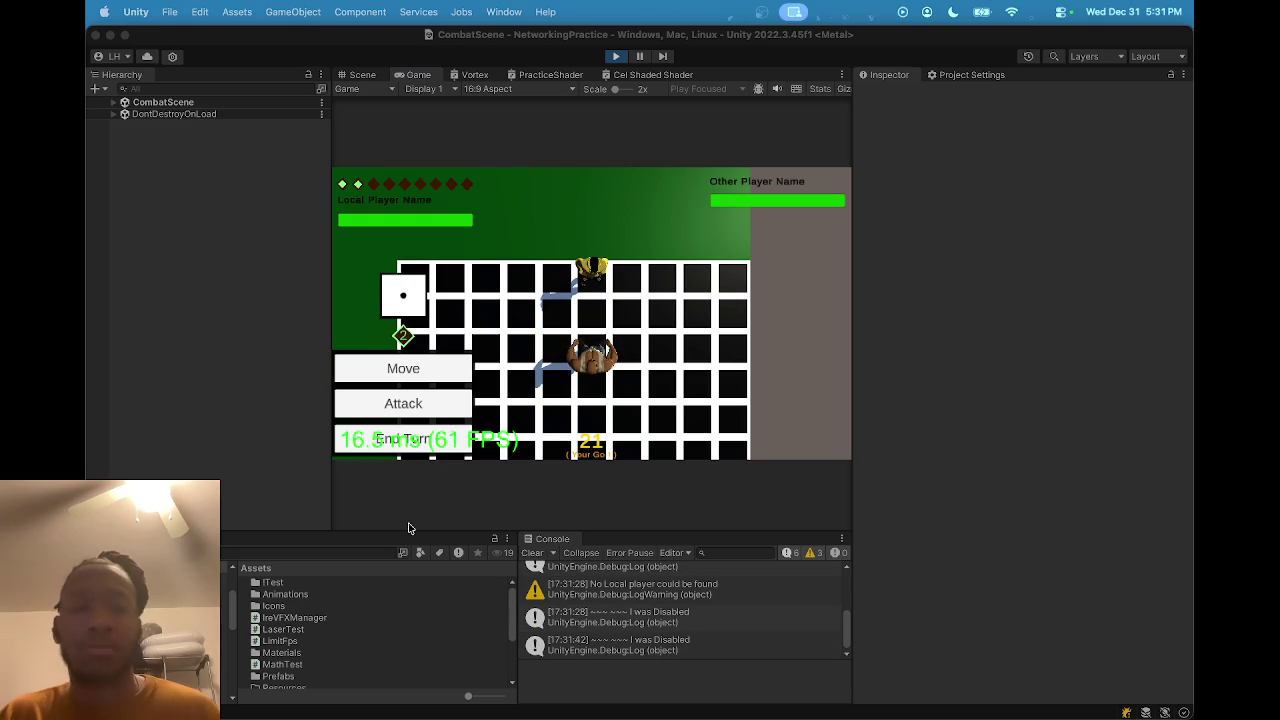
click(420, 440)
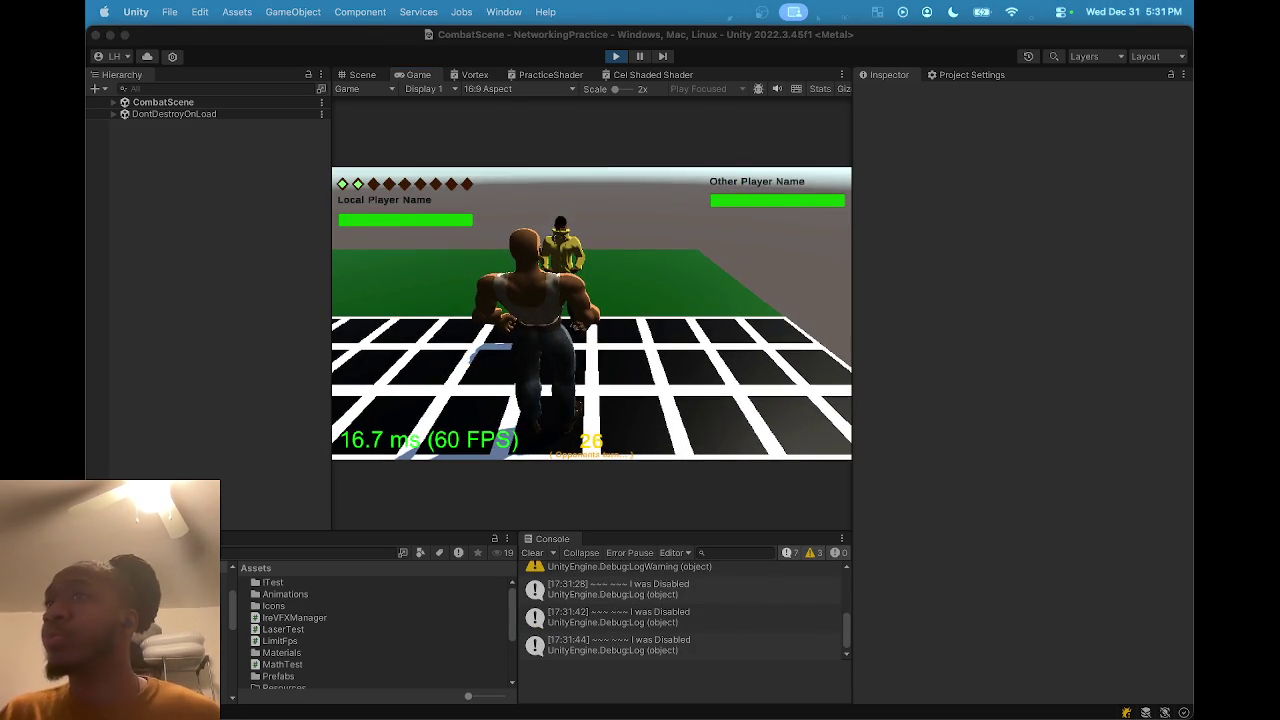
Cast the Ire attack on the next turn, end the turn, and stop play mode.
click(415, 328)
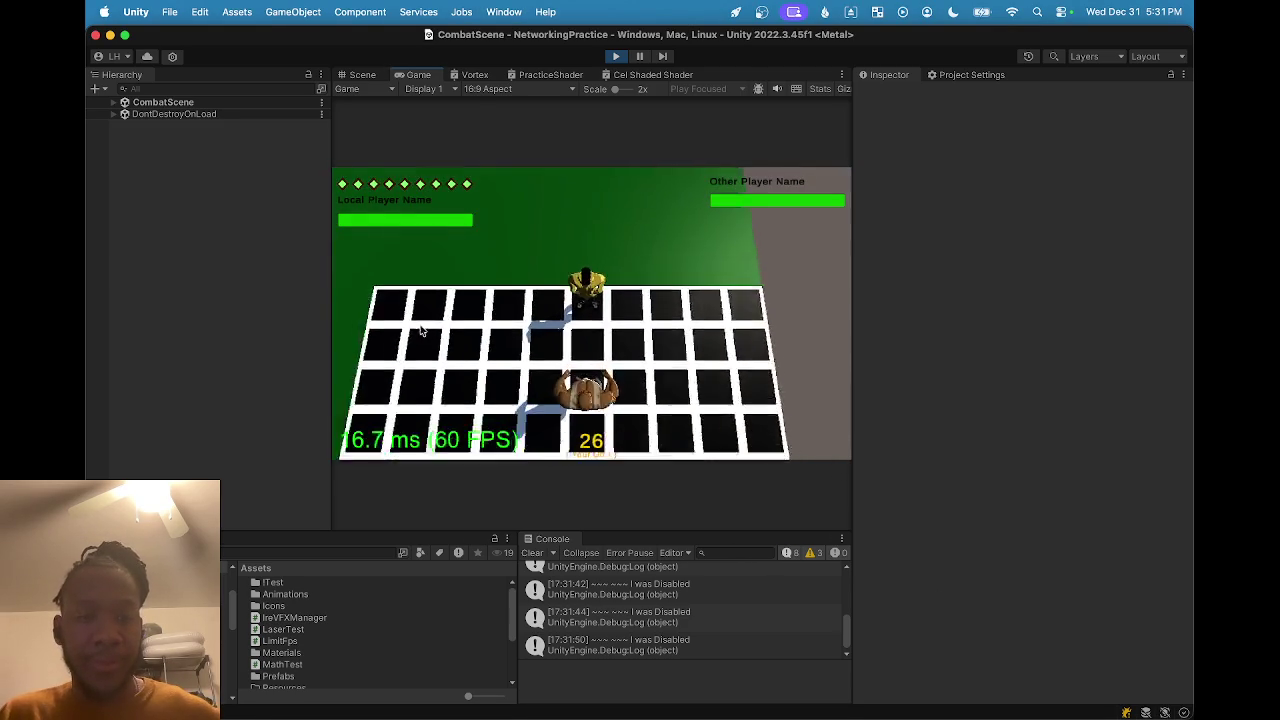
click(405, 402)
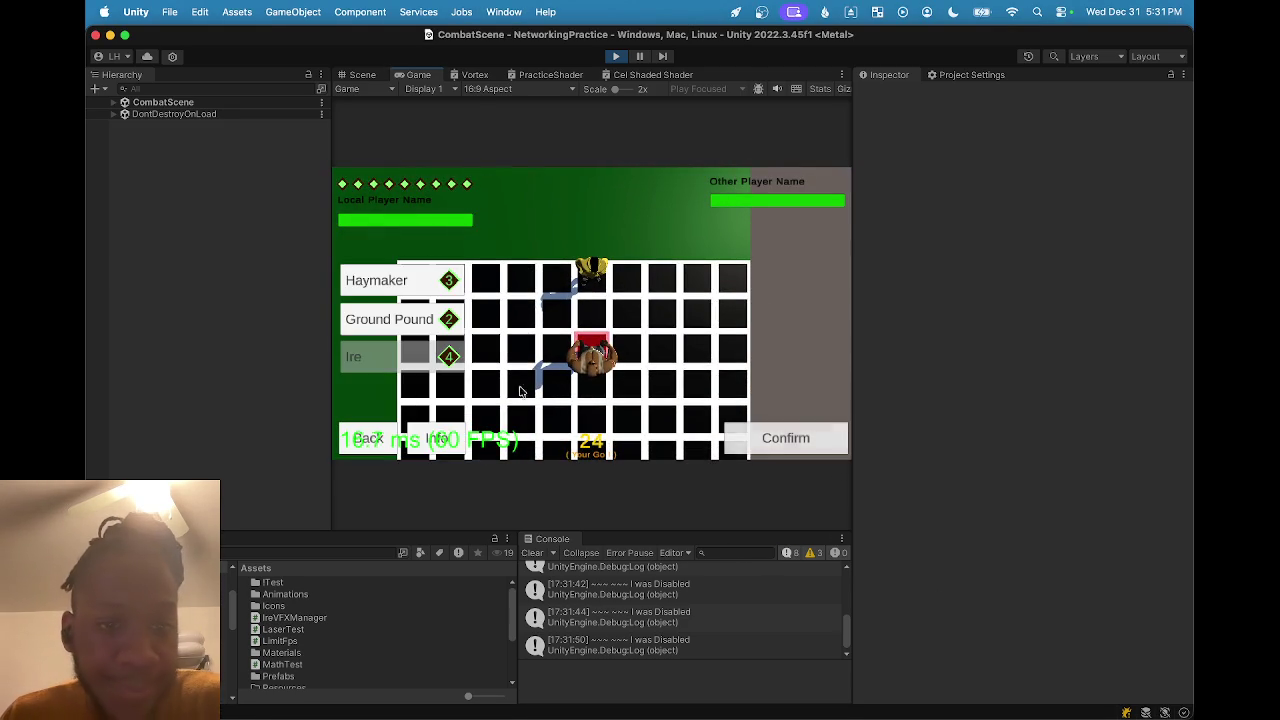
click(817, 446)
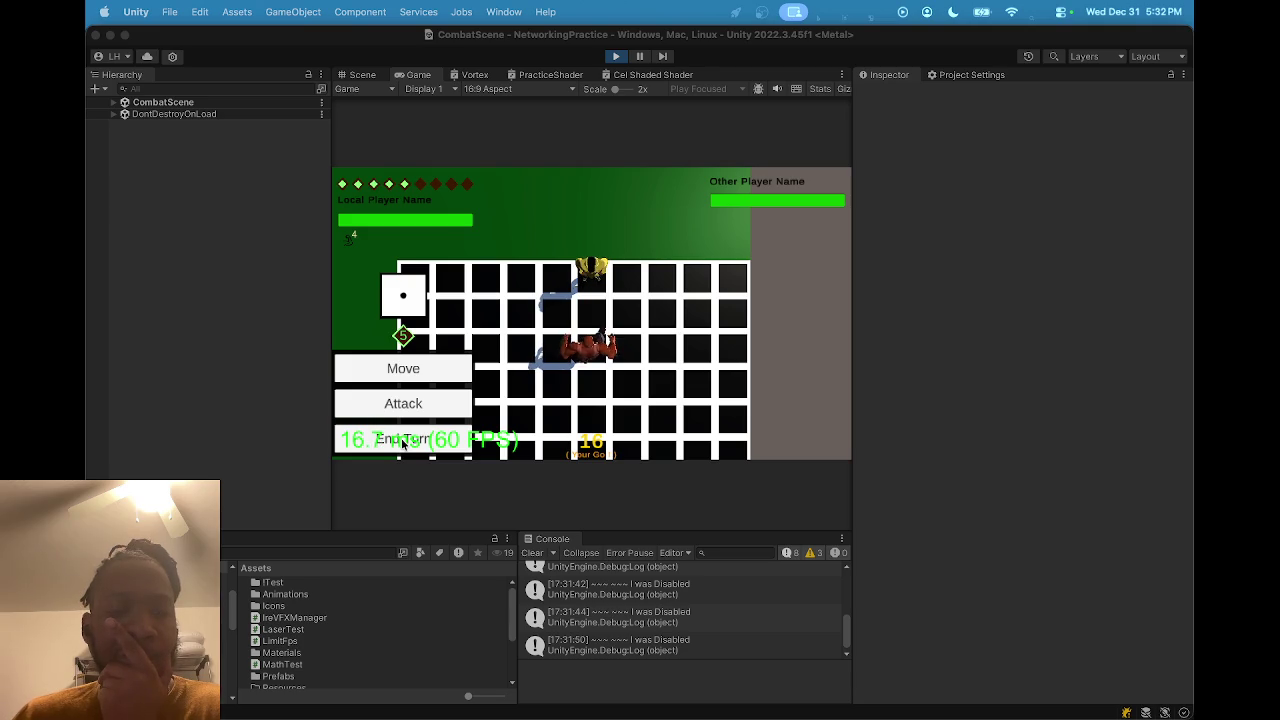
click(403, 443)
click(403, 443)
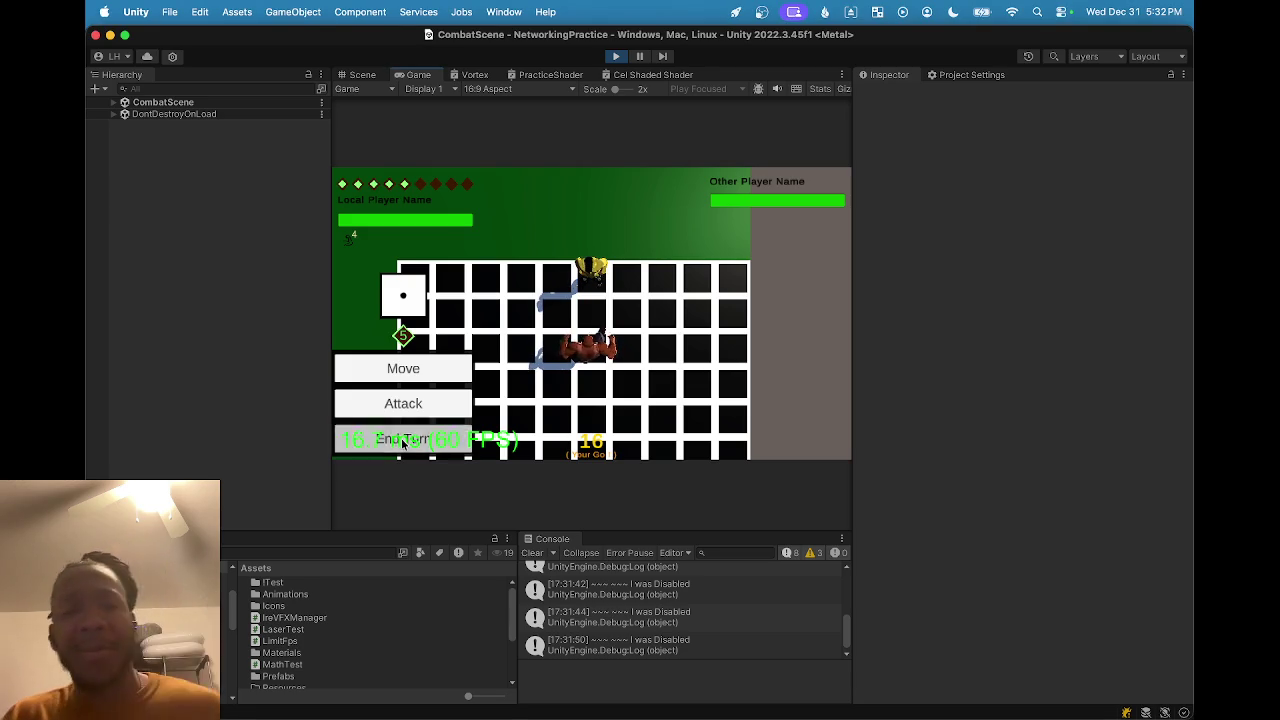
click(607, 58)
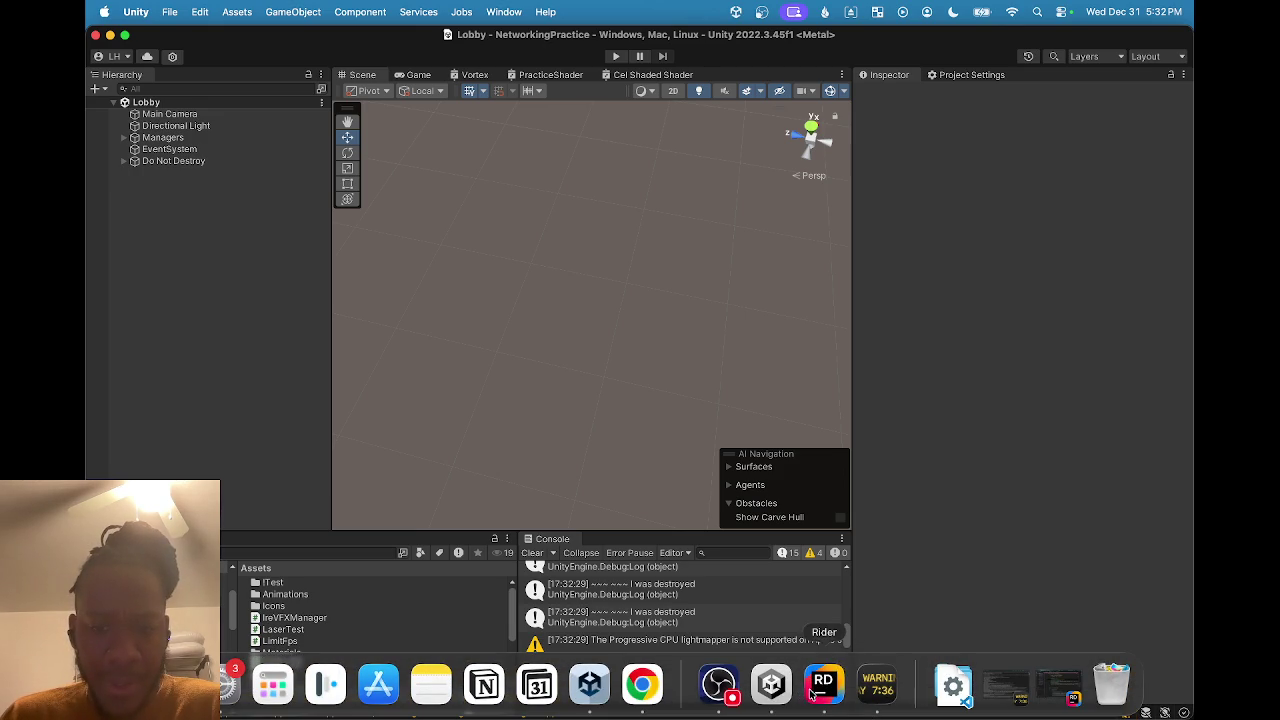
Bring Rider forward on Ire.cs with the caret at the end of line 74.
click(812, 695)
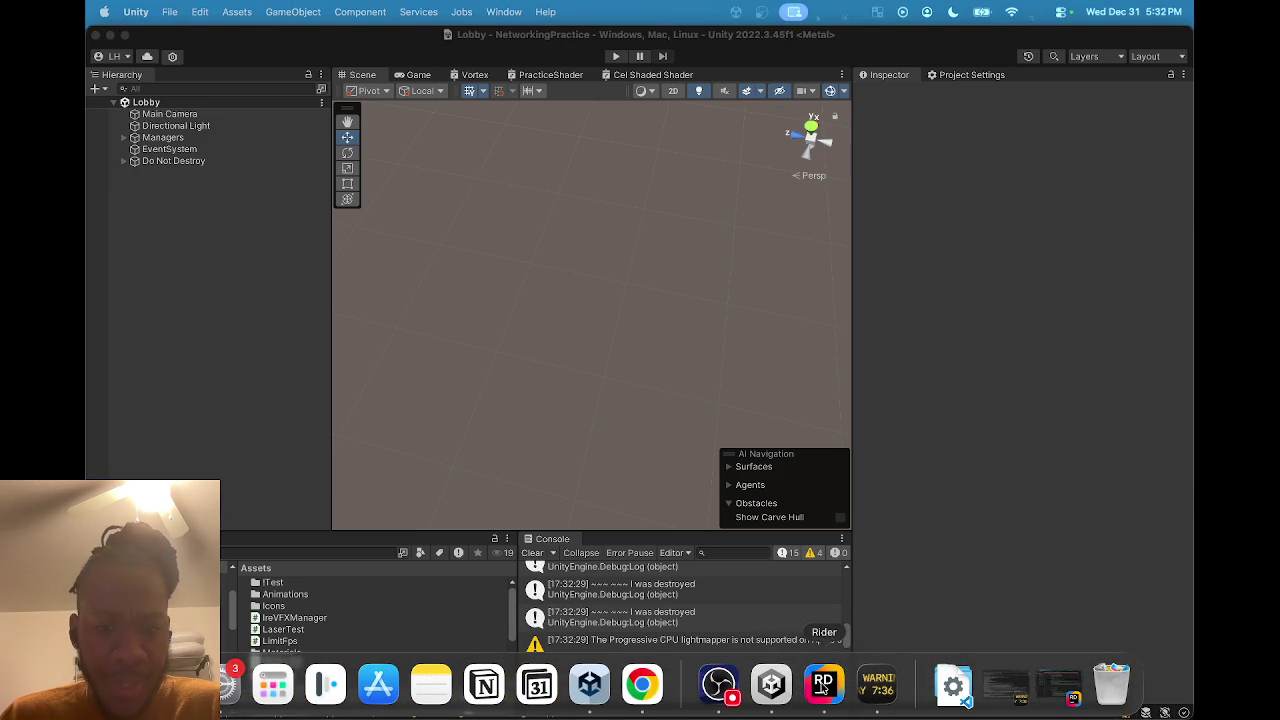
click(822, 688)
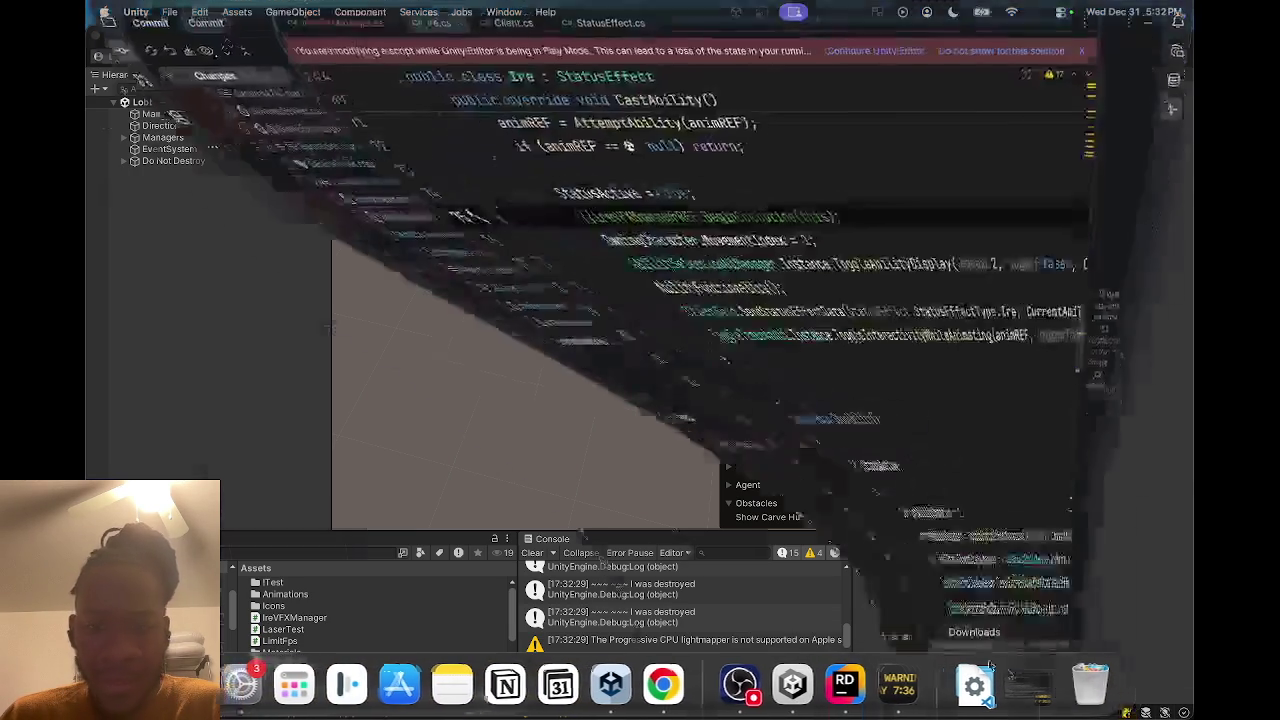
scroll(708, 405, up, 5)
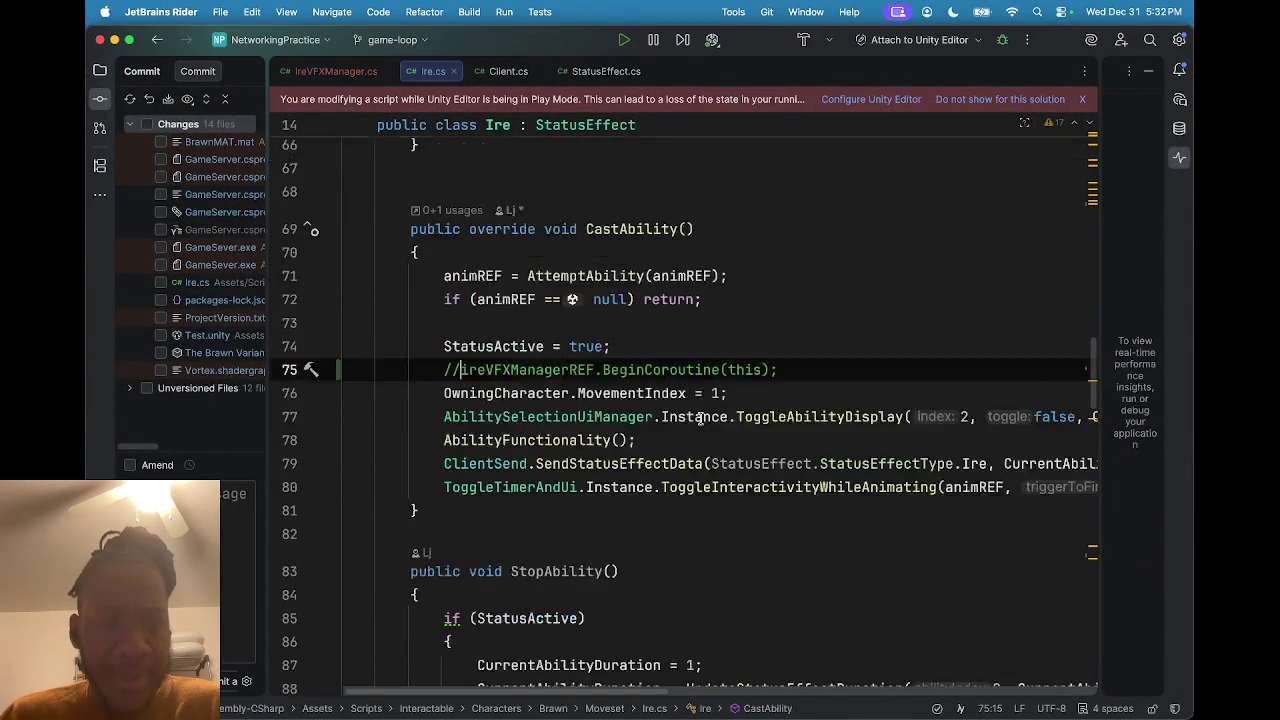
click(782, 386)
Show HandleAbilityResponses' callers through its '0+1 usages' code-vision hint.
scroll(786, 400, down, 15)
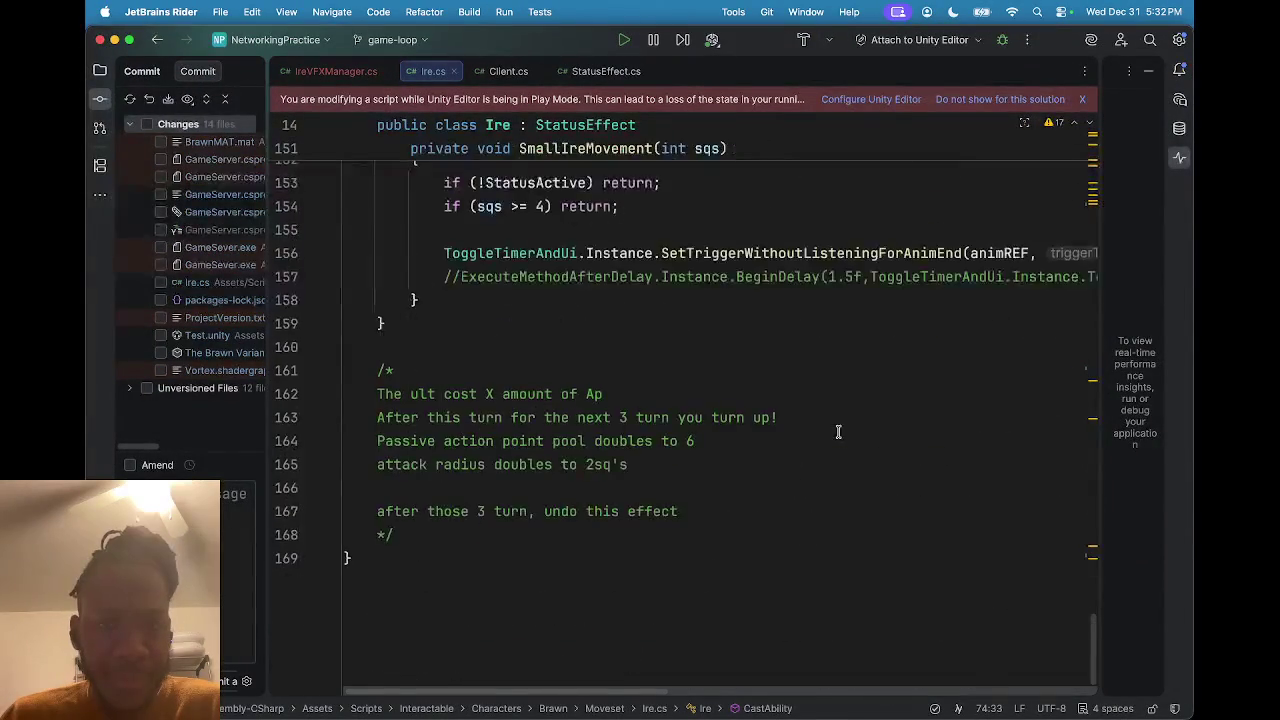
scroll(772, 439, up, 5)
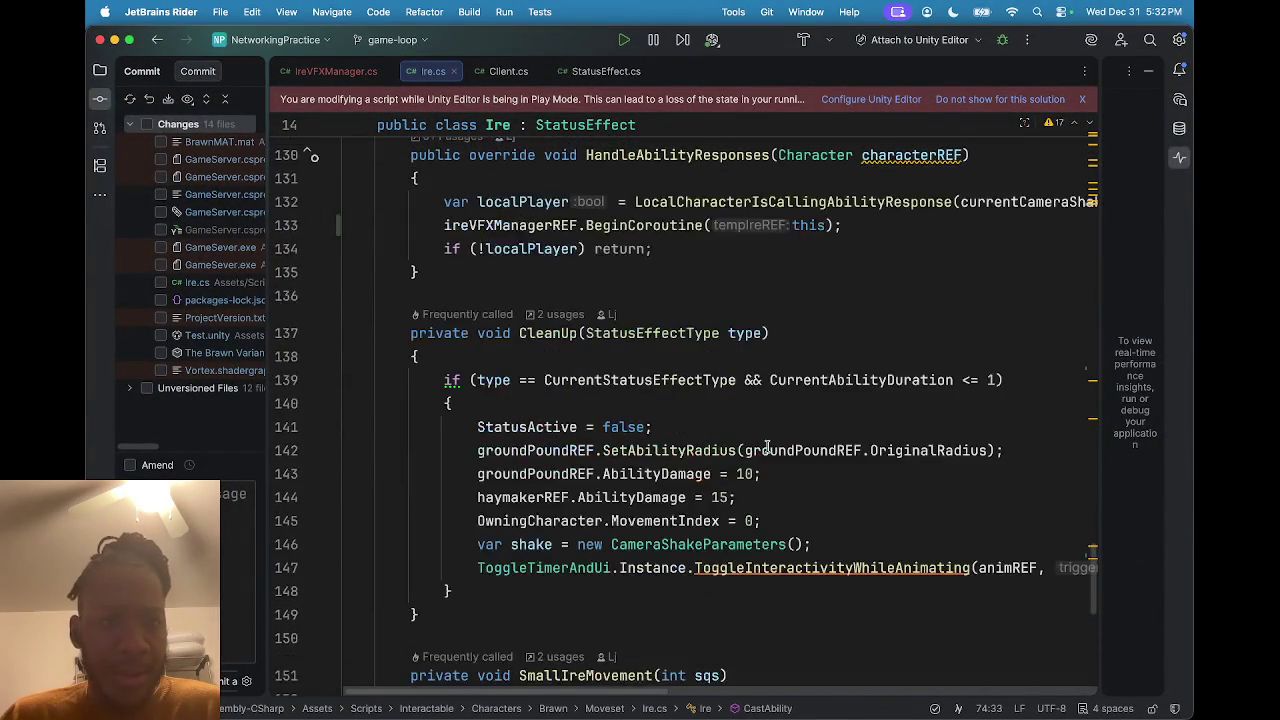
scroll(767, 446, up, 3)
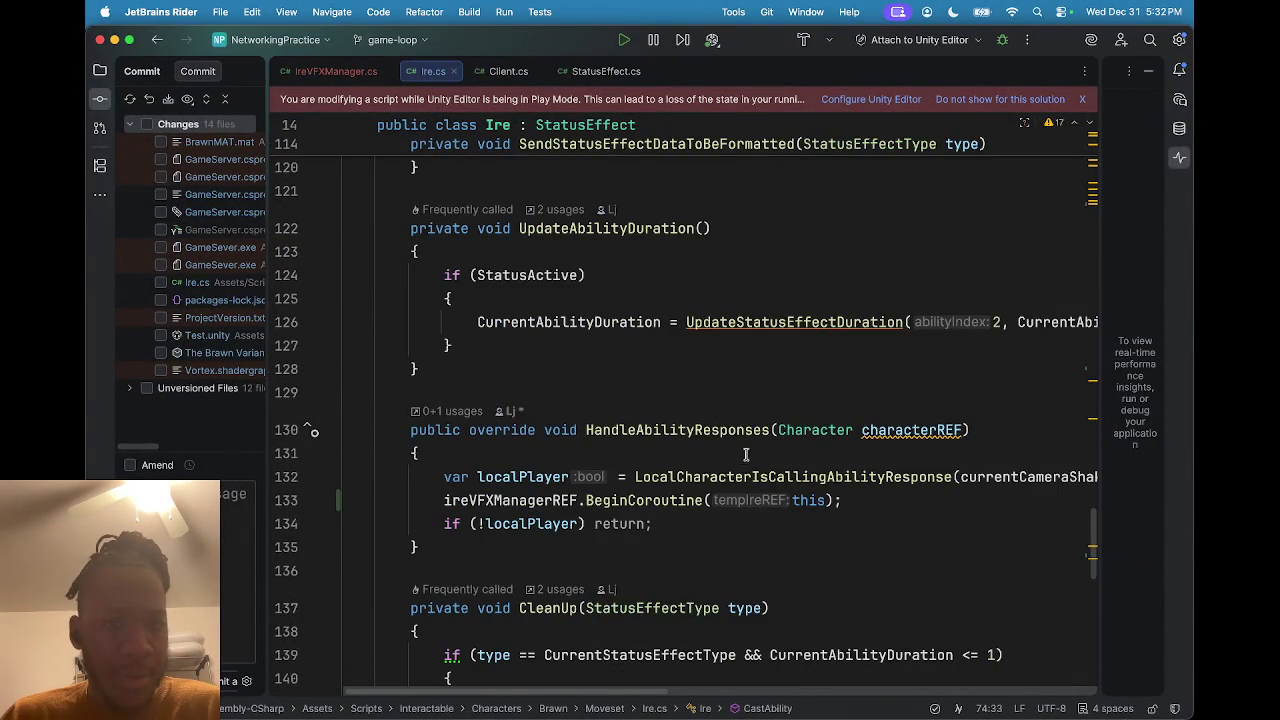
scroll(739, 469, right, 5)
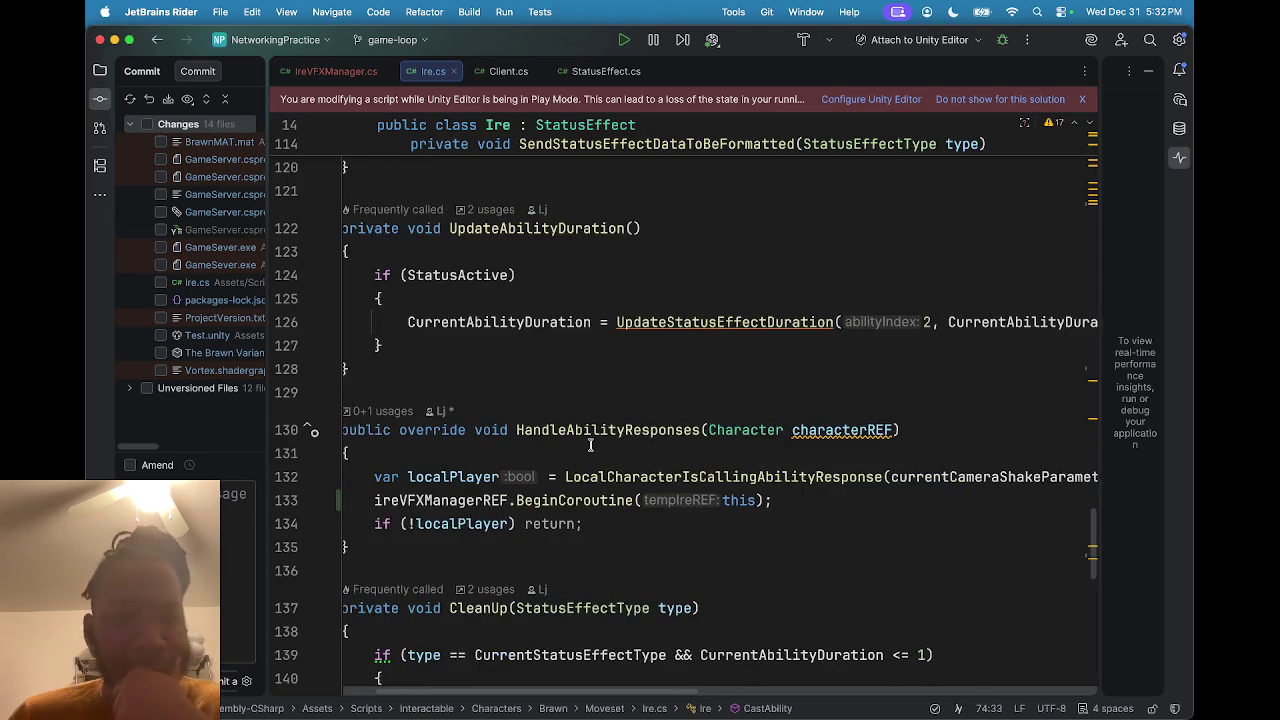
scroll(591, 446, left, 5)
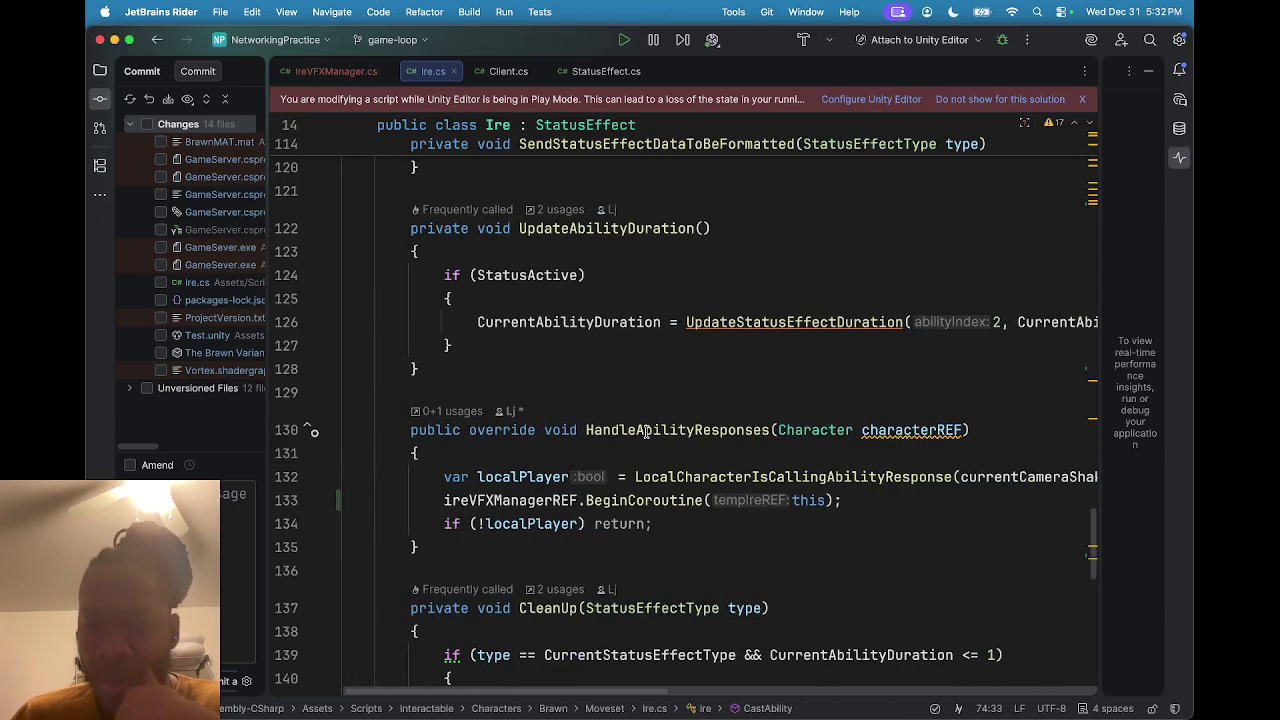
mouse_move(646, 430)
scroll(586, 494, down, 1)
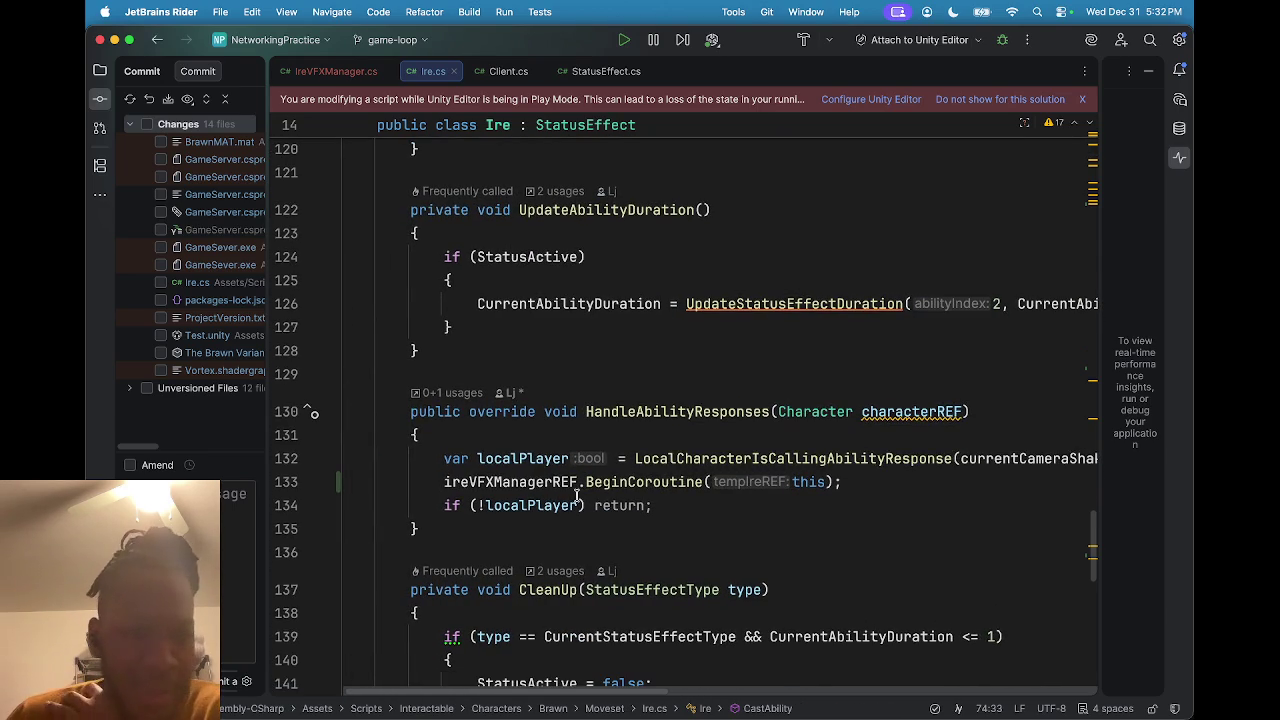
mouse_move(586, 482)
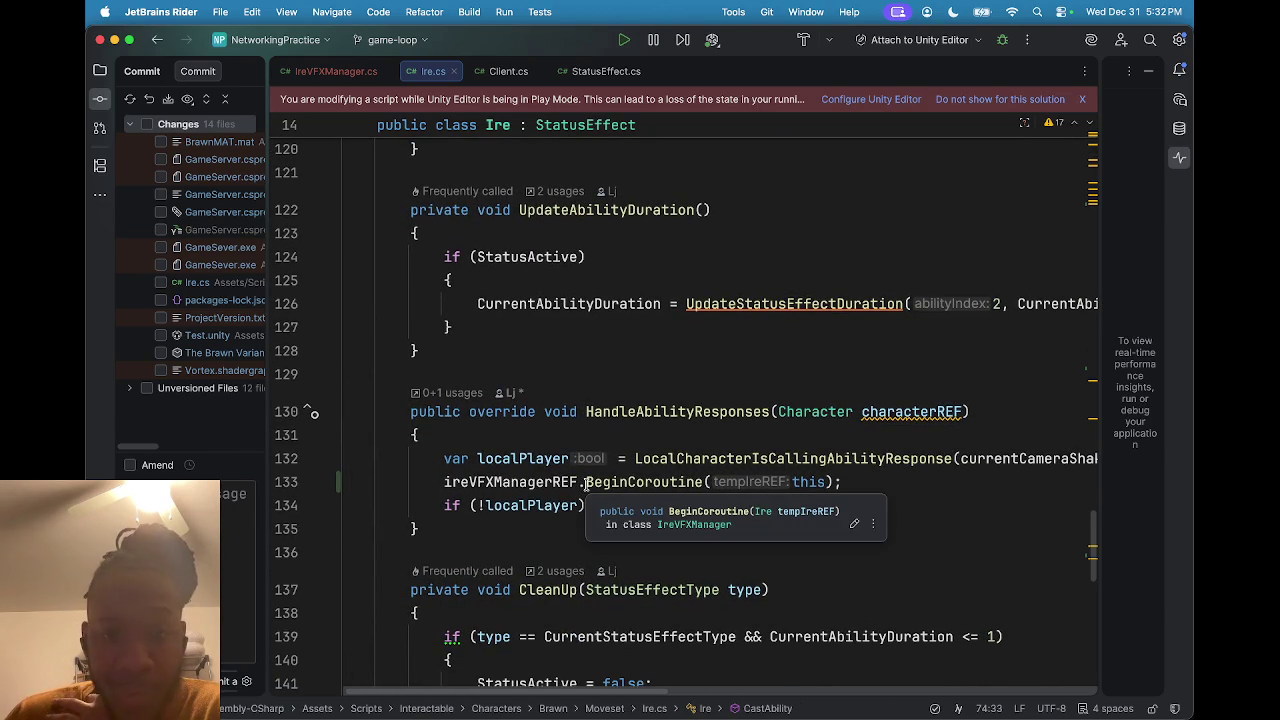
scroll(717, 482, right, 2)
scroll(660, 484, left, 2)
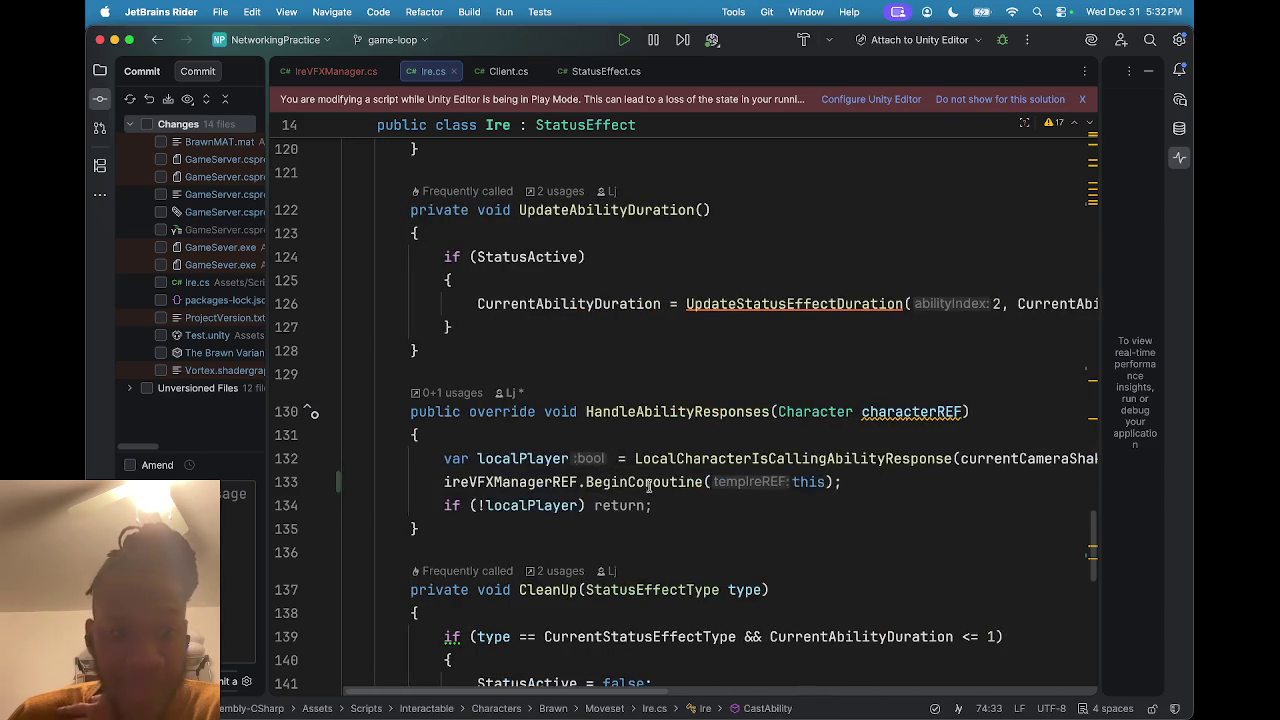
click(452, 393)
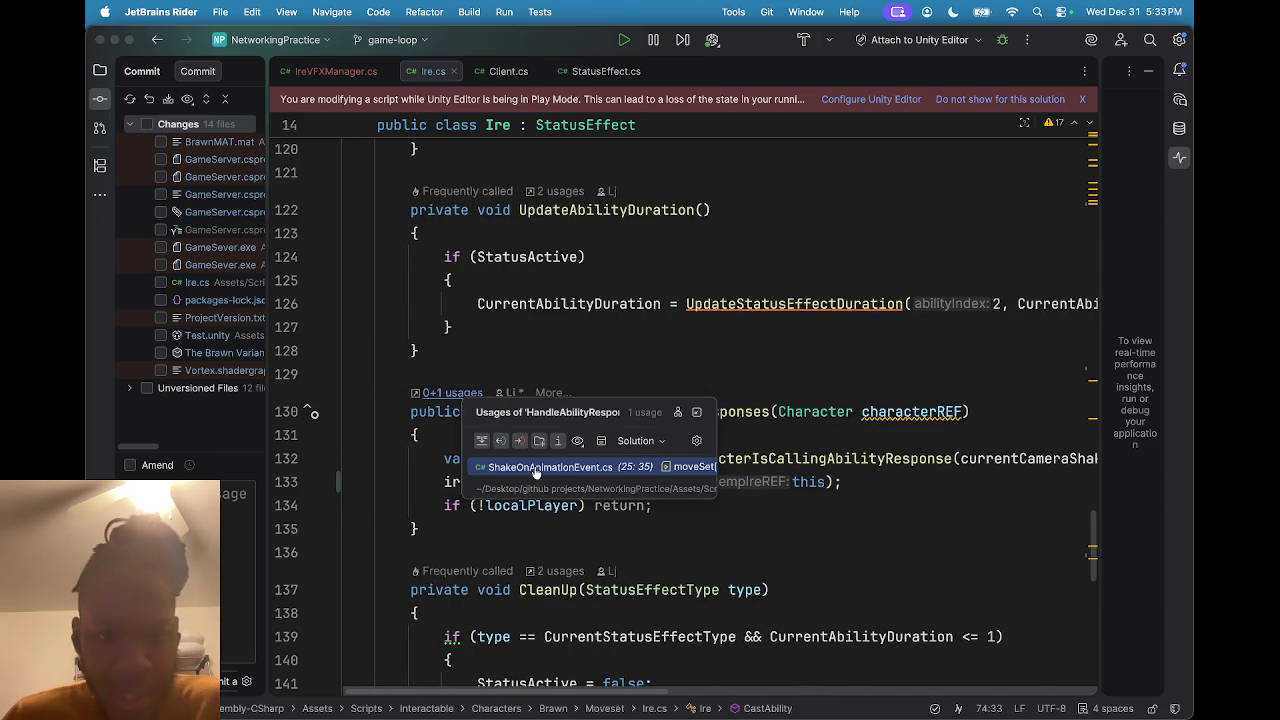
Inspect the HandleAbilityResponses call in ShakeOnAnimationEvent.cs, then go to IreCoroutine in IreVFXManager.cs.
click(536, 468)
scroll(520, 427, up, 1)
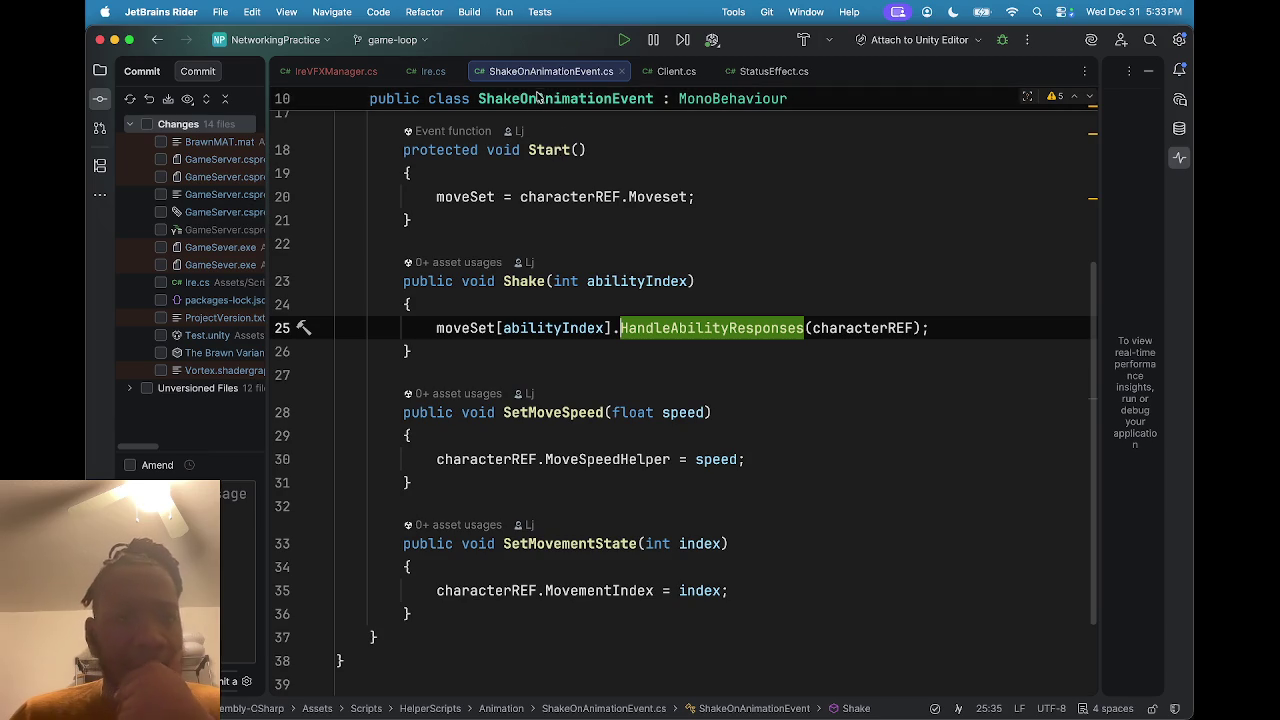
click(336, 72)
click(876, 331)
click(857, 466)
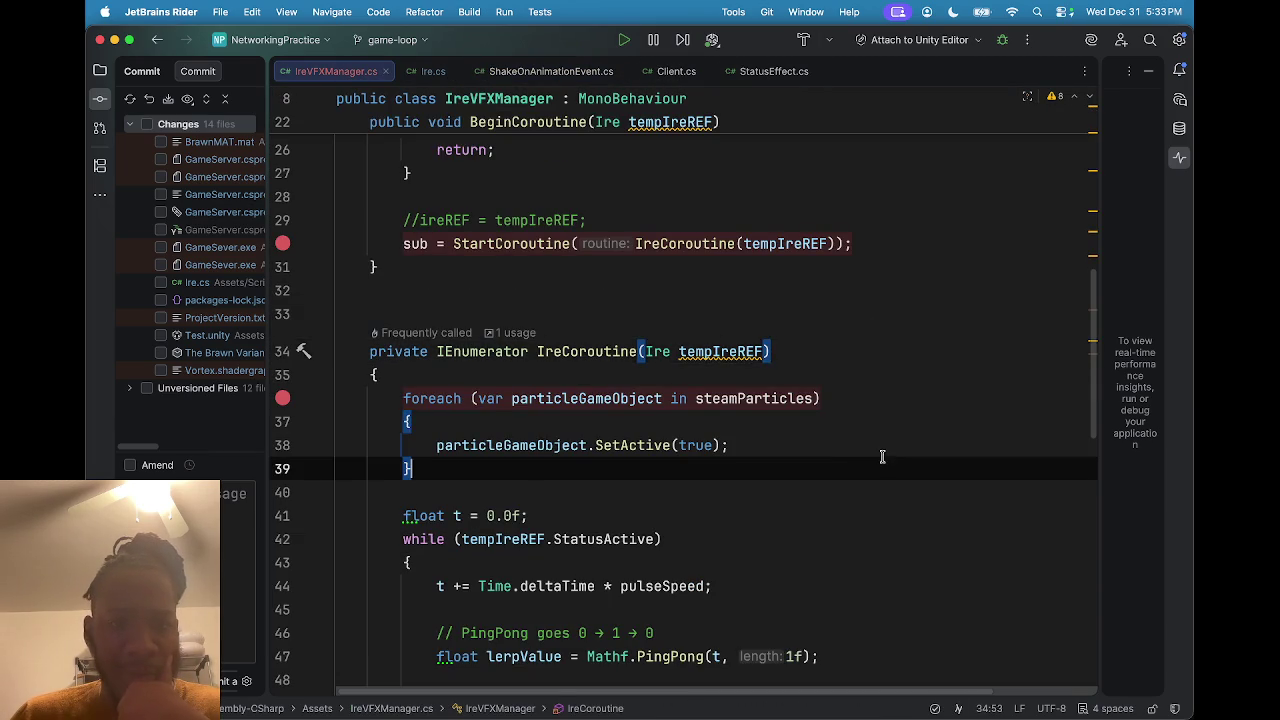
Read through IreCoroutine's steam particle and BaseColor reset code, then return to Ire.cs.
scroll(855, 462, up, 3)
scroll(855, 462, up, 2)
scroll(860, 470, down, 5)
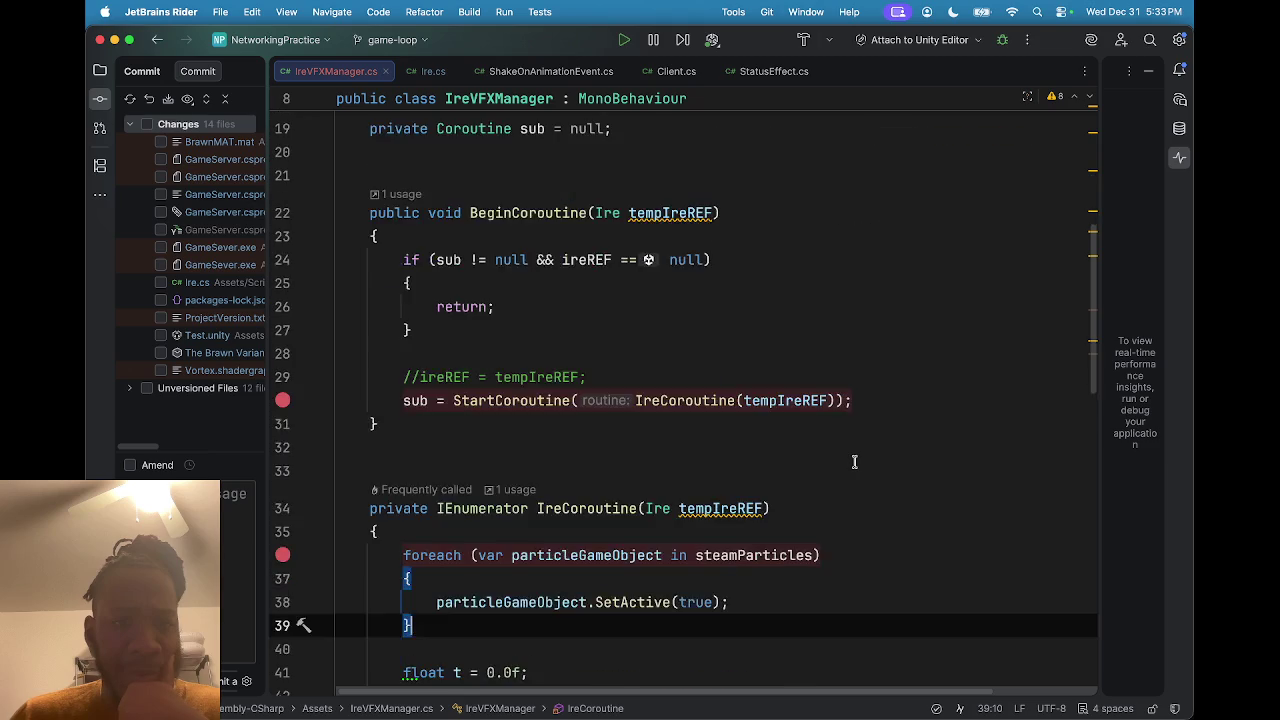
scroll(866, 480, down, 5)
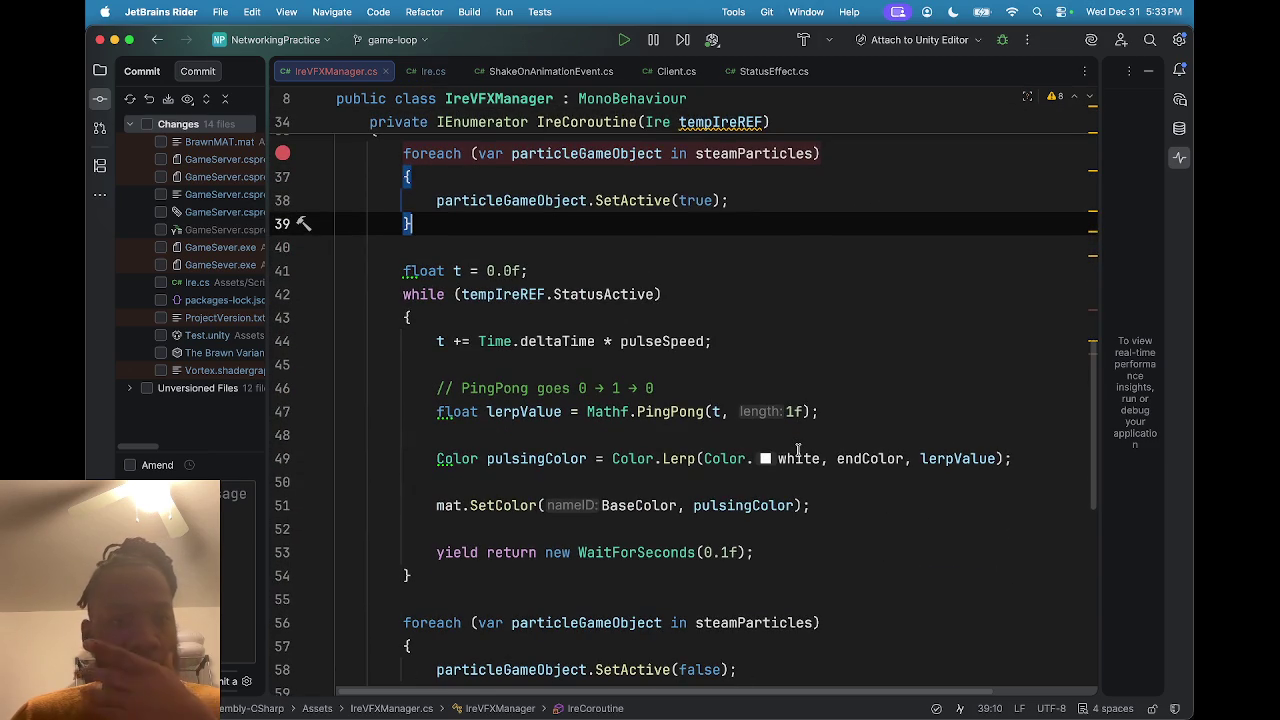
mouse_move(797, 449)
scroll(797, 449, down, 1)
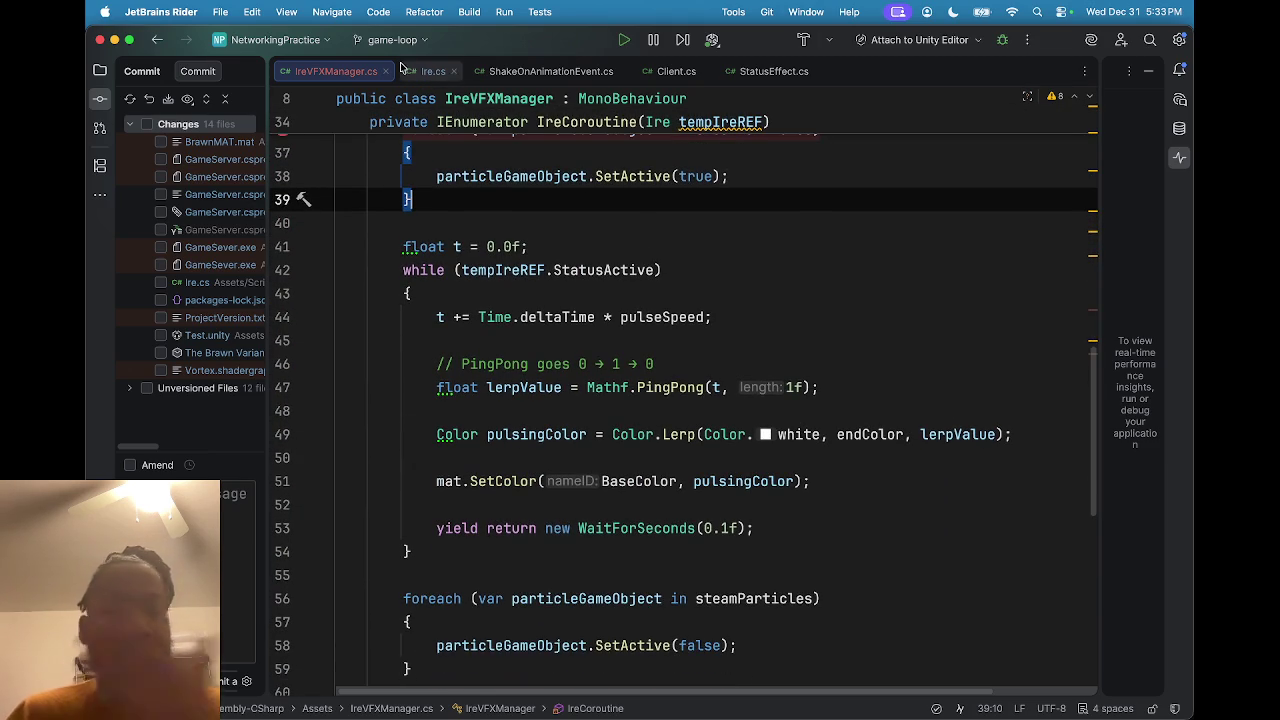
scroll(578, 403, down, 10)
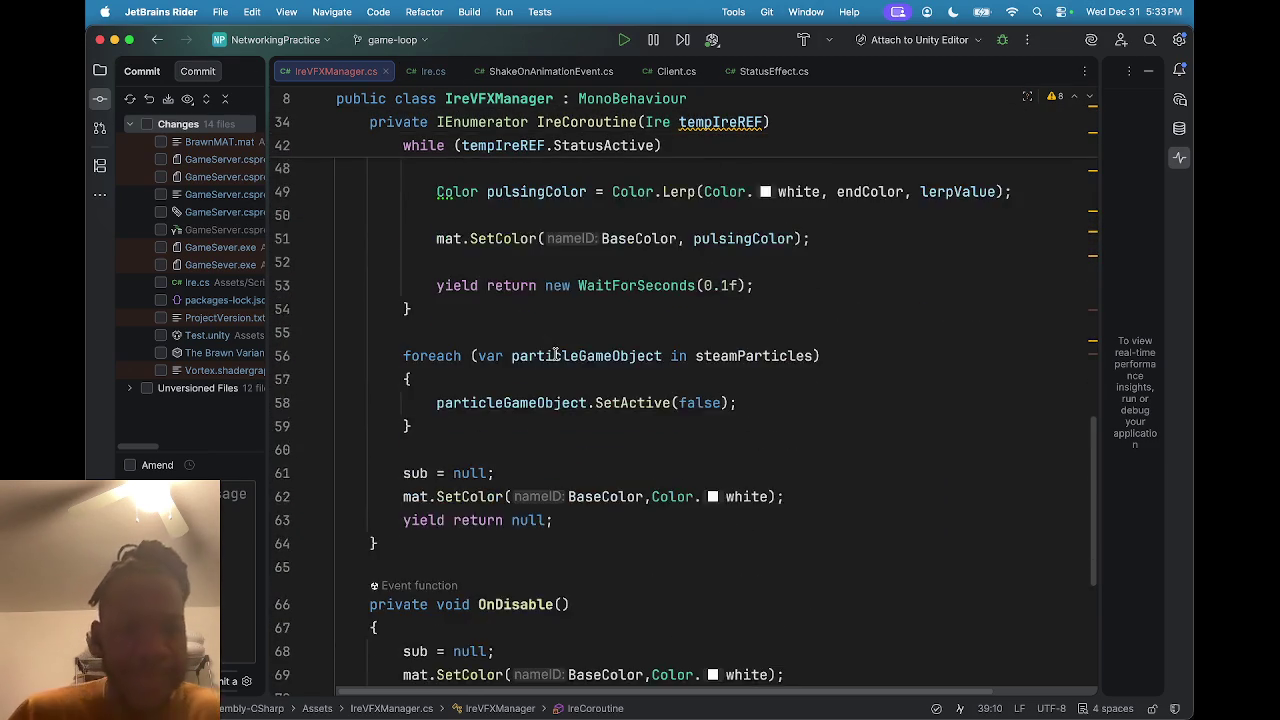
scroll(592, 408, up, 4)
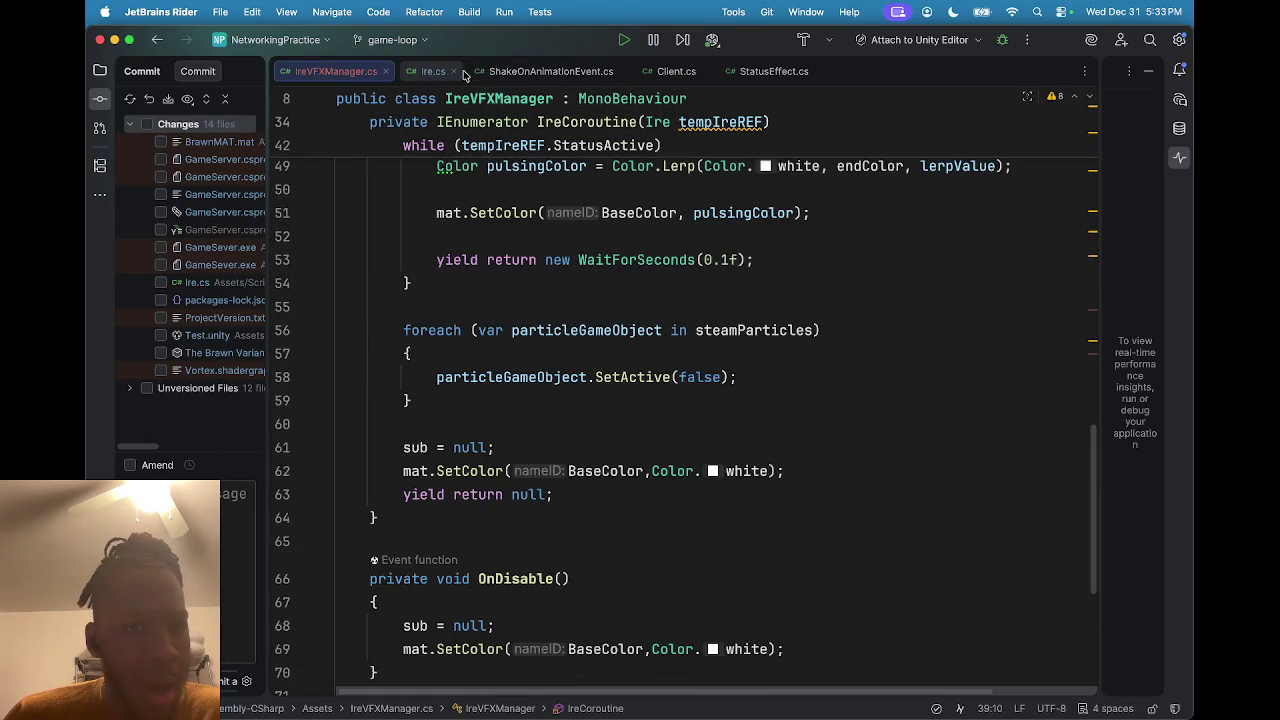
click(423, 72)
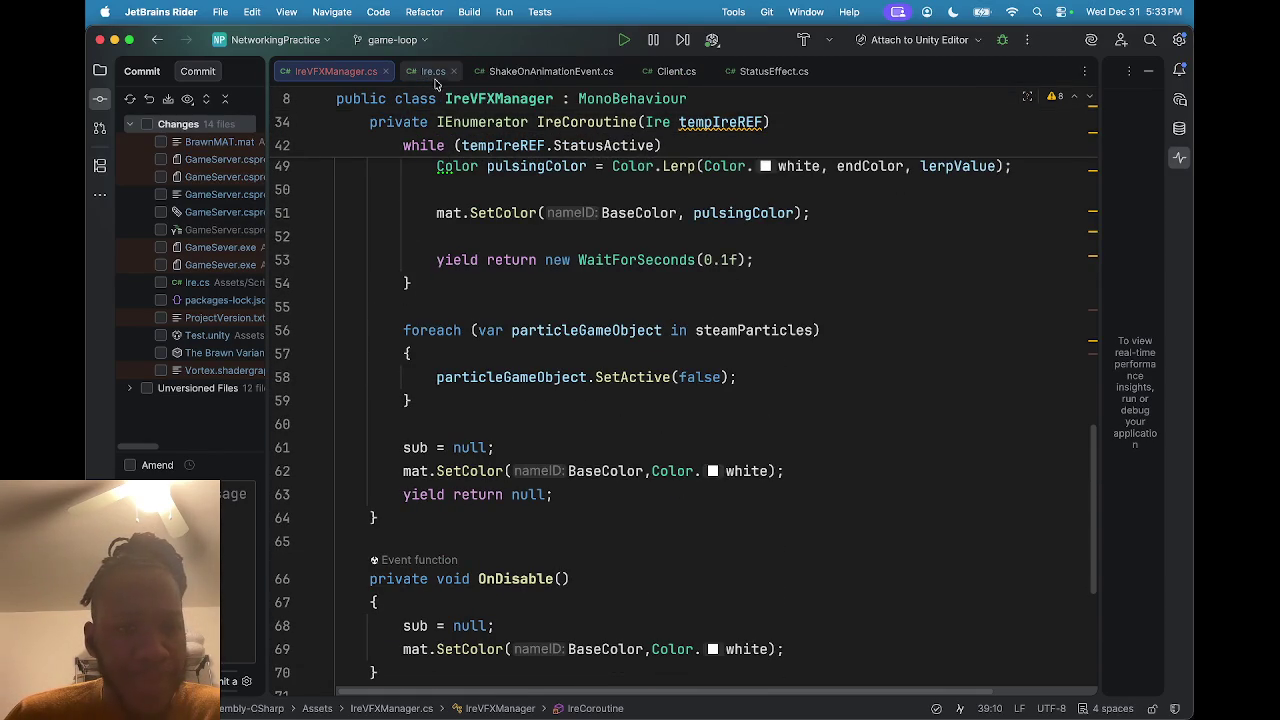
Look over Ire.cs once more, then minimize Rider so the Unity editor shows.
scroll(573, 318, down, 6)
scroll(640, 414, up, 8)
scroll(630, 414, up, 10)
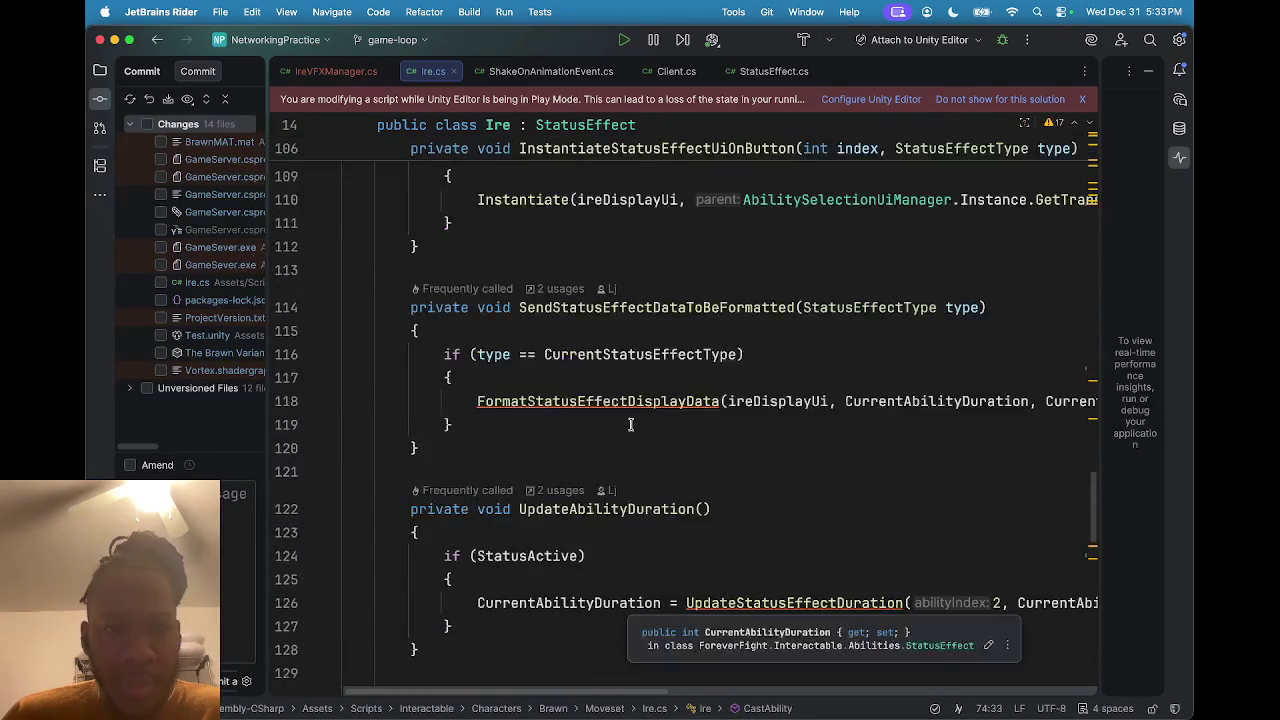
scroll(631, 425, up, 3)
scroll(640, 430, down, 15)
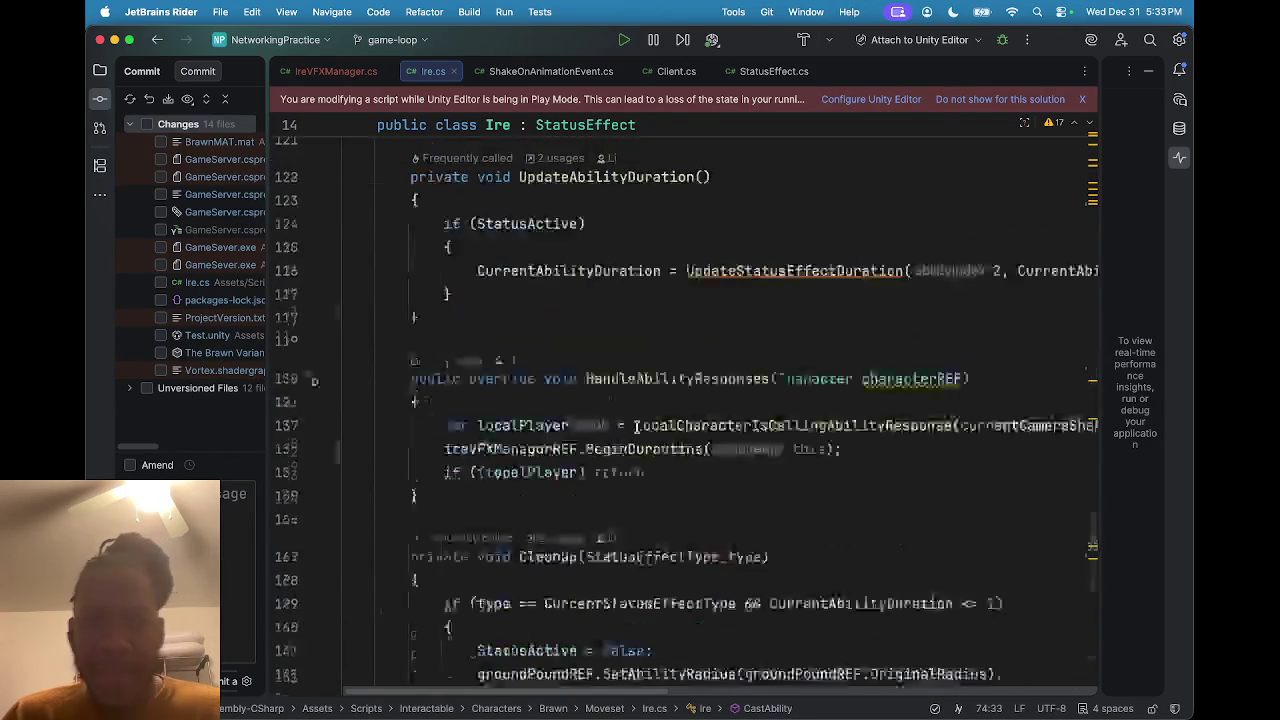
scroll(865, 535, up, 4)
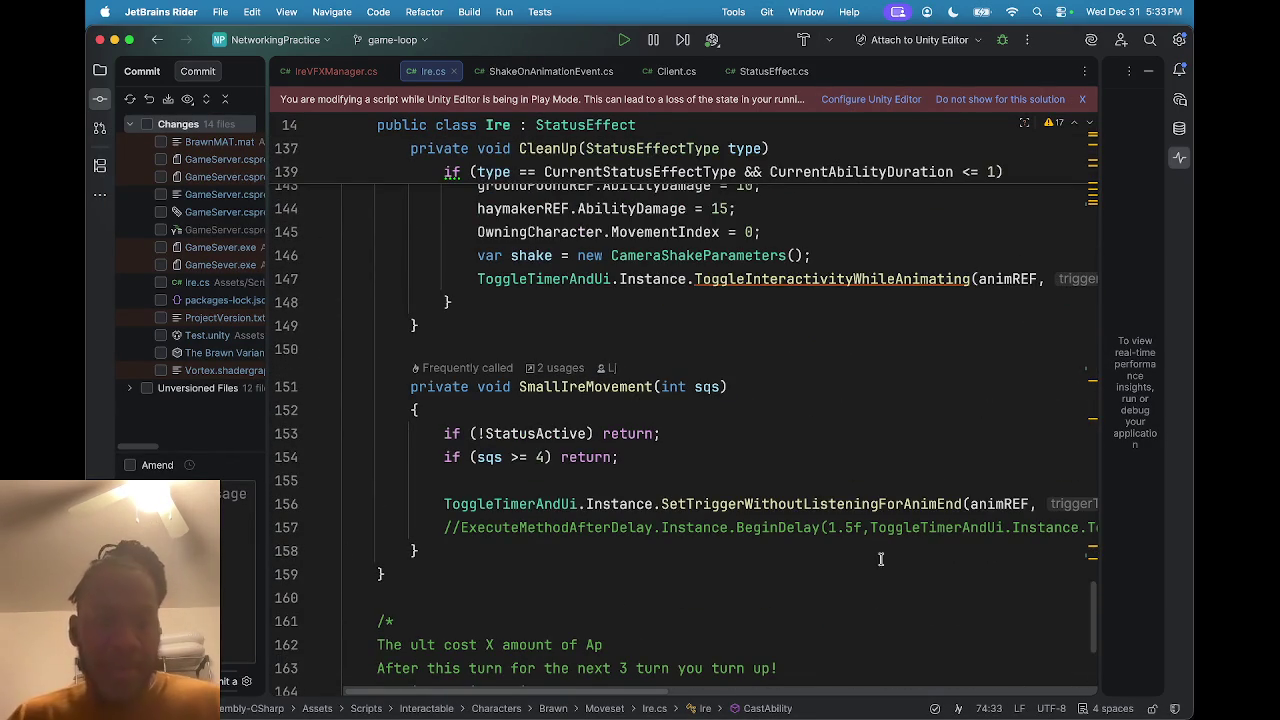
drag(1093, 598, 1104, 518)
scroll(935, 497, down, 5)
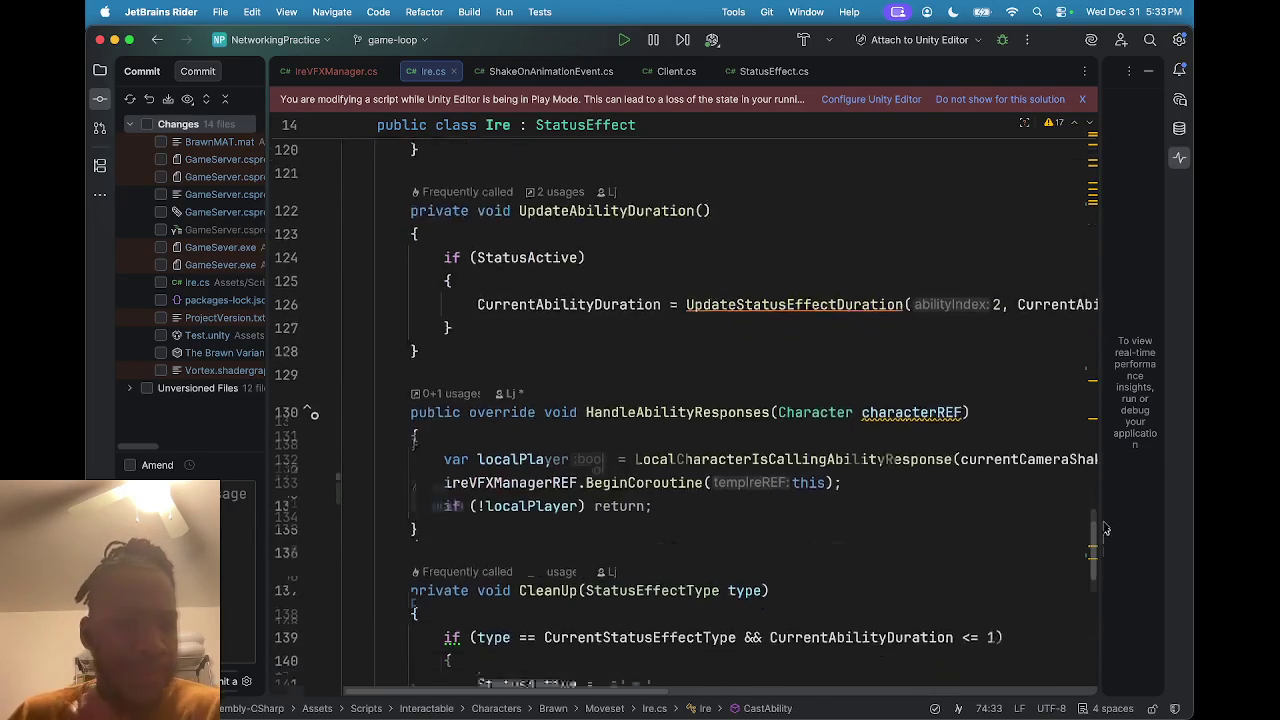
scroll(632, 392, up, 1)
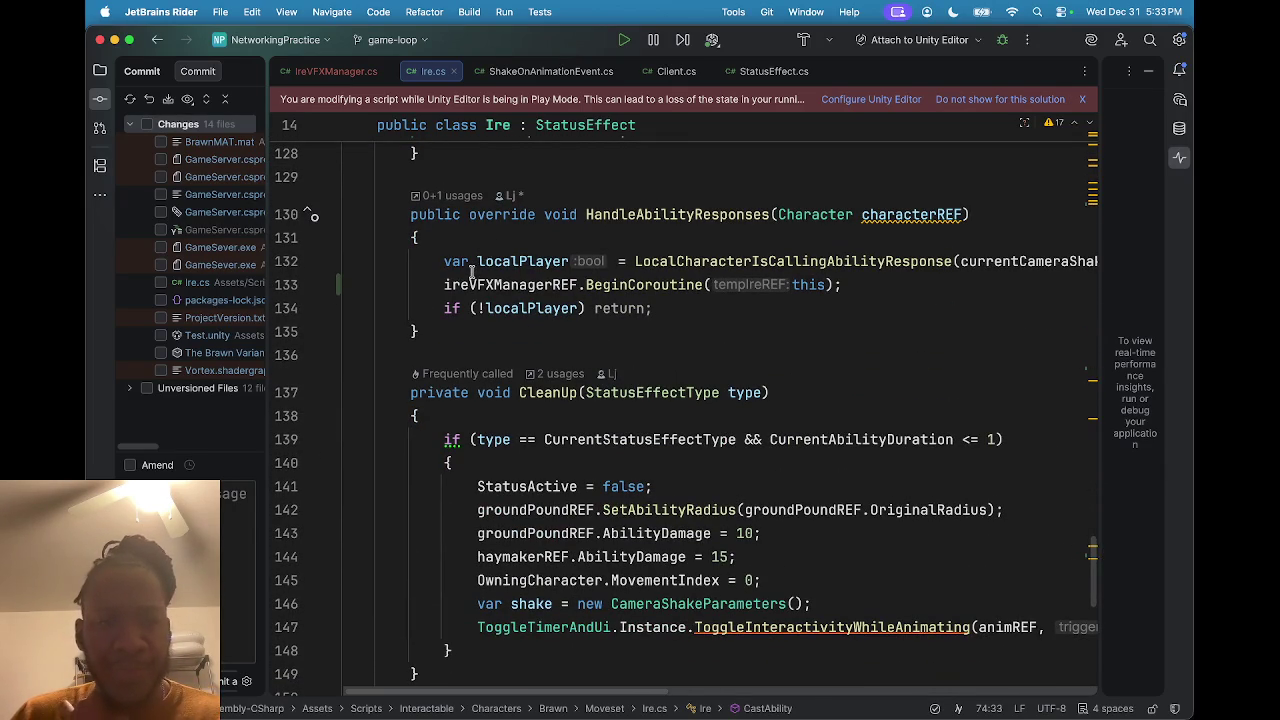
mouse_move(462, 285)
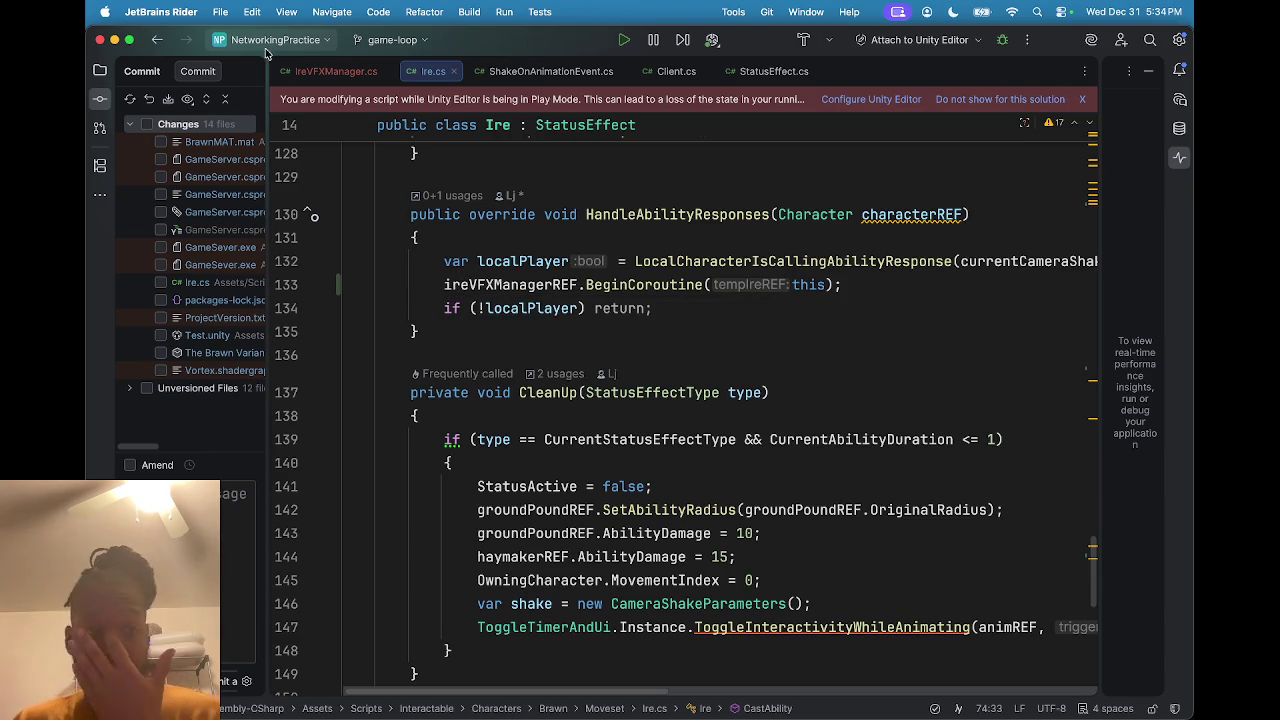
click(114, 42)
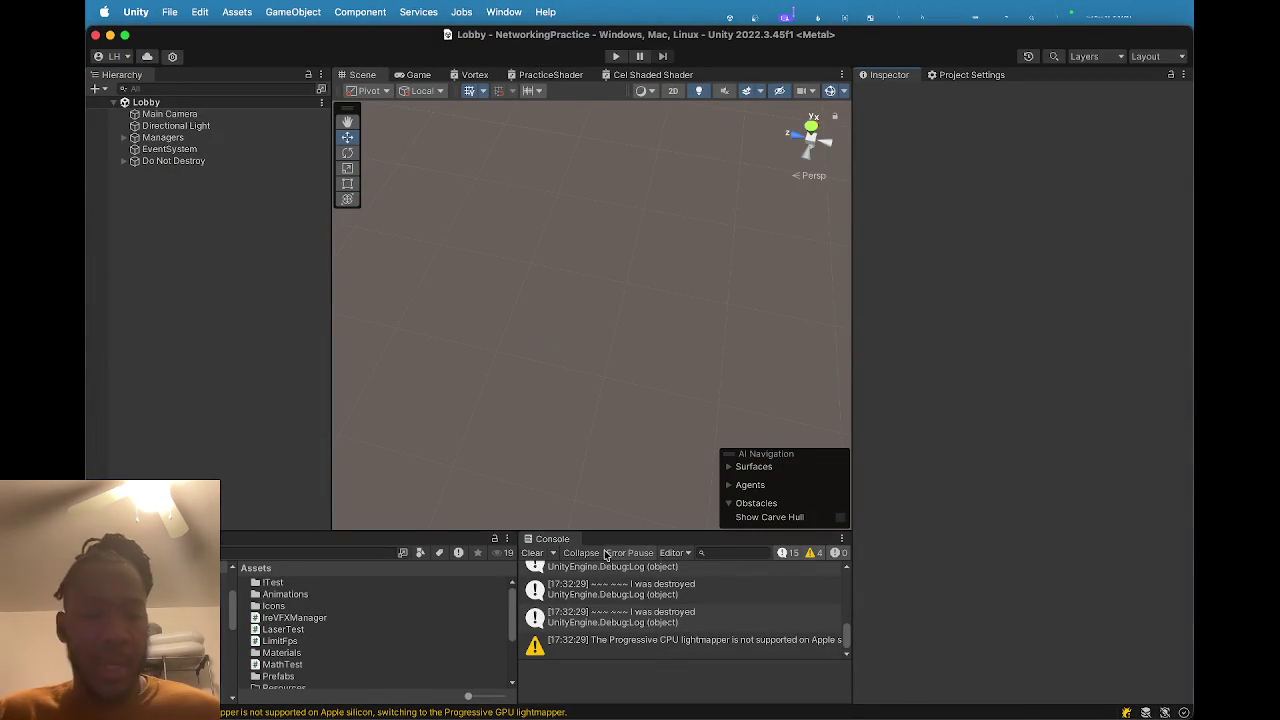
Rebuild and run the player as NetworkTest, overwriting the existing build, and refocus the editor.
key(super+shift+b)
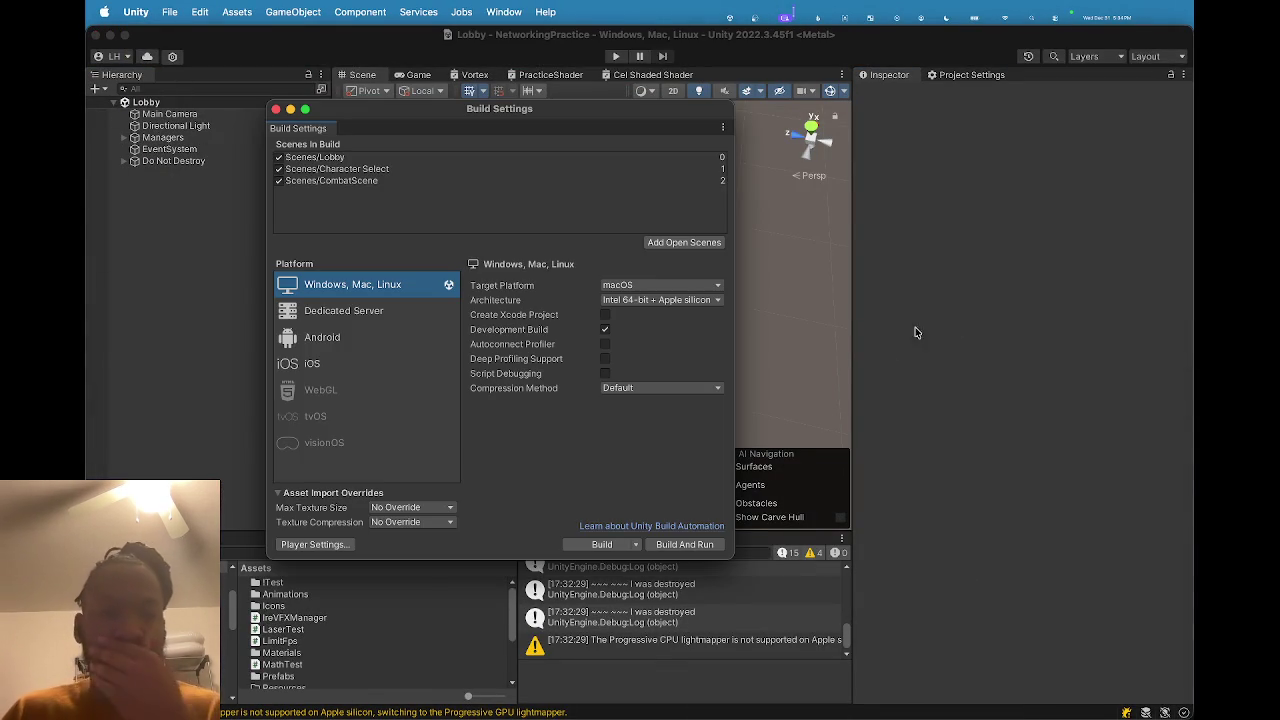
click(685, 544)
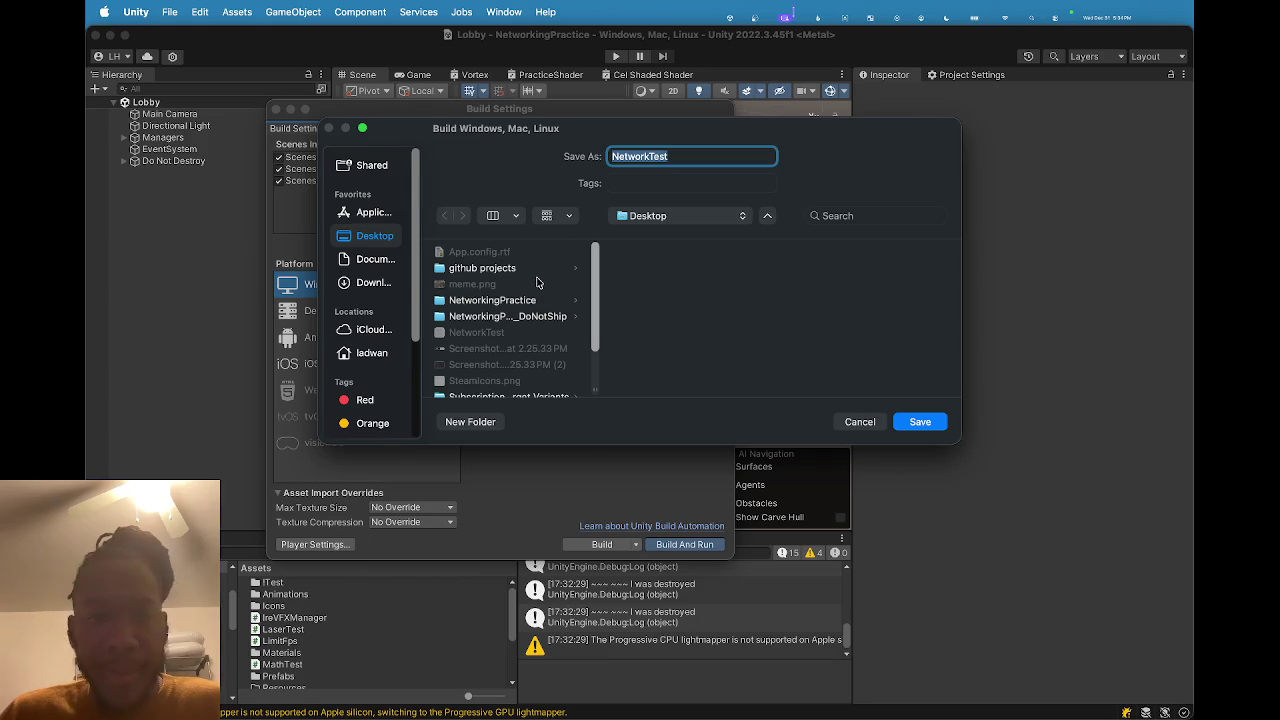
click(918, 422)
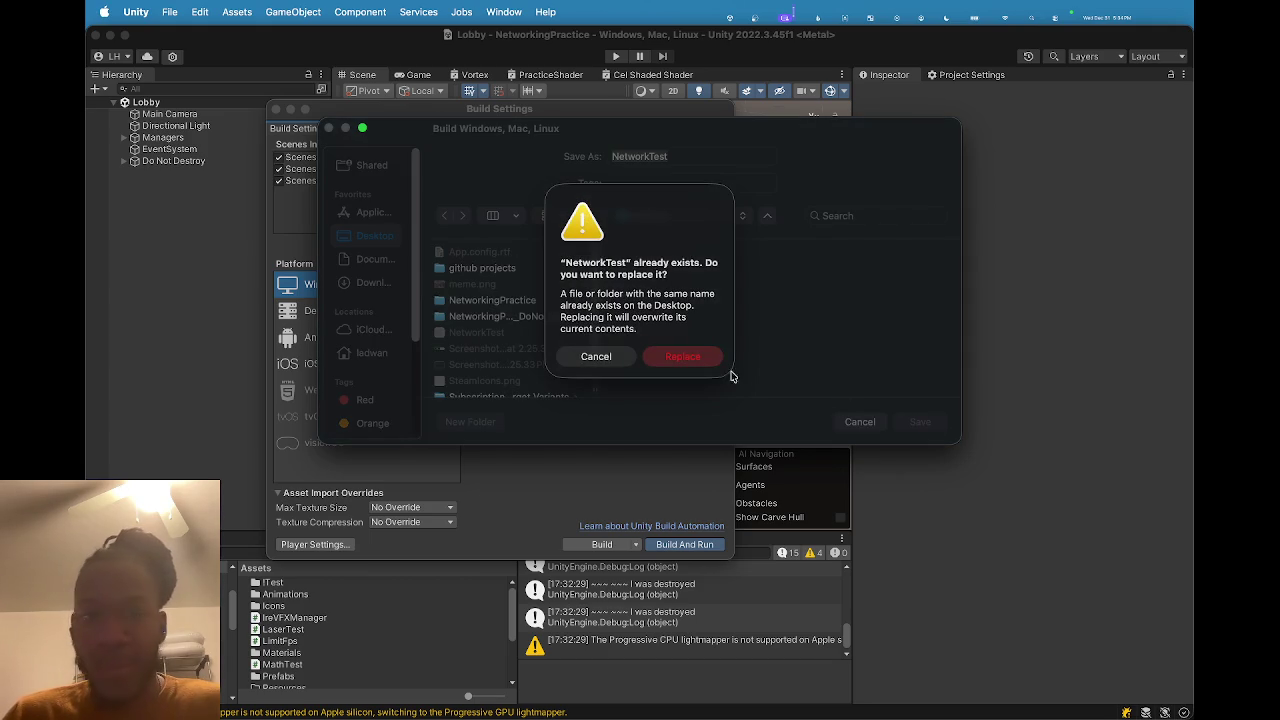
click(697, 369)
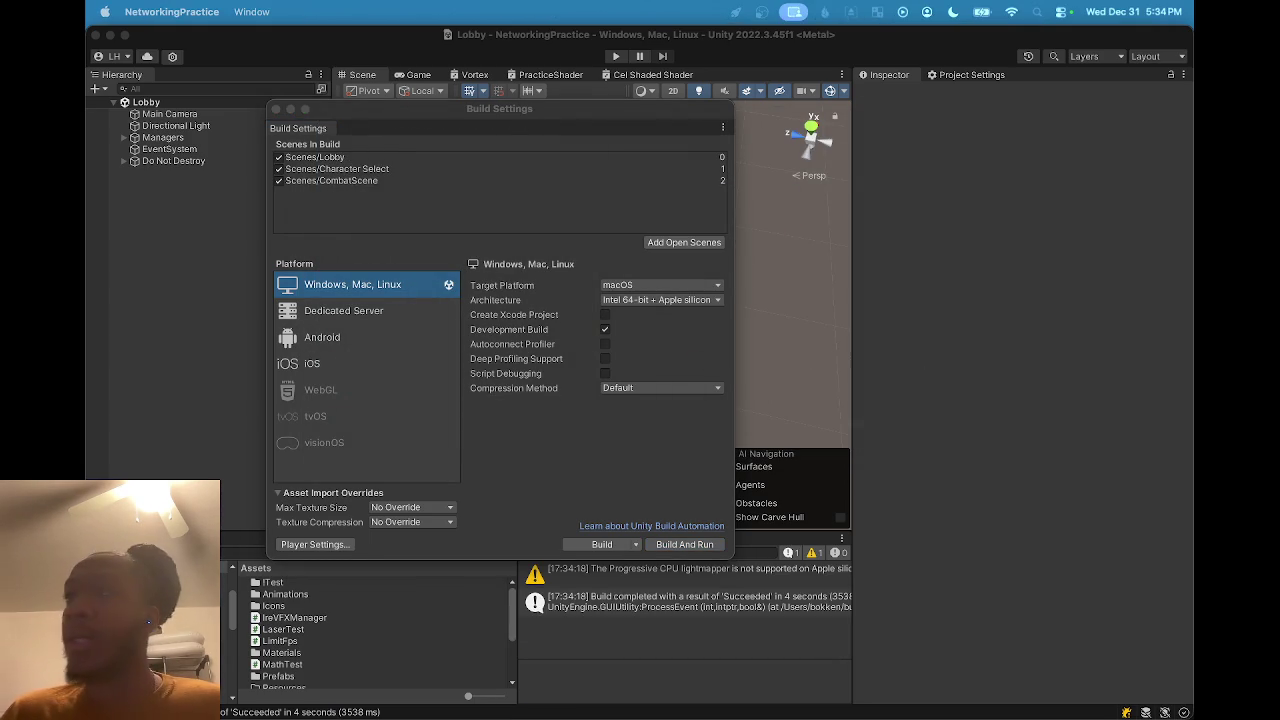
click(906, 342)
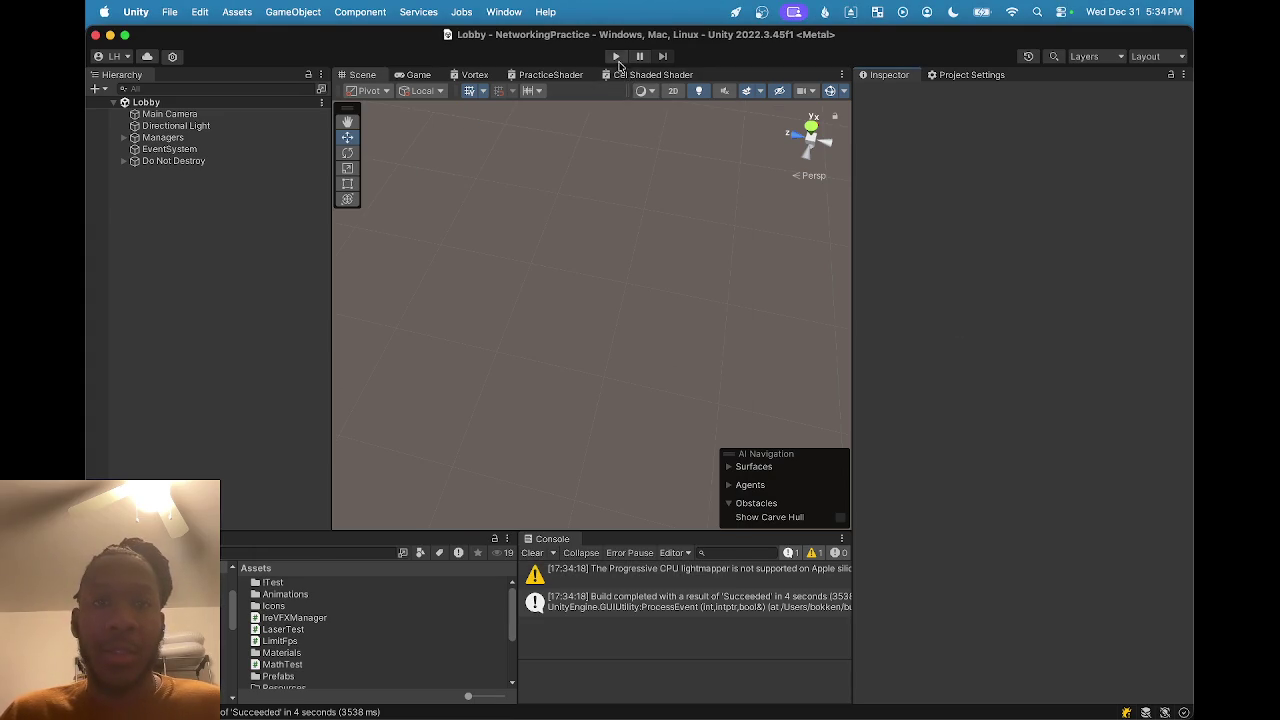
Enter play mode, connect to the lobby as 'dfghj', and lock in the top-left character.
click(617, 57)
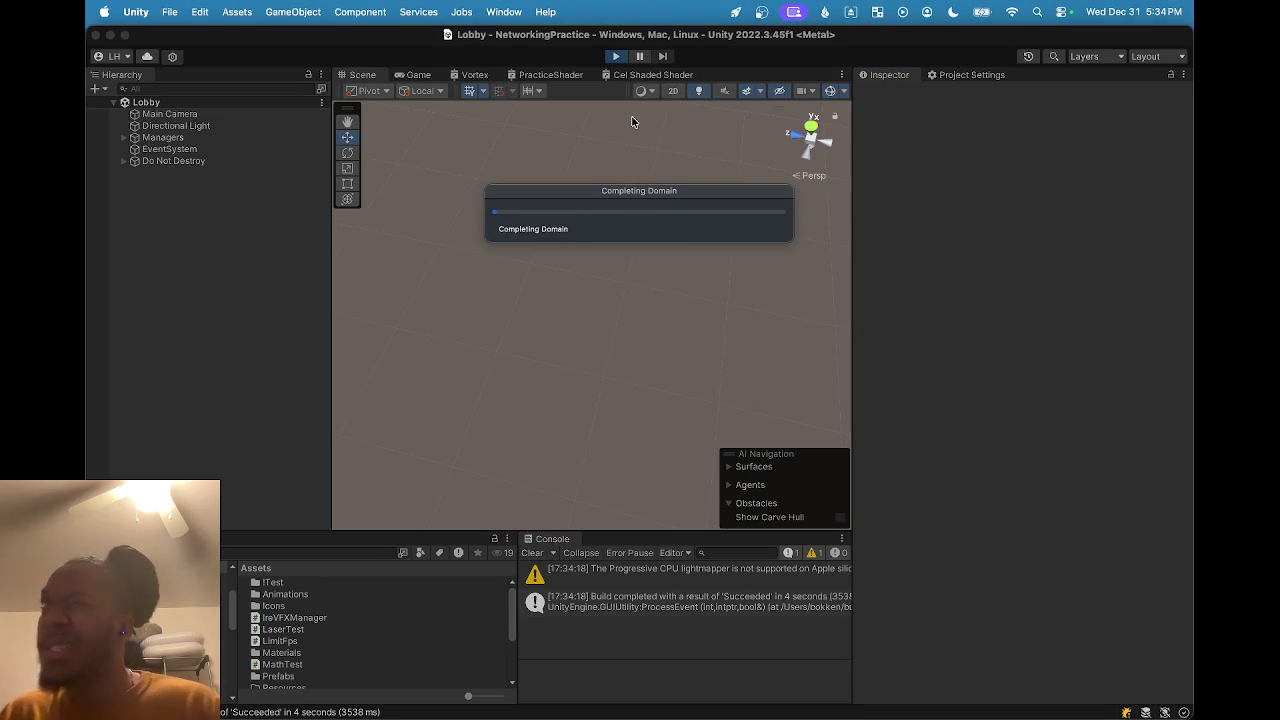
click(609, 301)
text(dfghj)
click(582, 337)
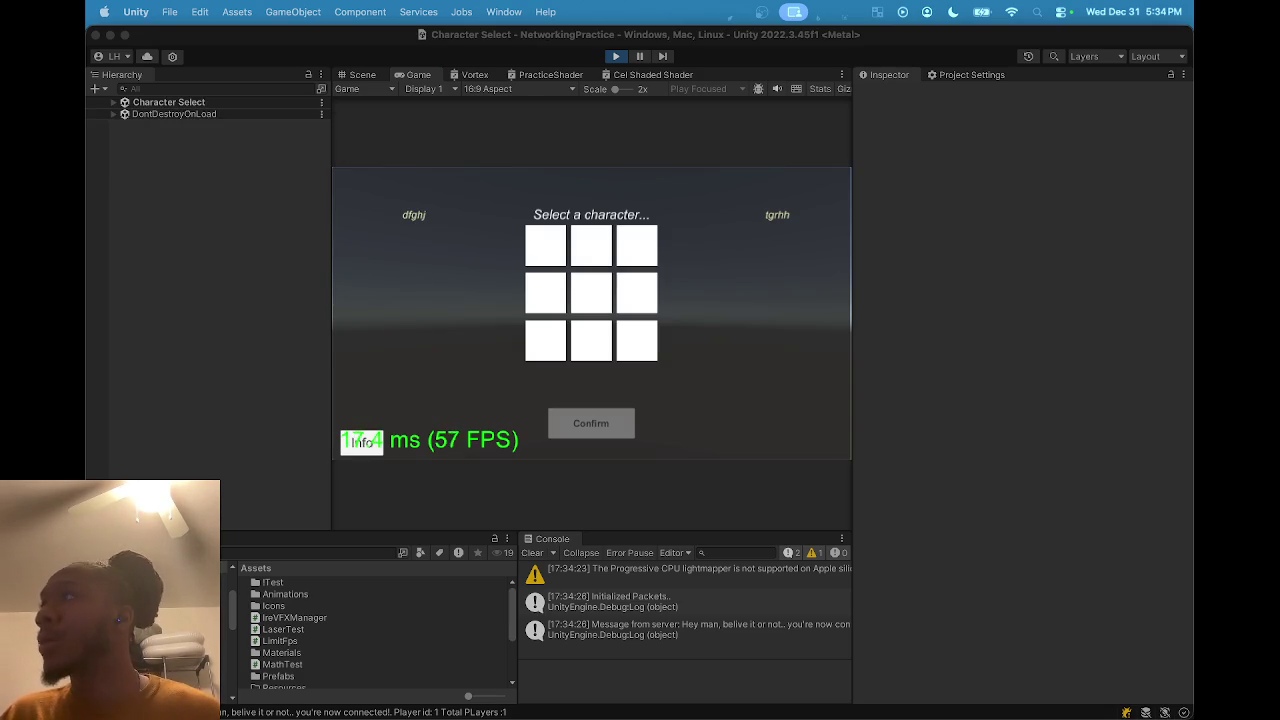
click(561, 243)
click(591, 426)
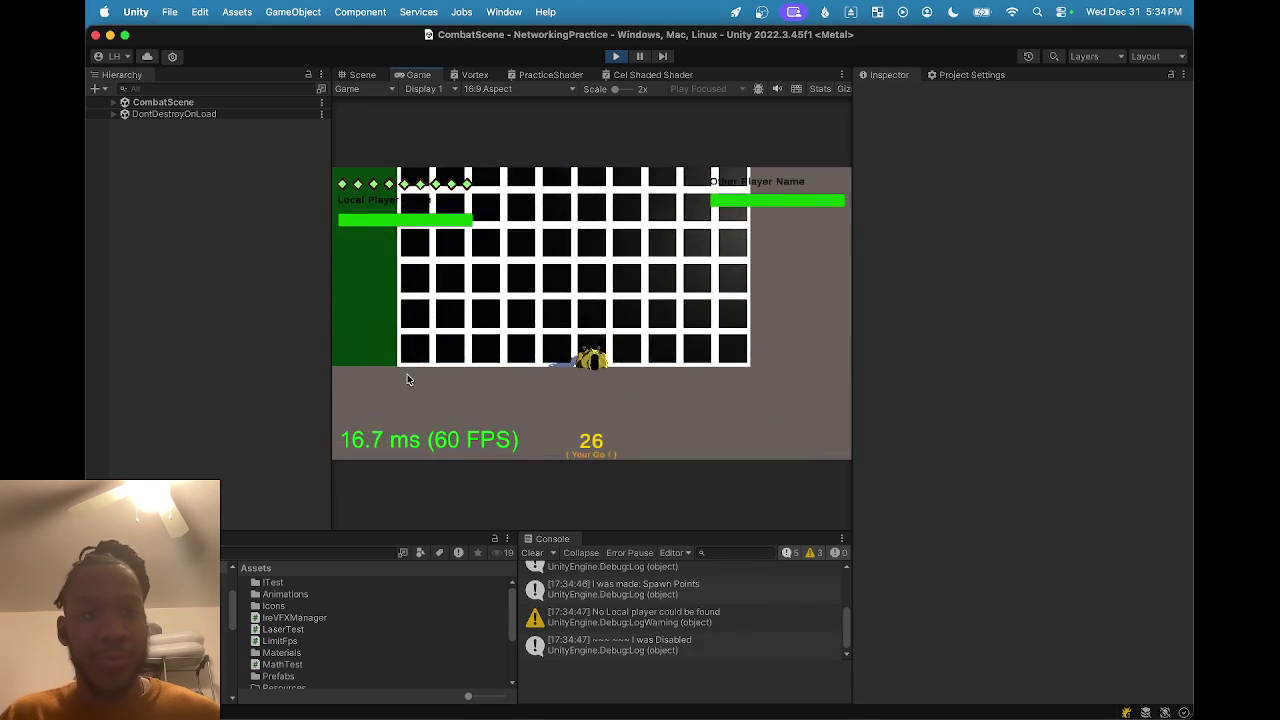
Move the character, attack a target tile, and end the turn.
click(402, 366)
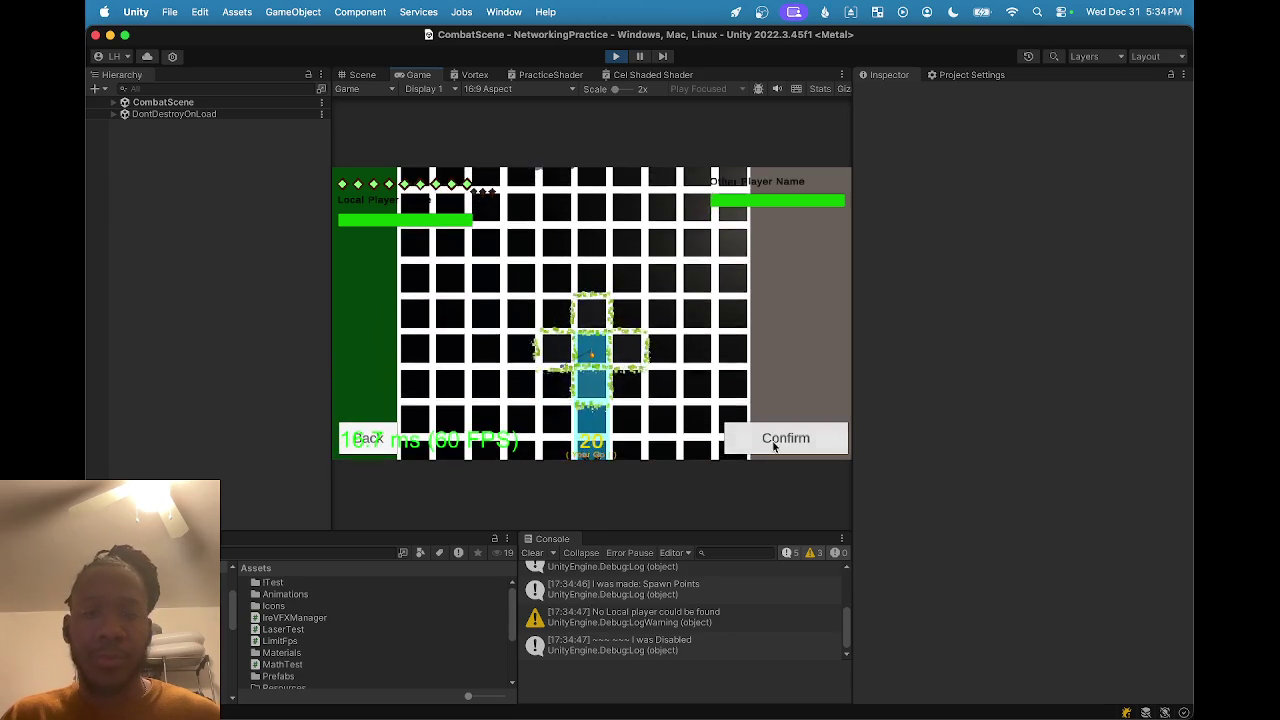
click(774, 441)
click(404, 372)
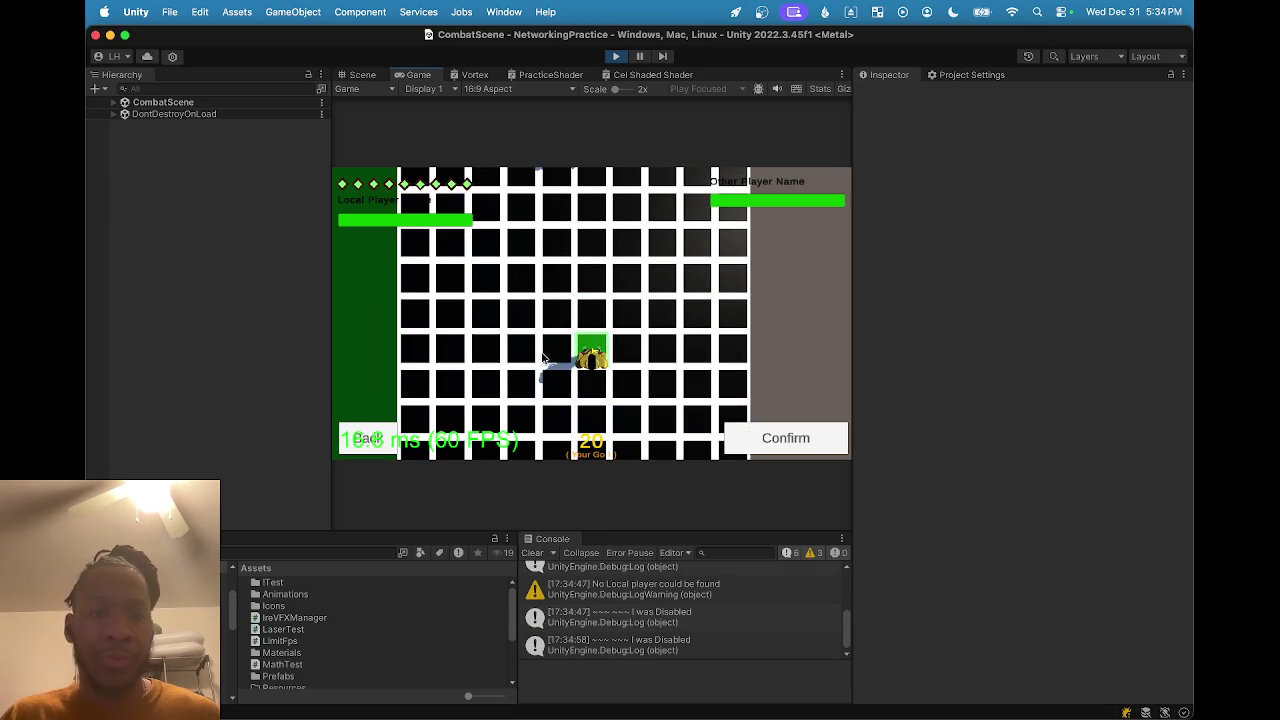
click(786, 444)
click(404, 438)
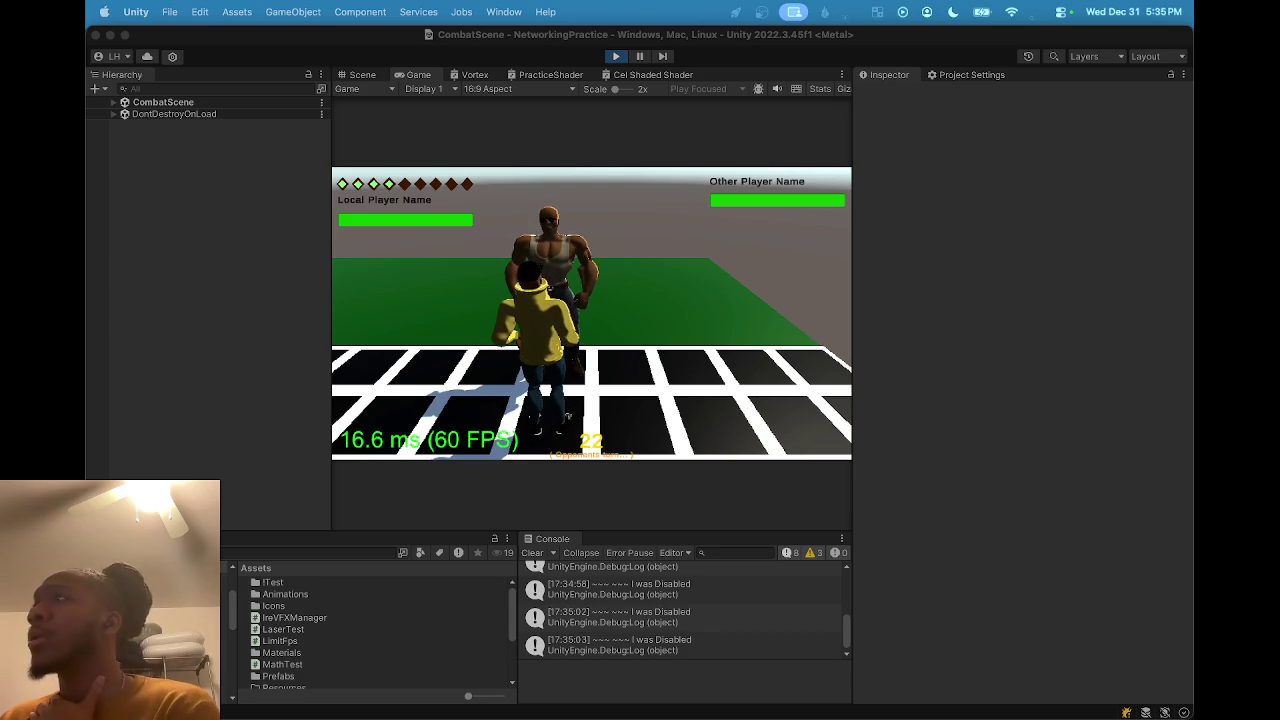
Move the standalone game window to another display and select Brawn_Final in the Scene view.
mouse_move(628, 719)
mouse_down()
mouse_move(528, 441)
mouse_move(651, 164)
mouse_move(699, 95)
mouse_move(711, 181)
mouse_move(834, 183)
mouse_move(1192, 140)
mouse_up()
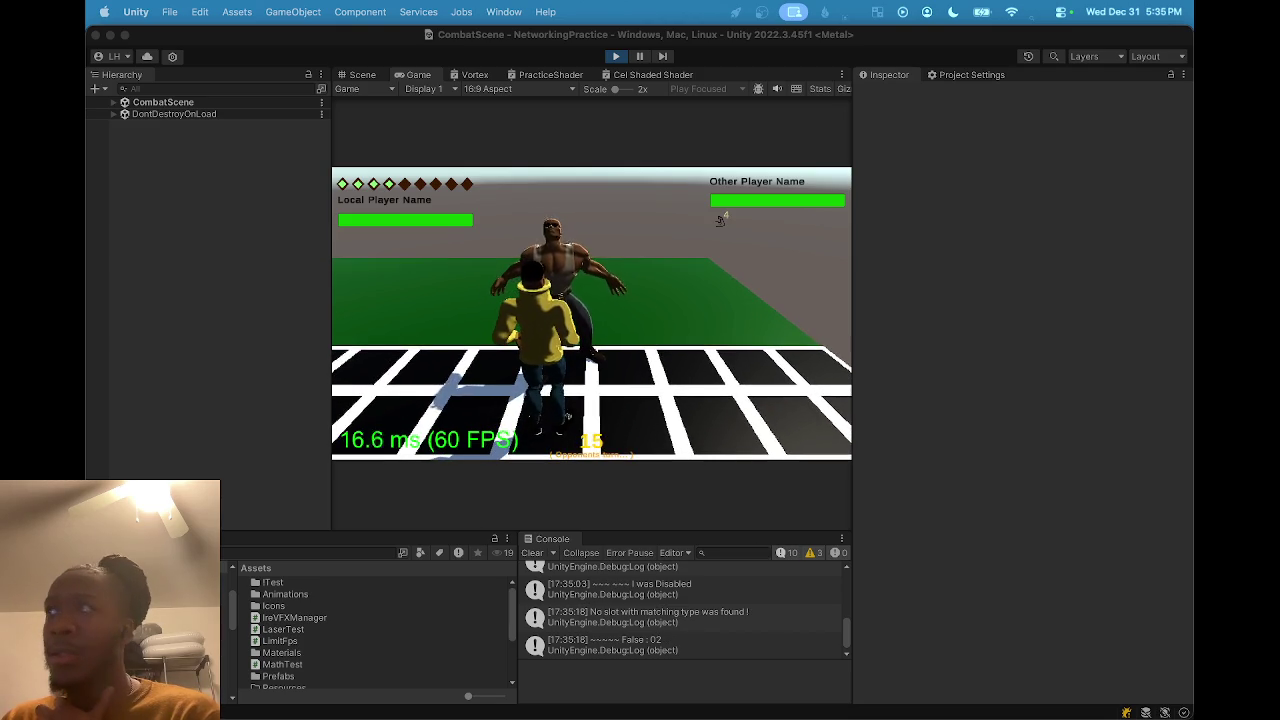
mouse_move(1190, 700)
mouse_down()
mouse_move(1190, 660)
mouse_move(1068, 500)
mouse_move(761, 223)
mouse_move(748, 226)
mouse_up()
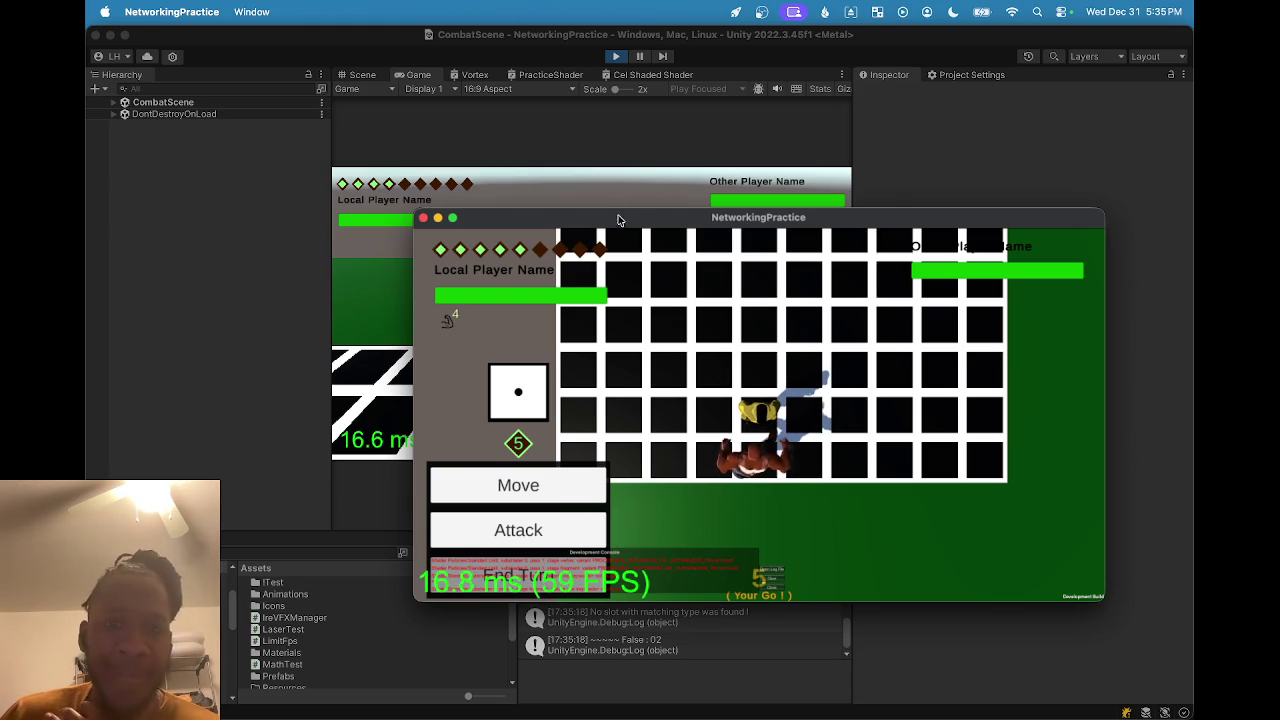
mouse_move(614, 221)
mouse_down()
mouse_move(822, 176)
mouse_move(1190, 250)
mouse_up()
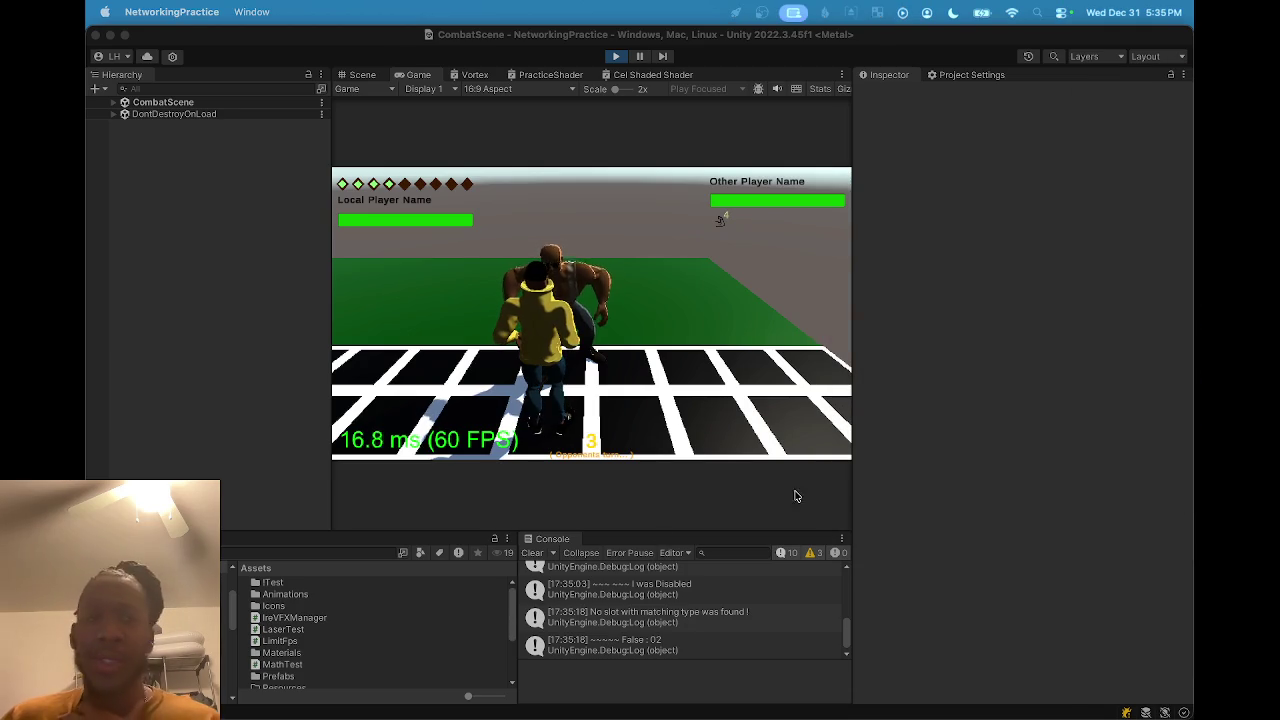
click(371, 94)
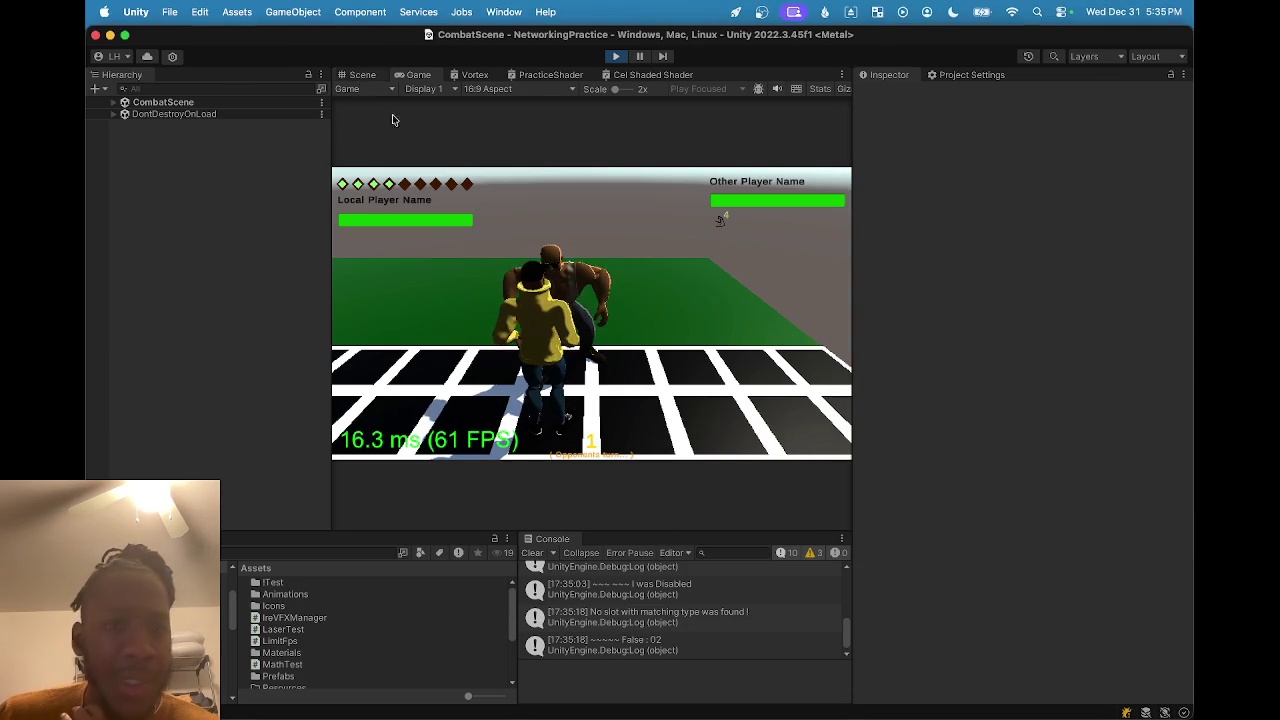
click(362, 75)
click(605, 335)
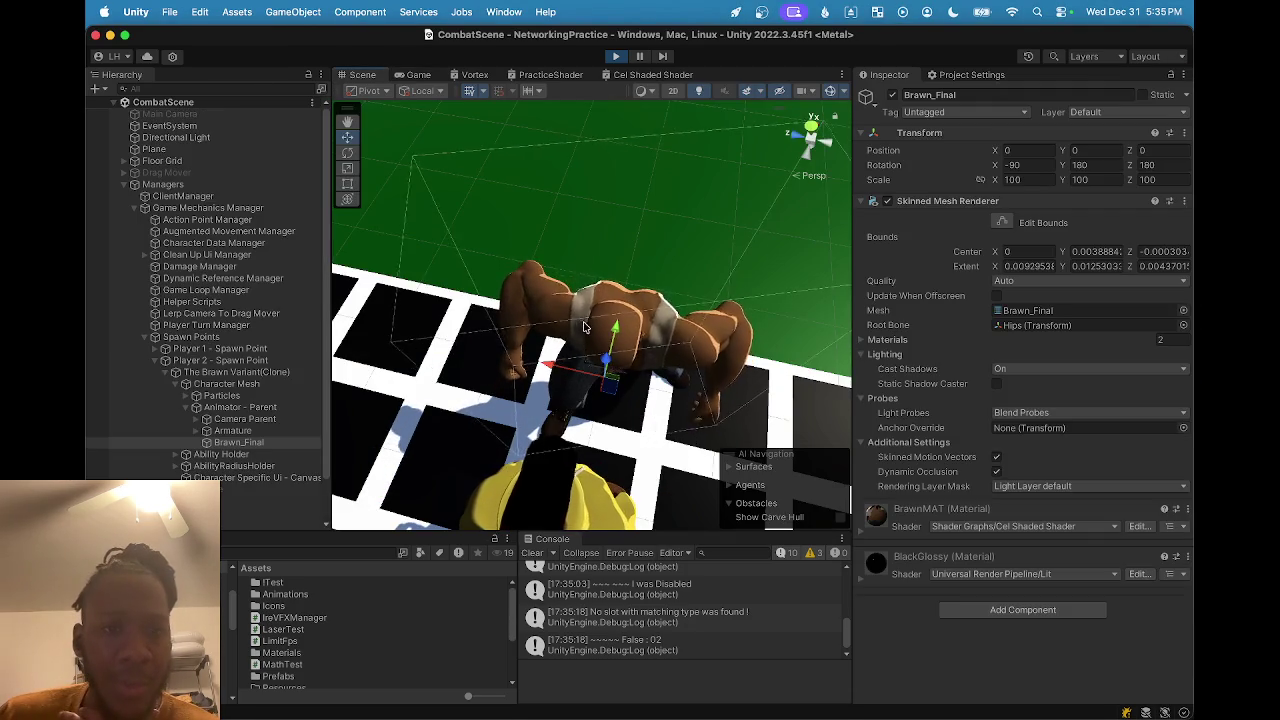
Select Ire - VFX Manager under the Brawn clone's Particles and open its IreVFXManager script.
click(229, 372)
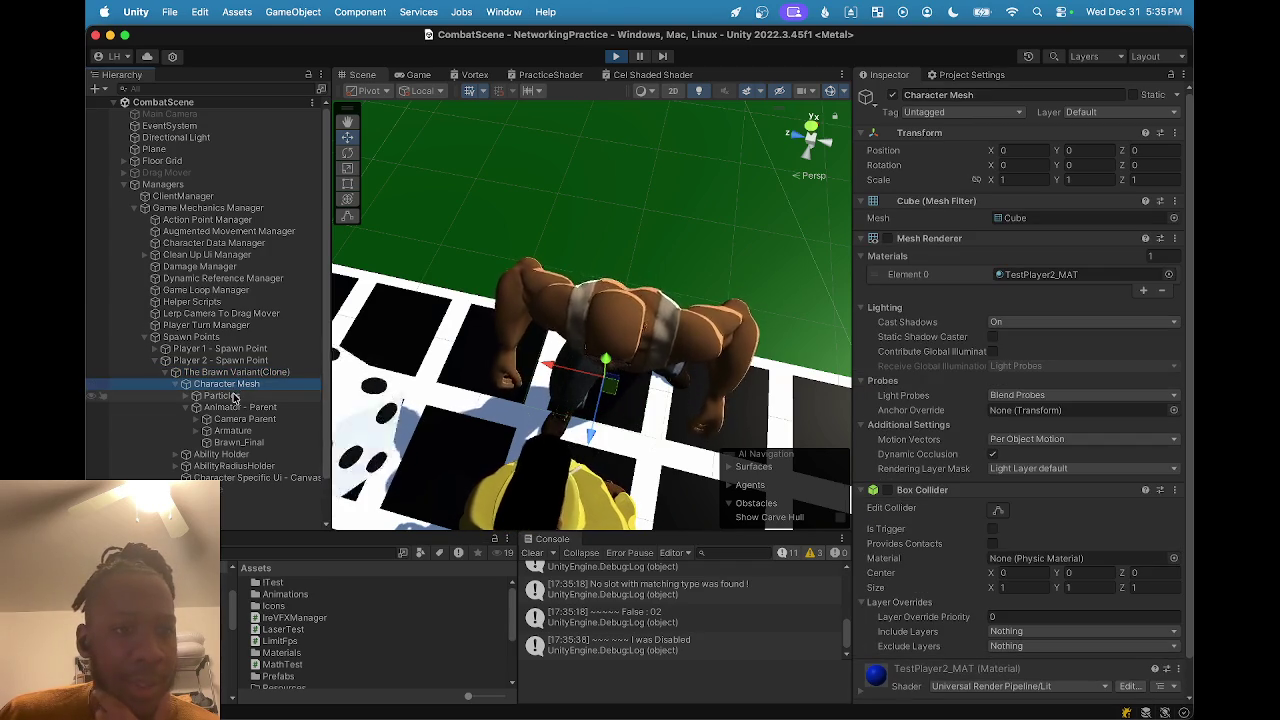
click(222, 397)
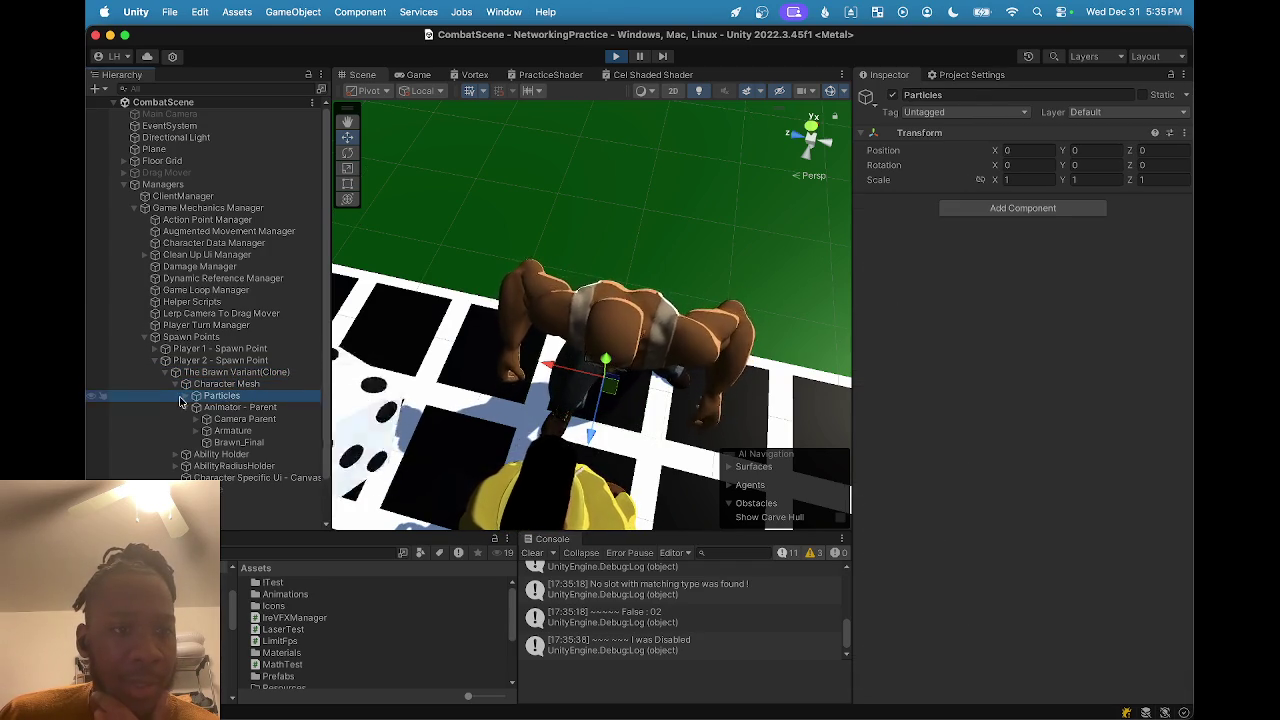
click(187, 397)
click(220, 419)
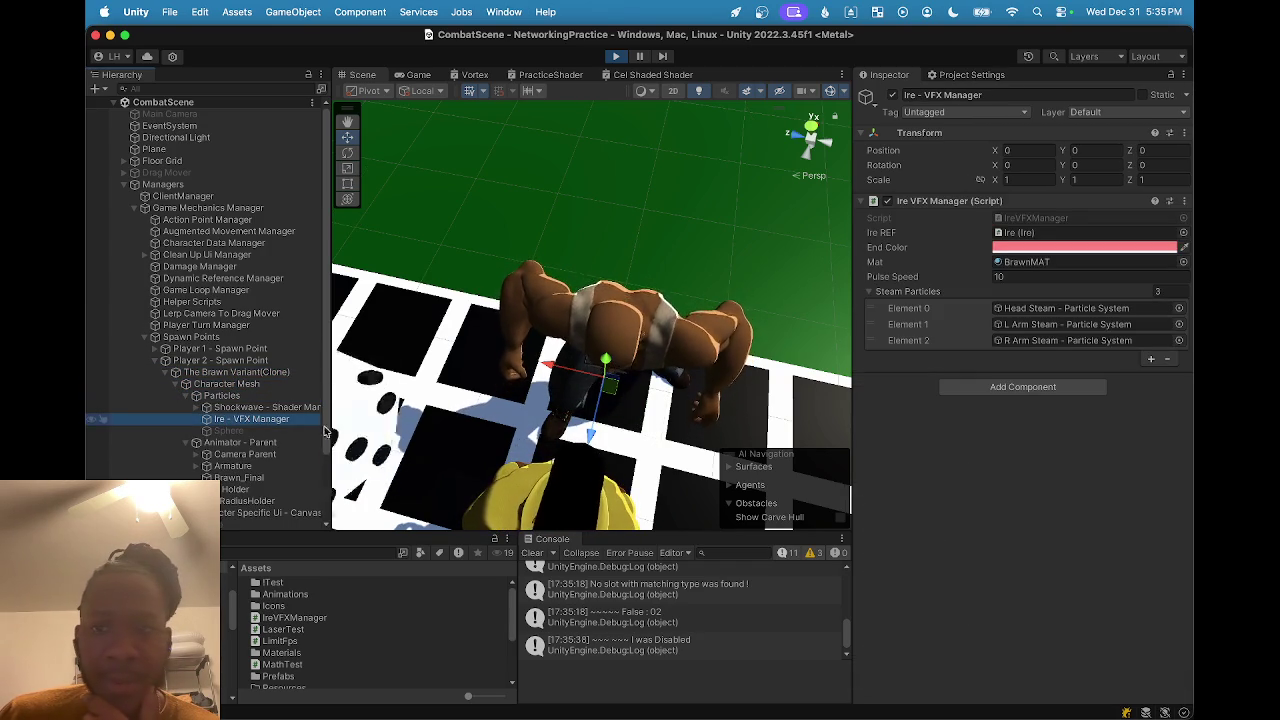
click(1022, 324)
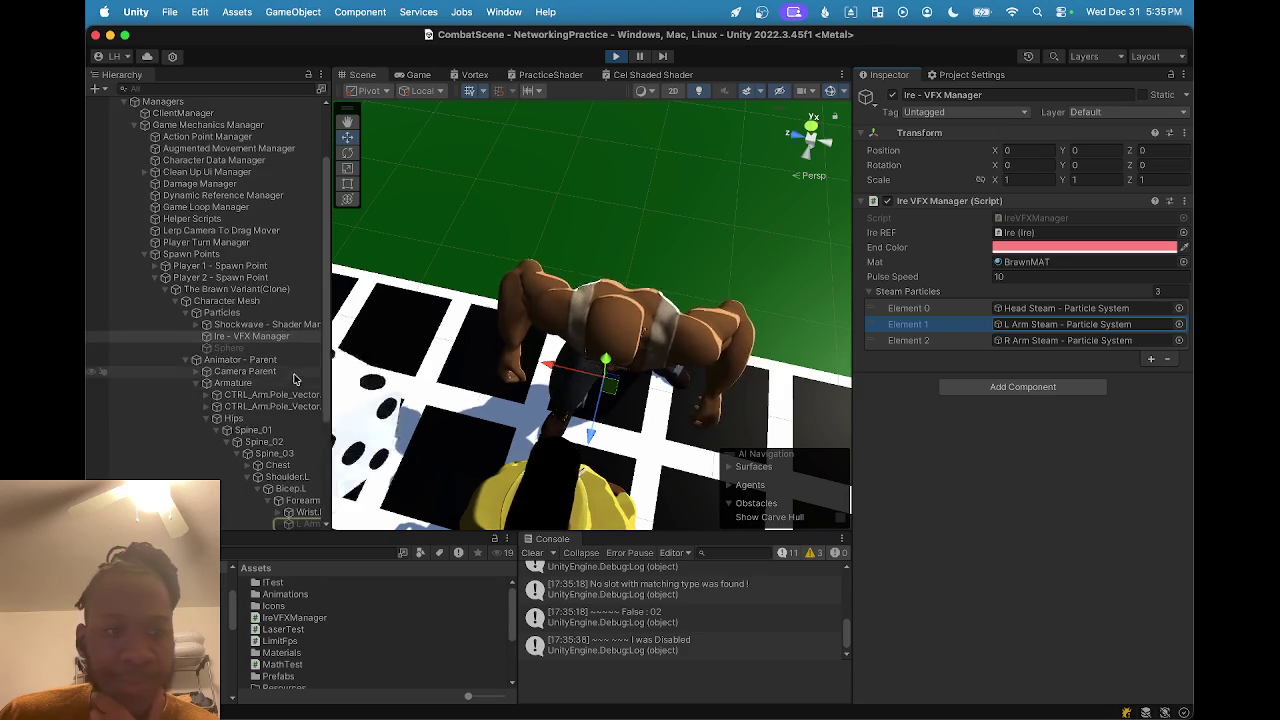
scroll(265, 425, down, 2)
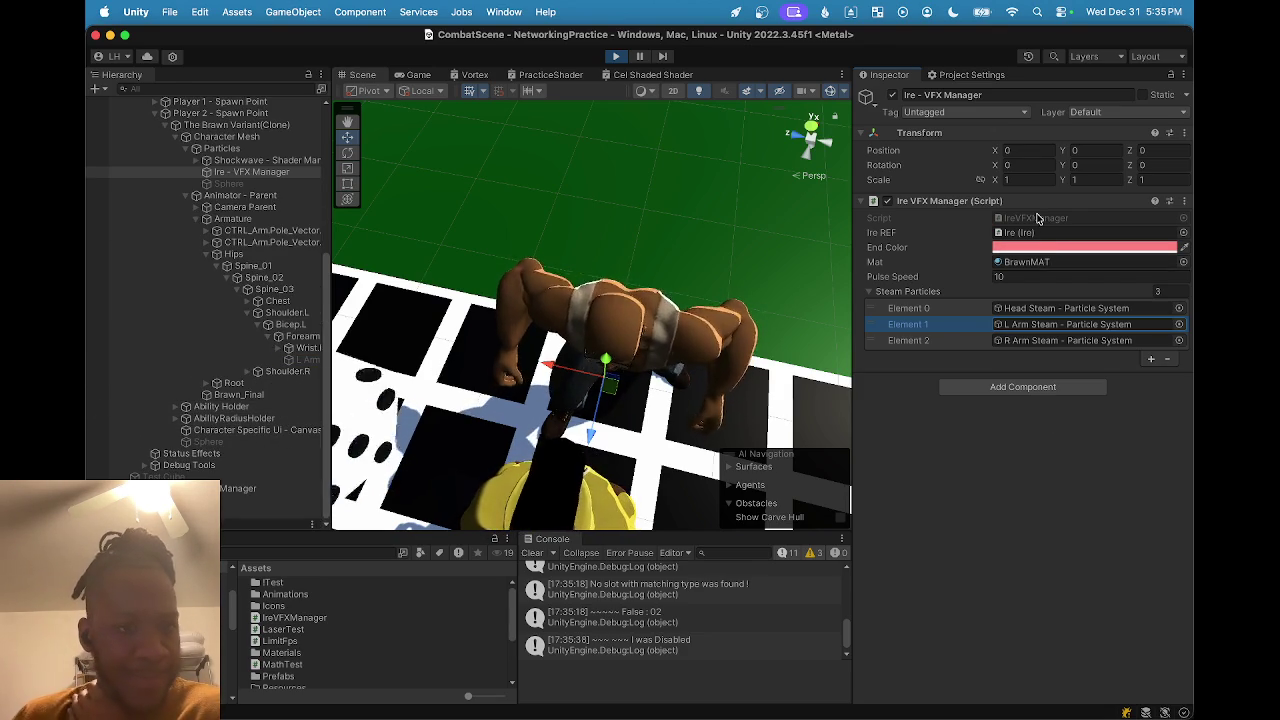
click(1034, 218)
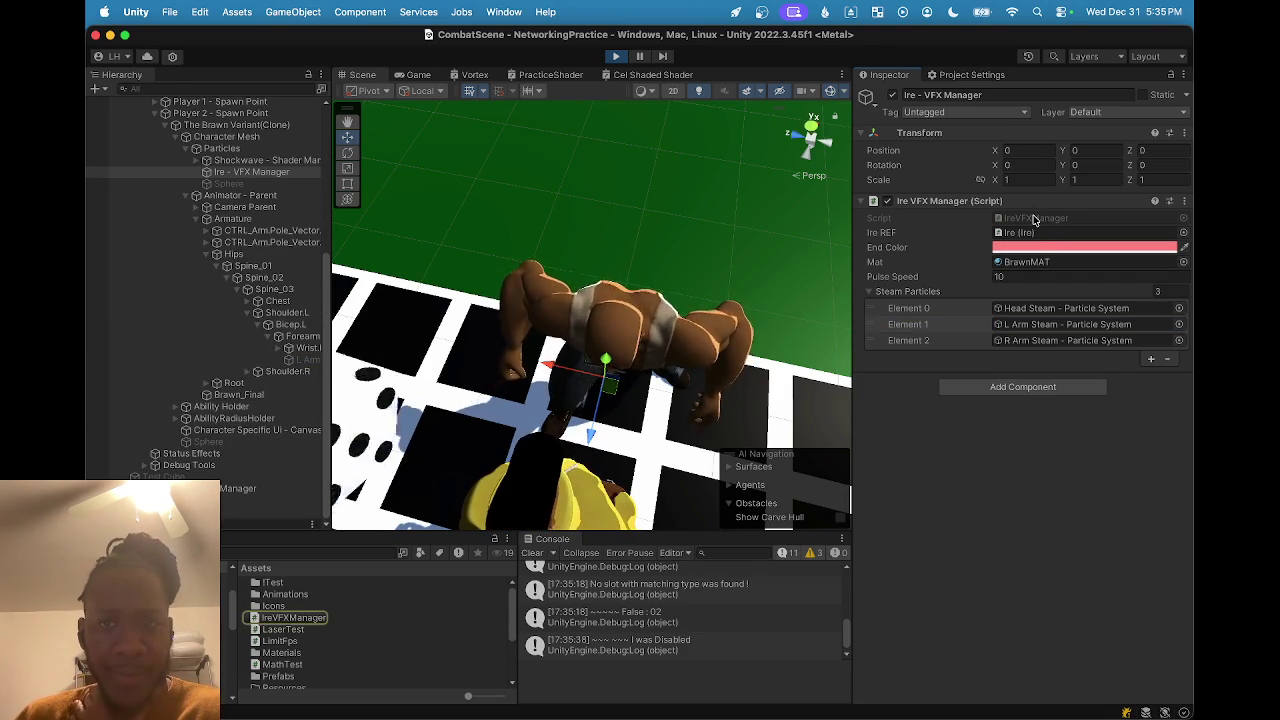
double_click(1034, 218)
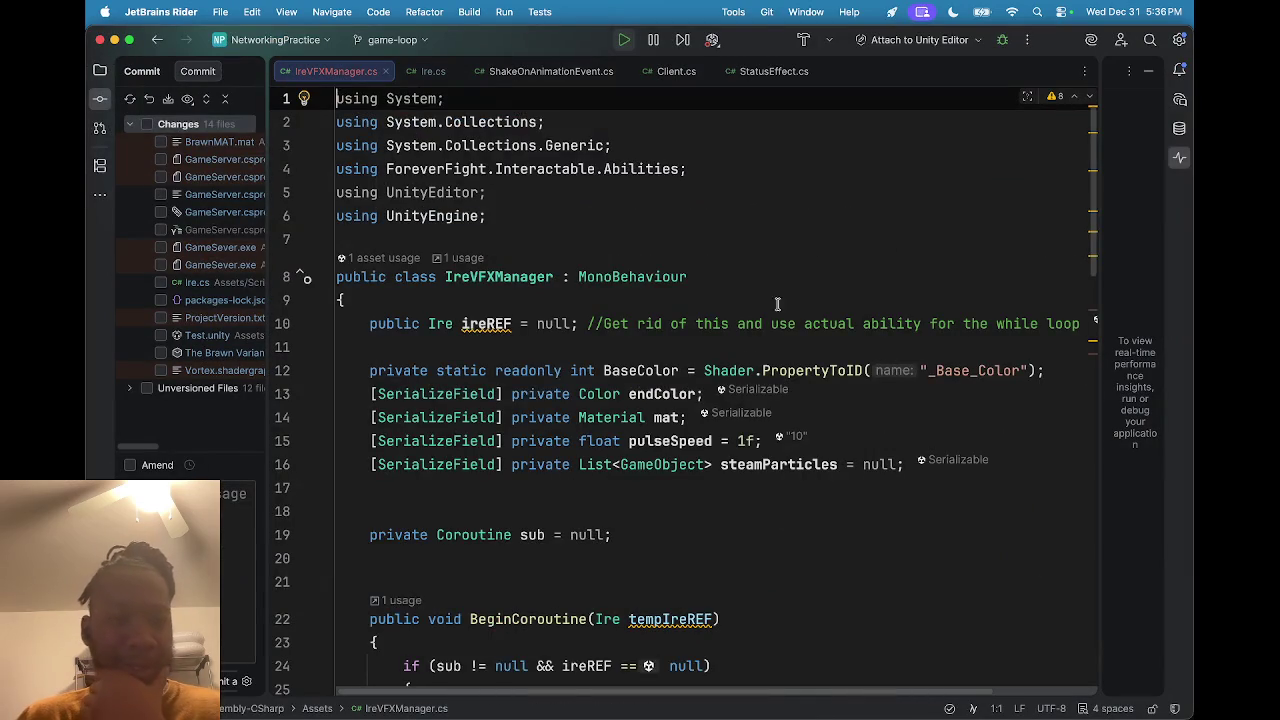
Scroll through the code, comparing Ire.cs with IreVFXManager.cs.
scroll(730, 388, down, 2)
scroll(730, 388, down, 7)
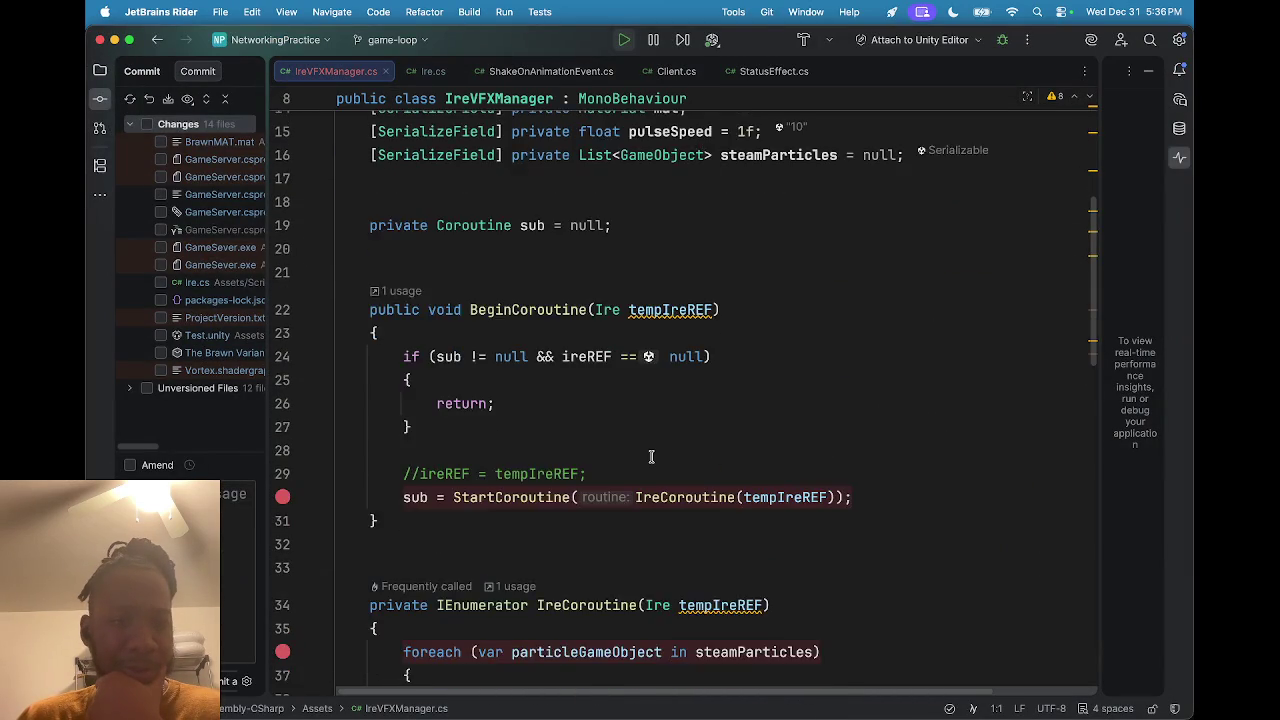
scroll(652, 465, down, 15)
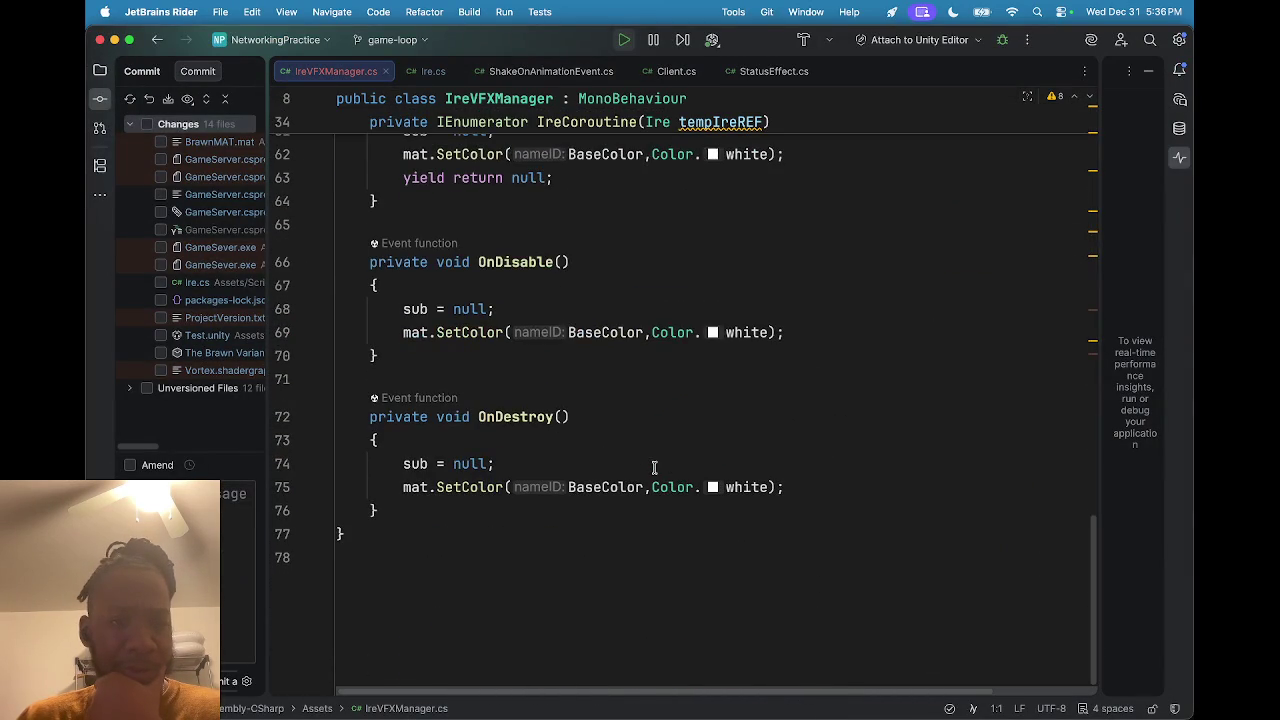
scroll(654, 467, up, 6)
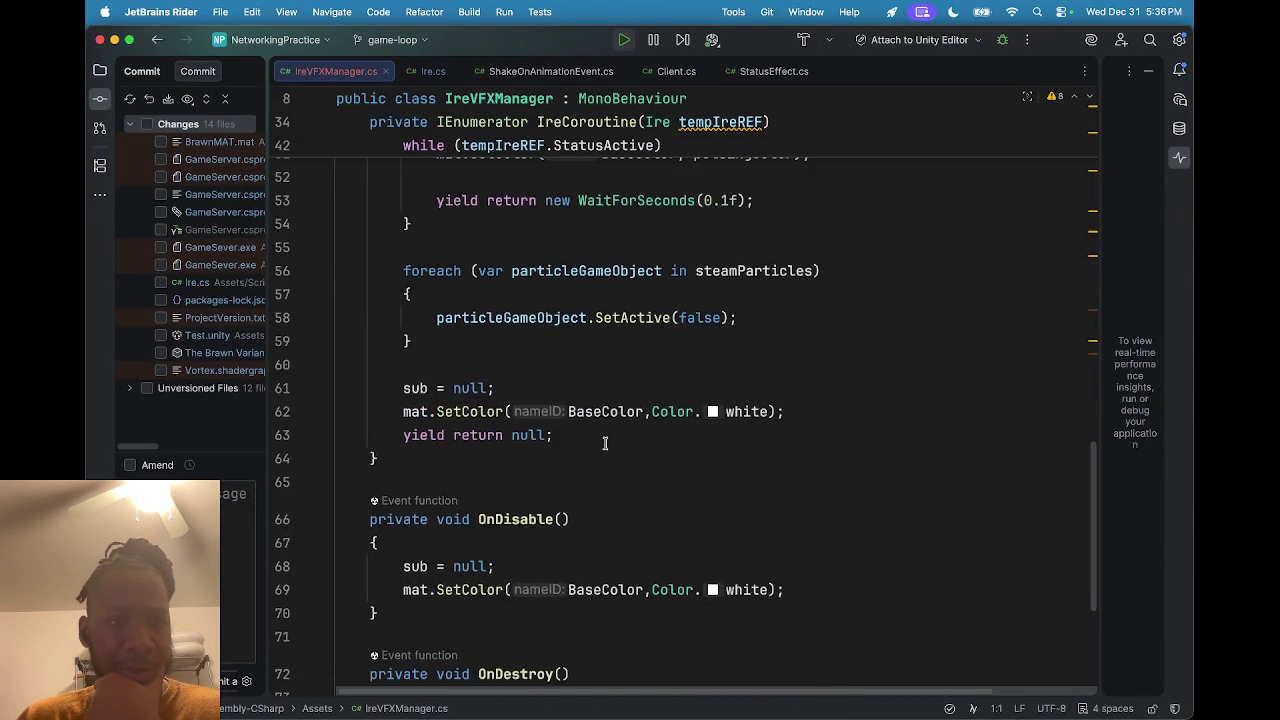
scroll(601, 455, up, 10)
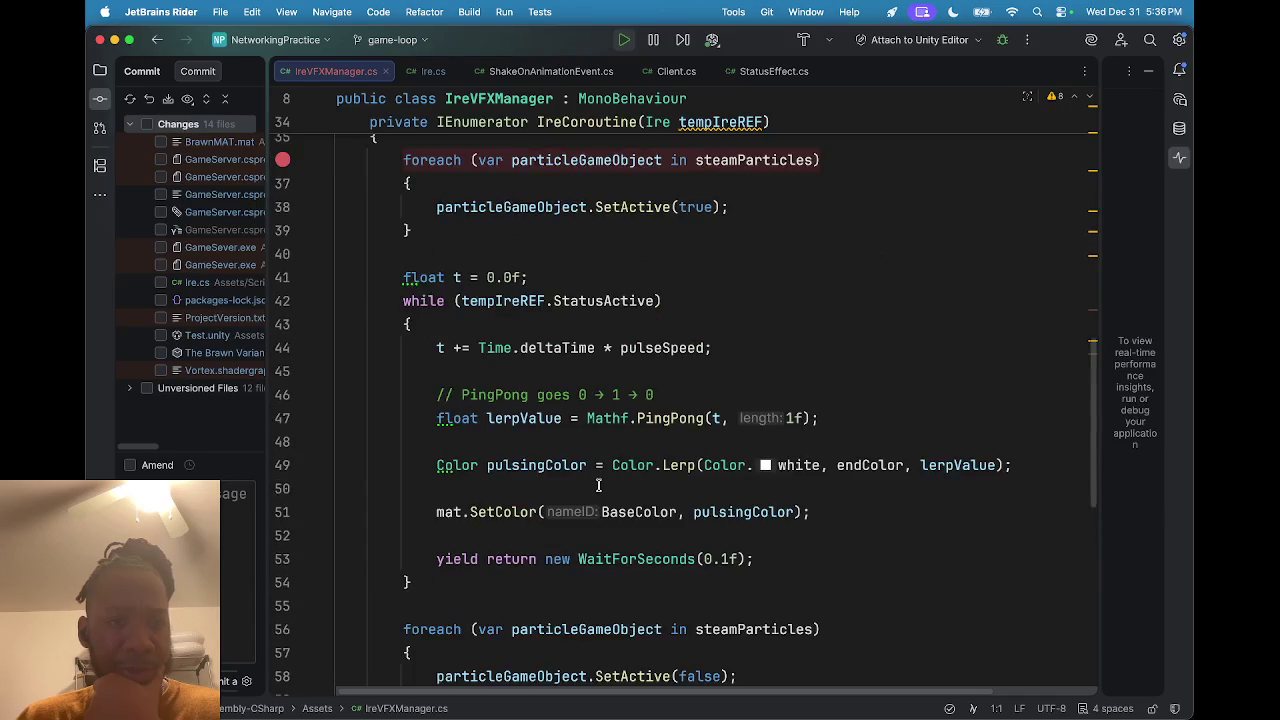
scroll(598, 485, up, 1)
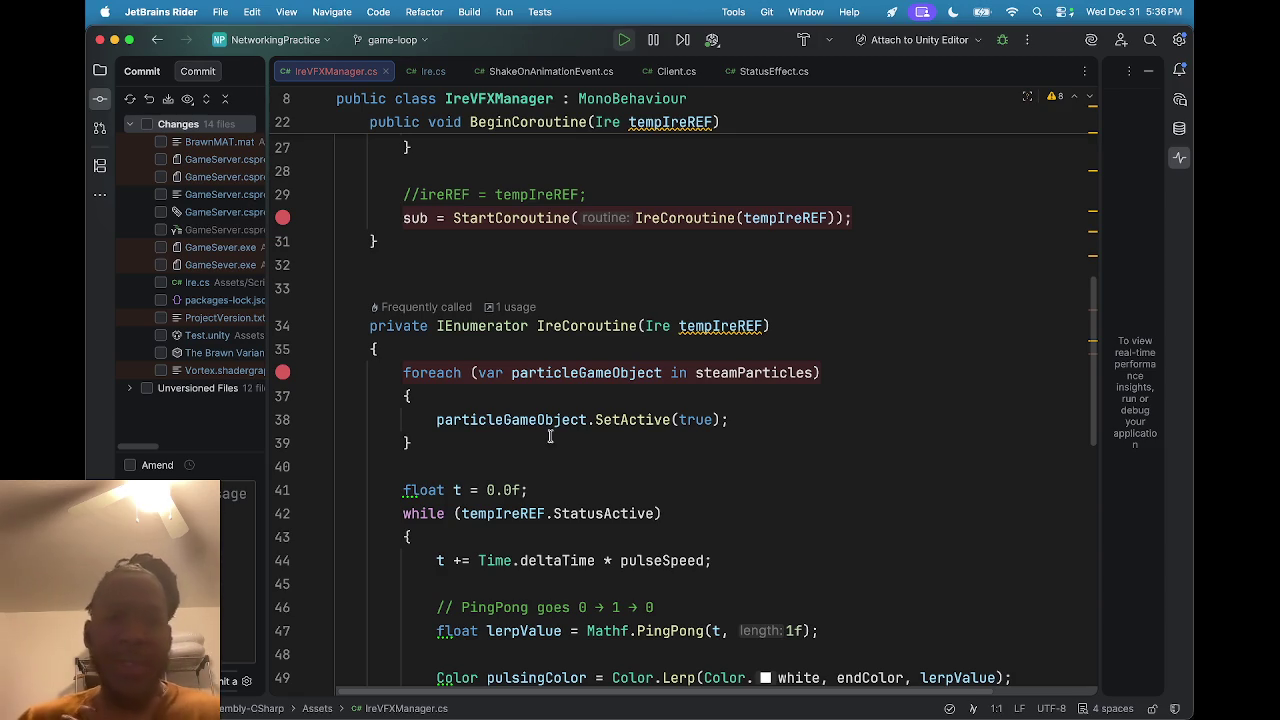
click(430, 71)
click(335, 71)
scroll(437, 349, up, 5)
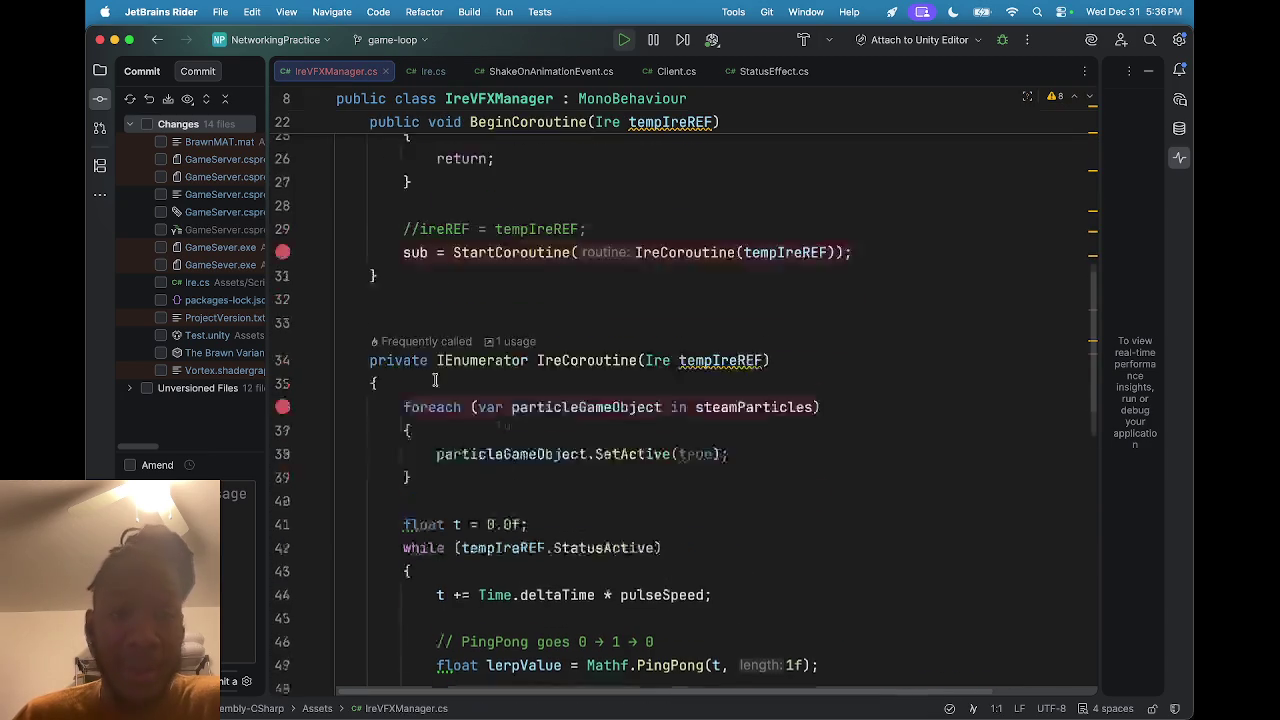
Add a breakpoint at line 131 in Ire.cs's HandleAbilityResponses, then minimize Rider.
click(425, 71)
scroll(519, 474, down, 5)
scroll(441, 470, up, 10)
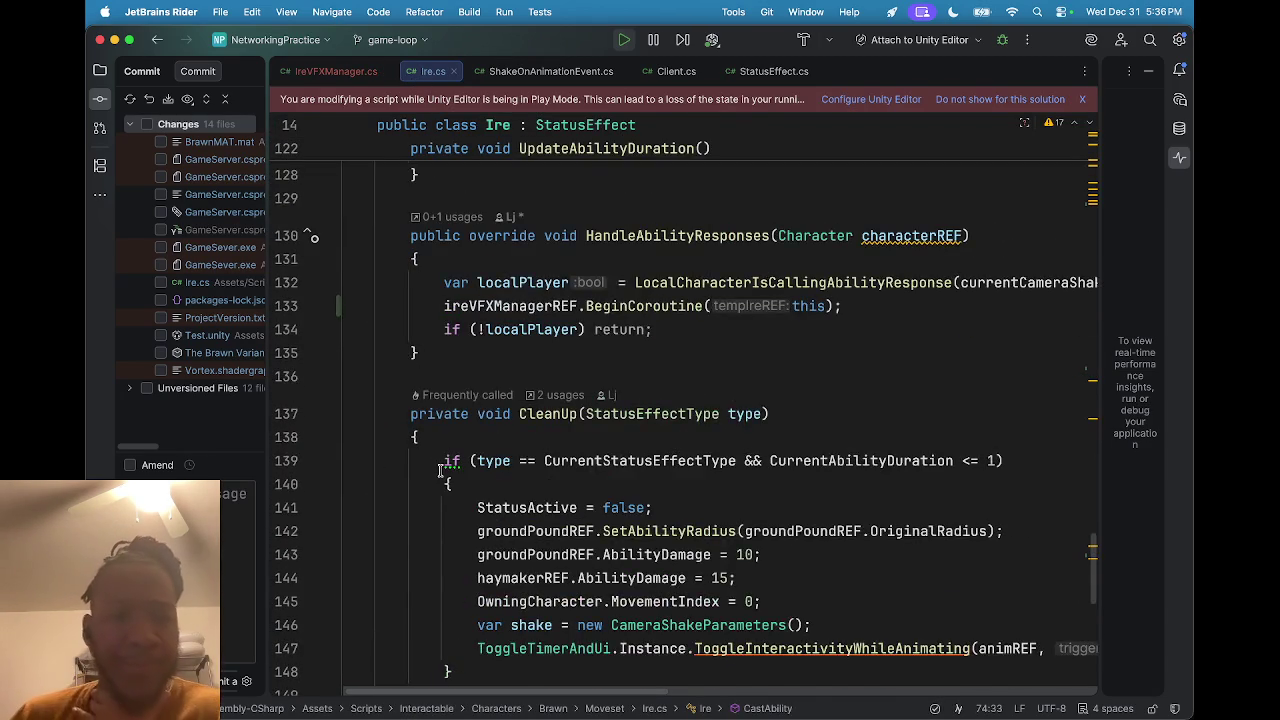
scroll(441, 470, up, 3)
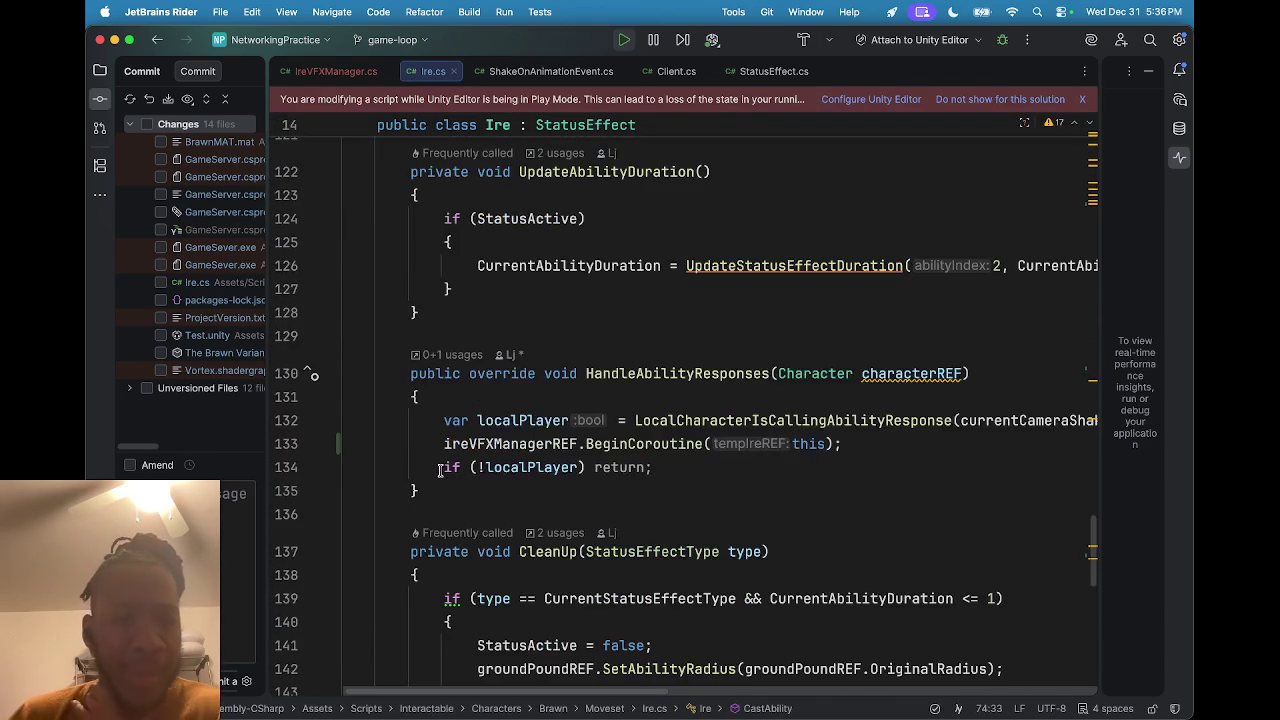
click(289, 397)
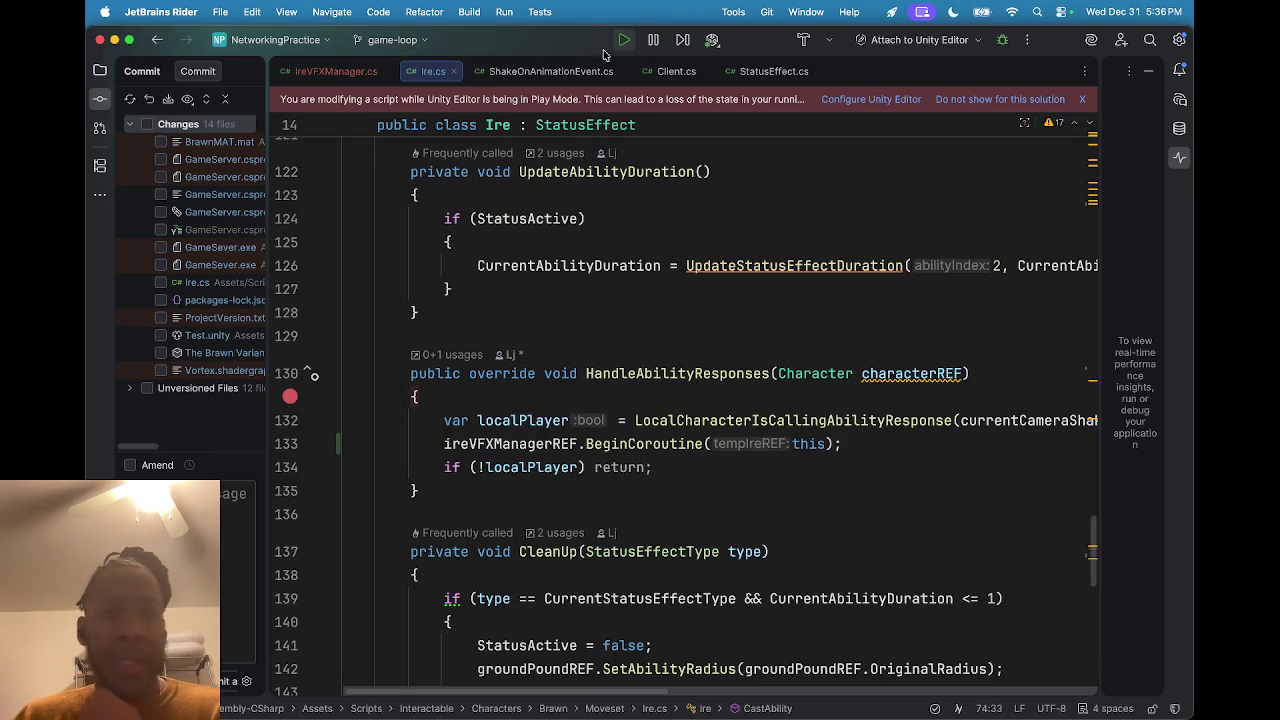
click(115, 40)
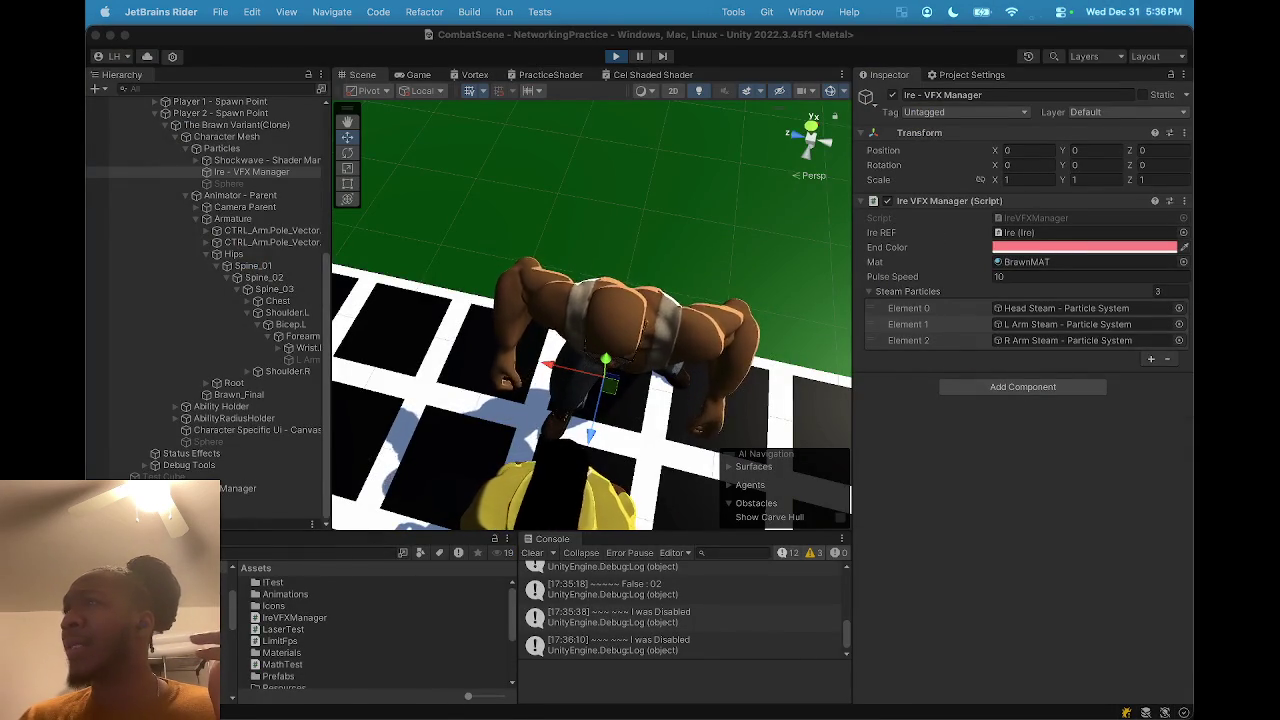
In the Game view, move with W, end the turn, roll the die, end again, then restore Rider.
click(418, 74)
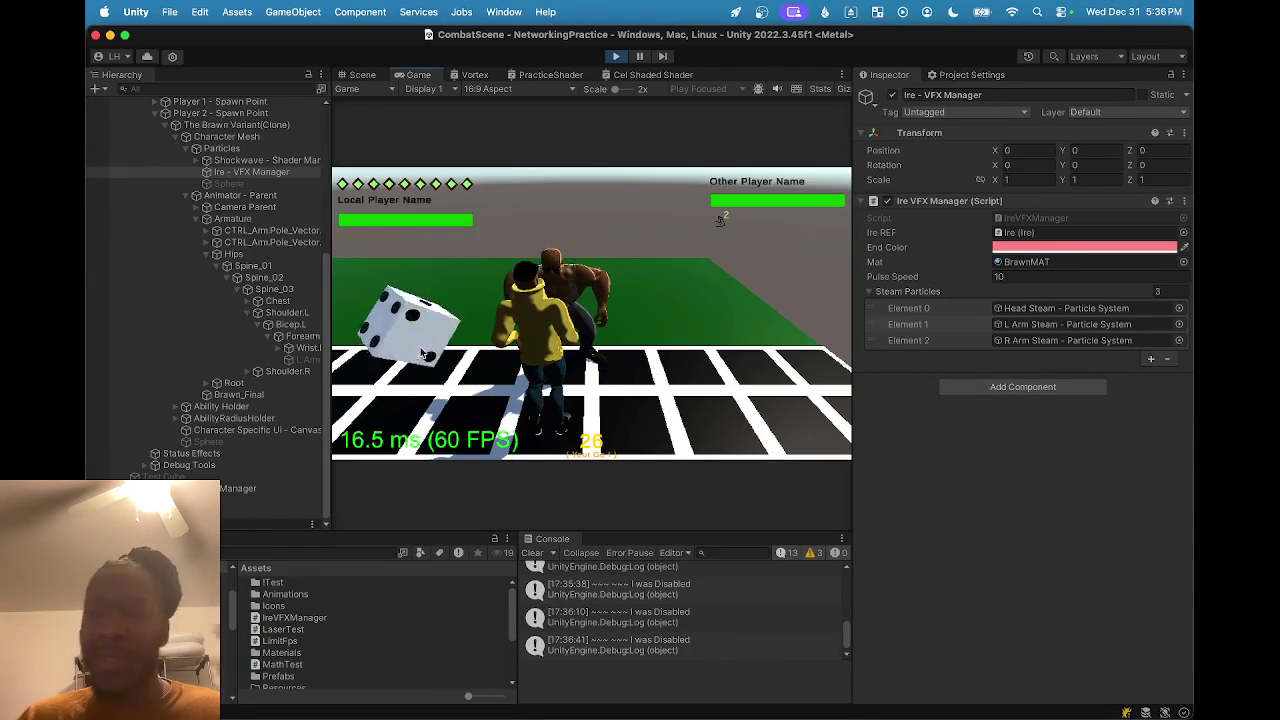
key(w)
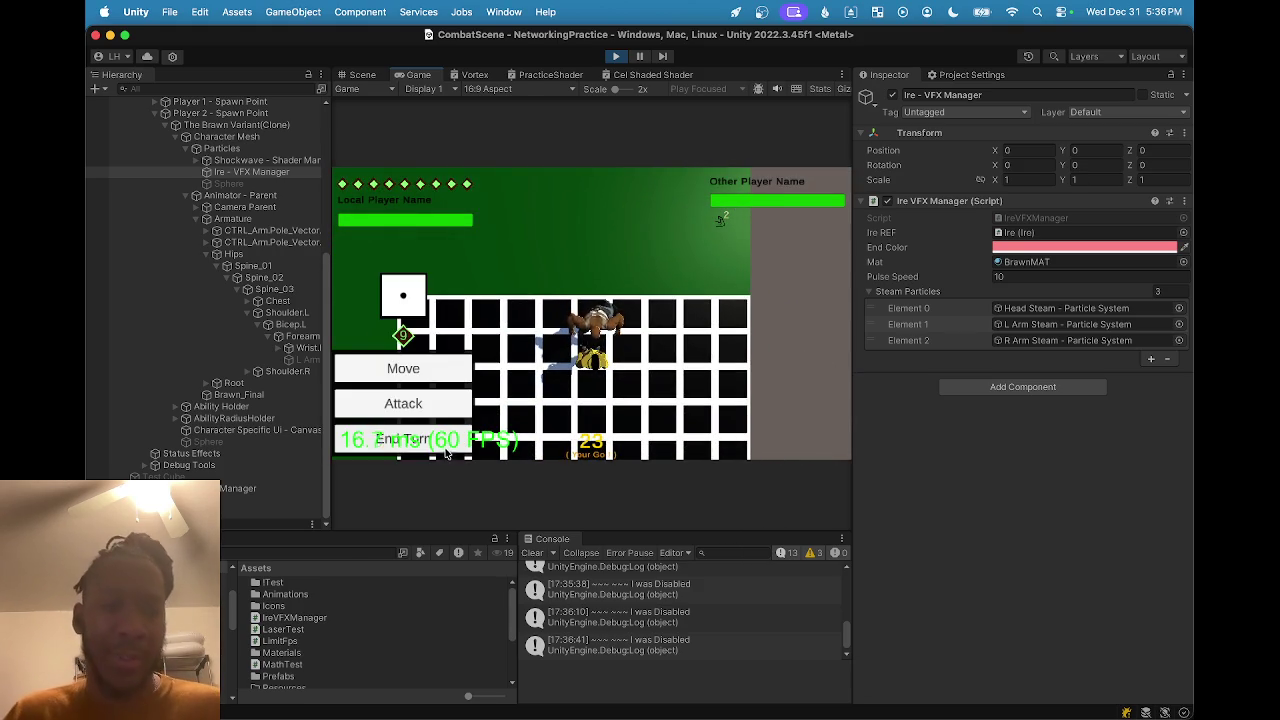
click(440, 450)
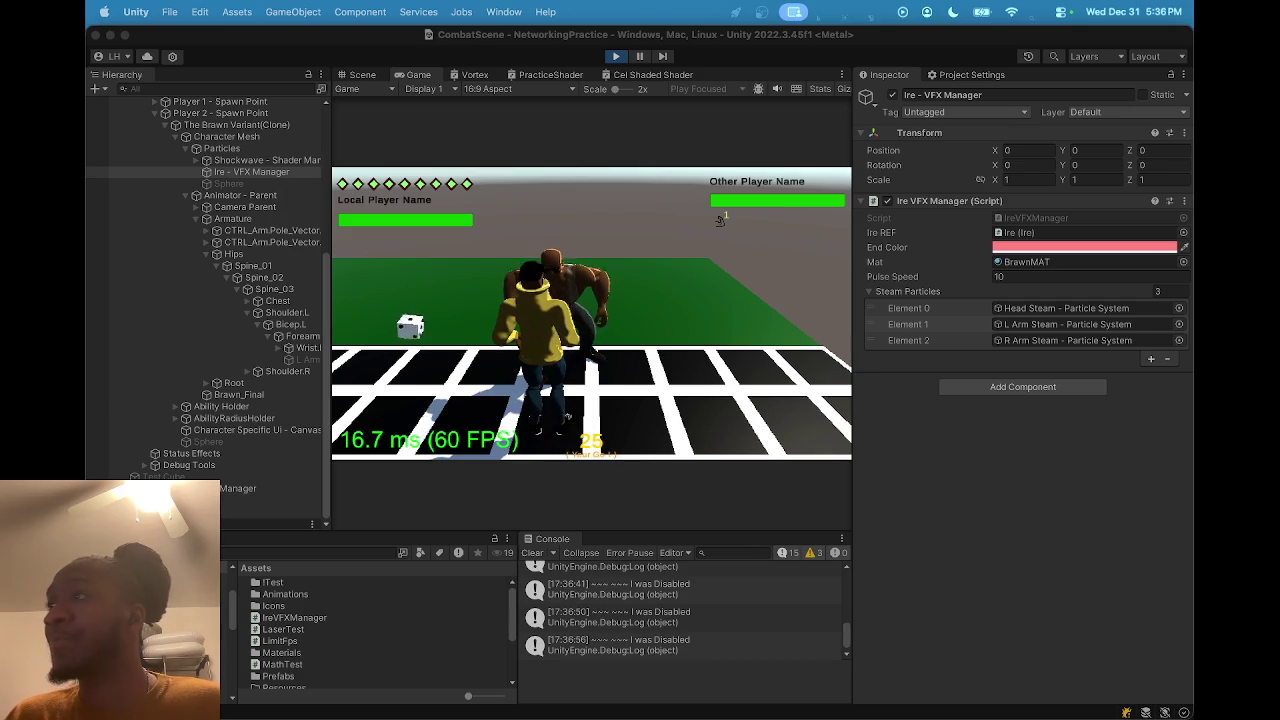
click(433, 342)
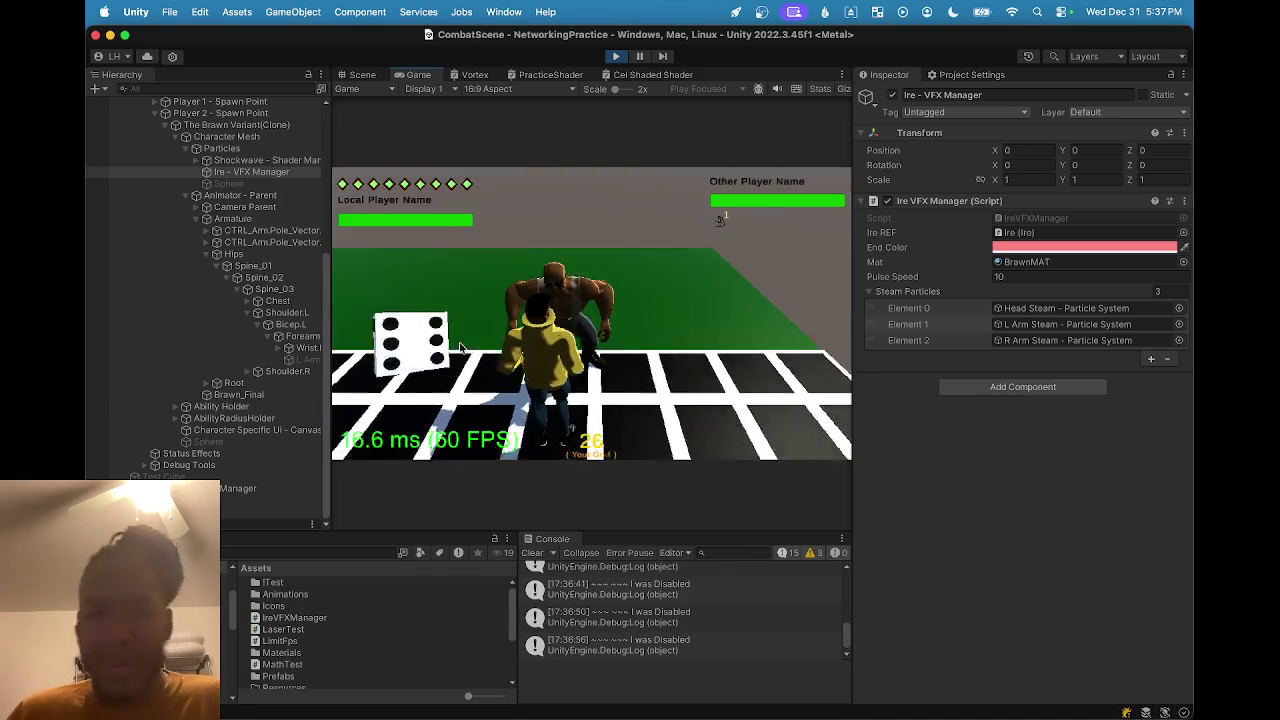
click(403, 437)
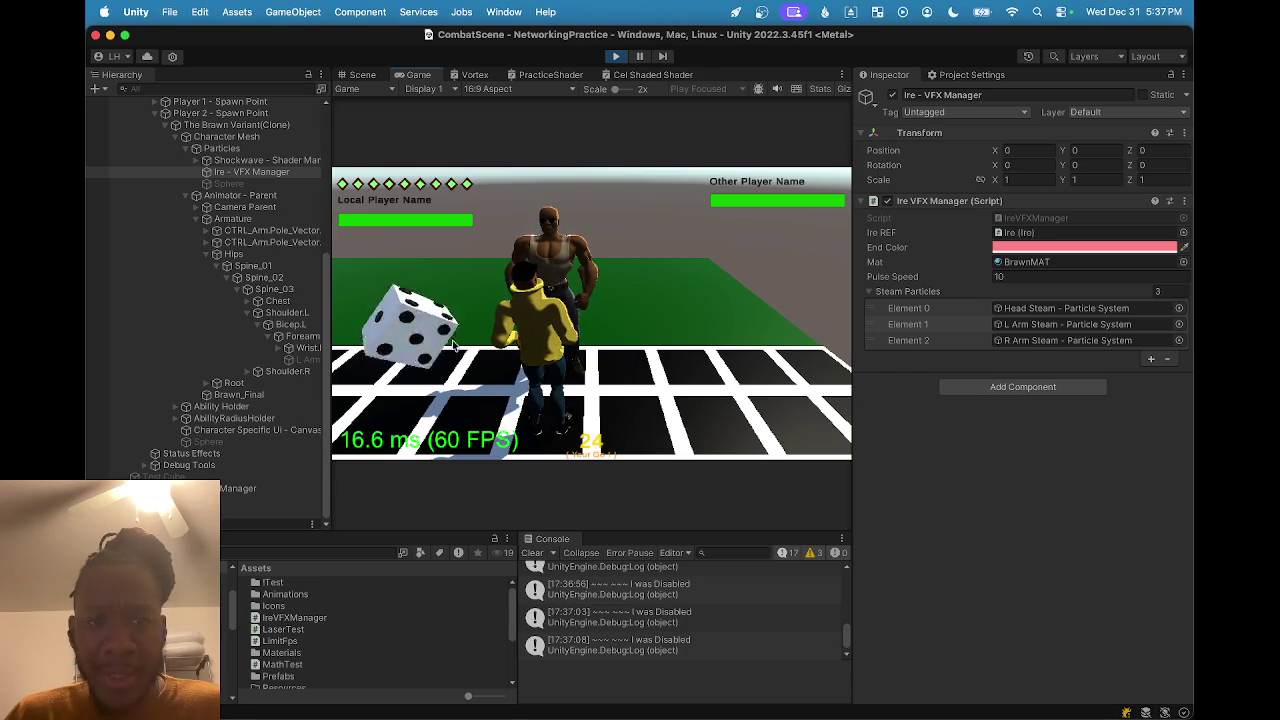
mouse_move(740, 715)
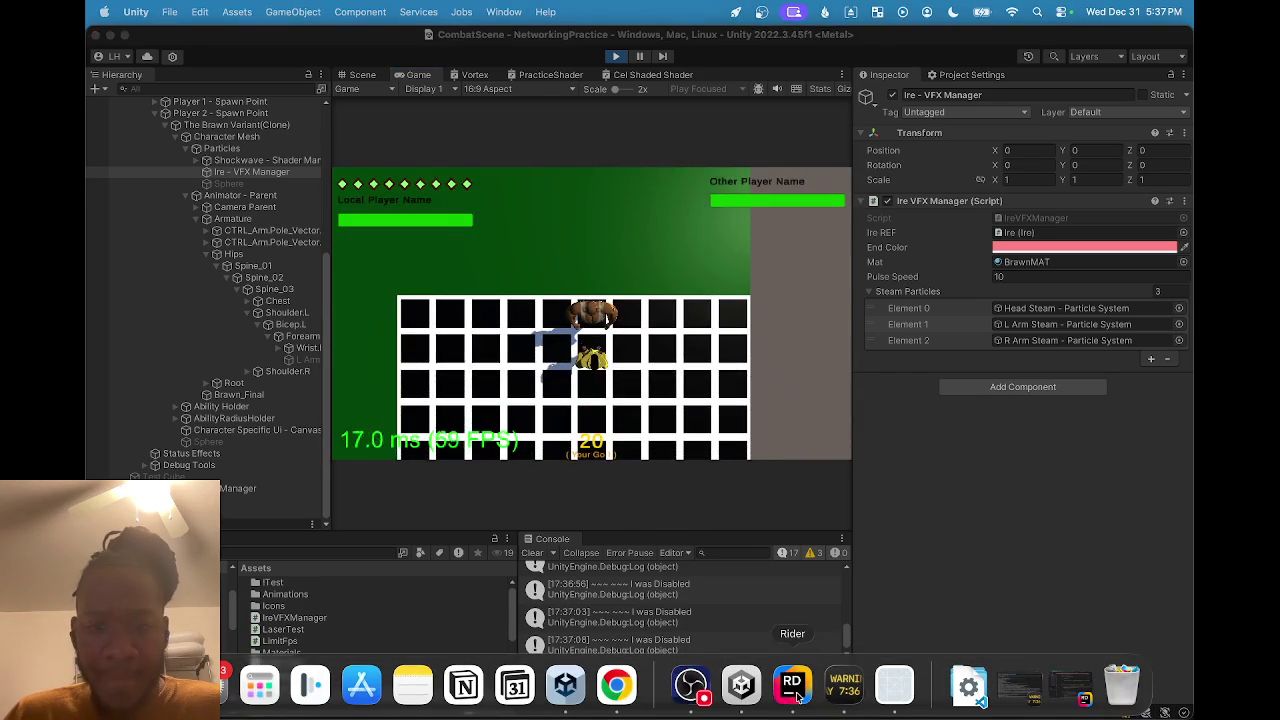
click(1070, 688)
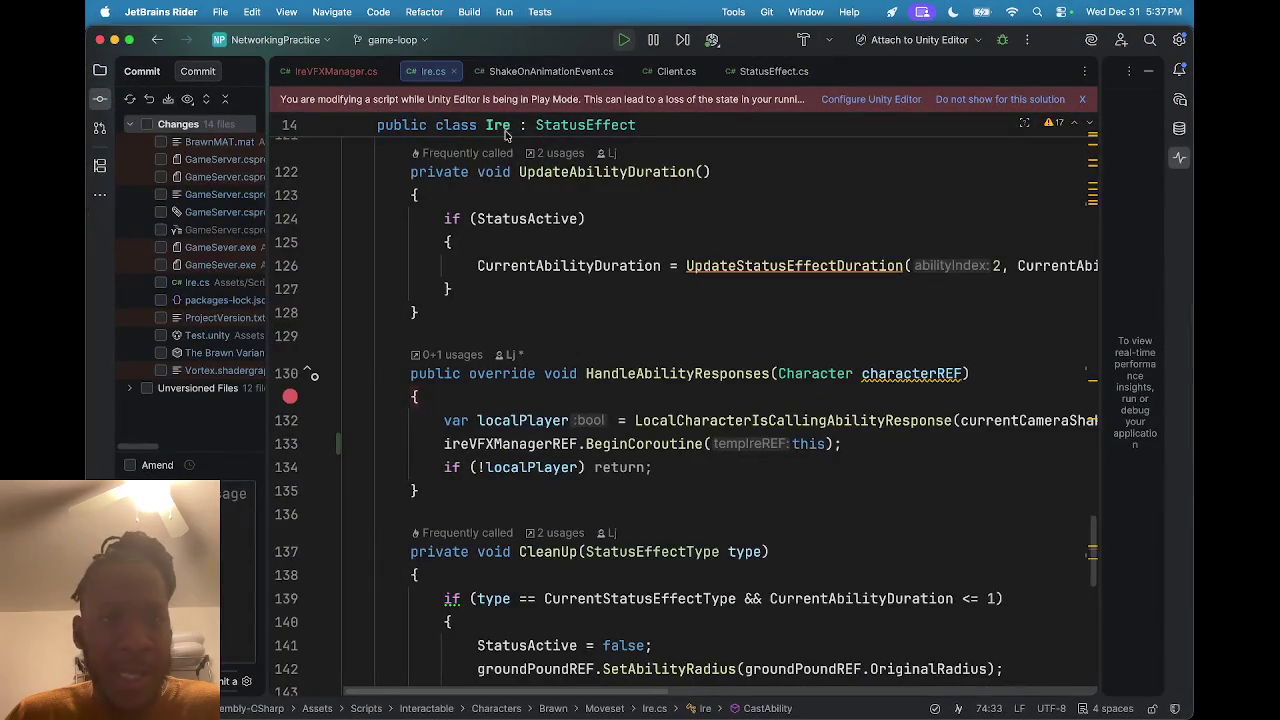
Attach the debugger to the Unity Editor, trigger the ability, step over twice, then into BeginCoroutine.
click(1000, 44)
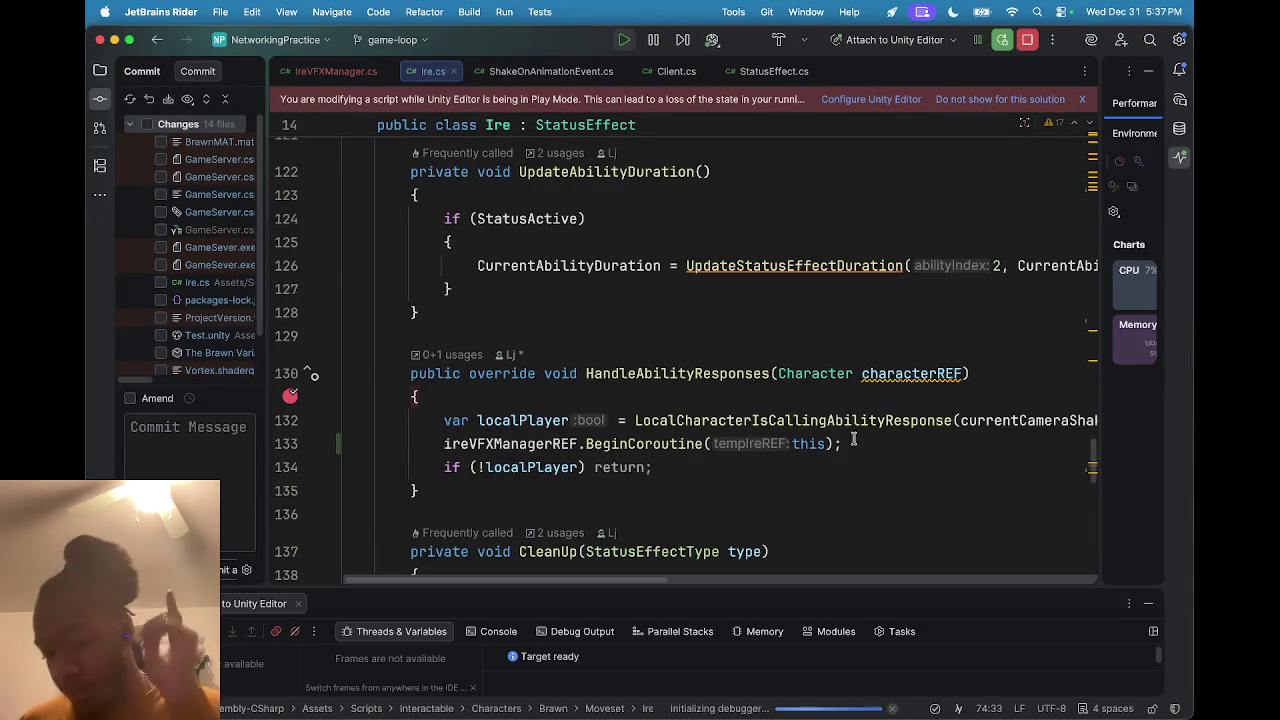
click(114, 39)
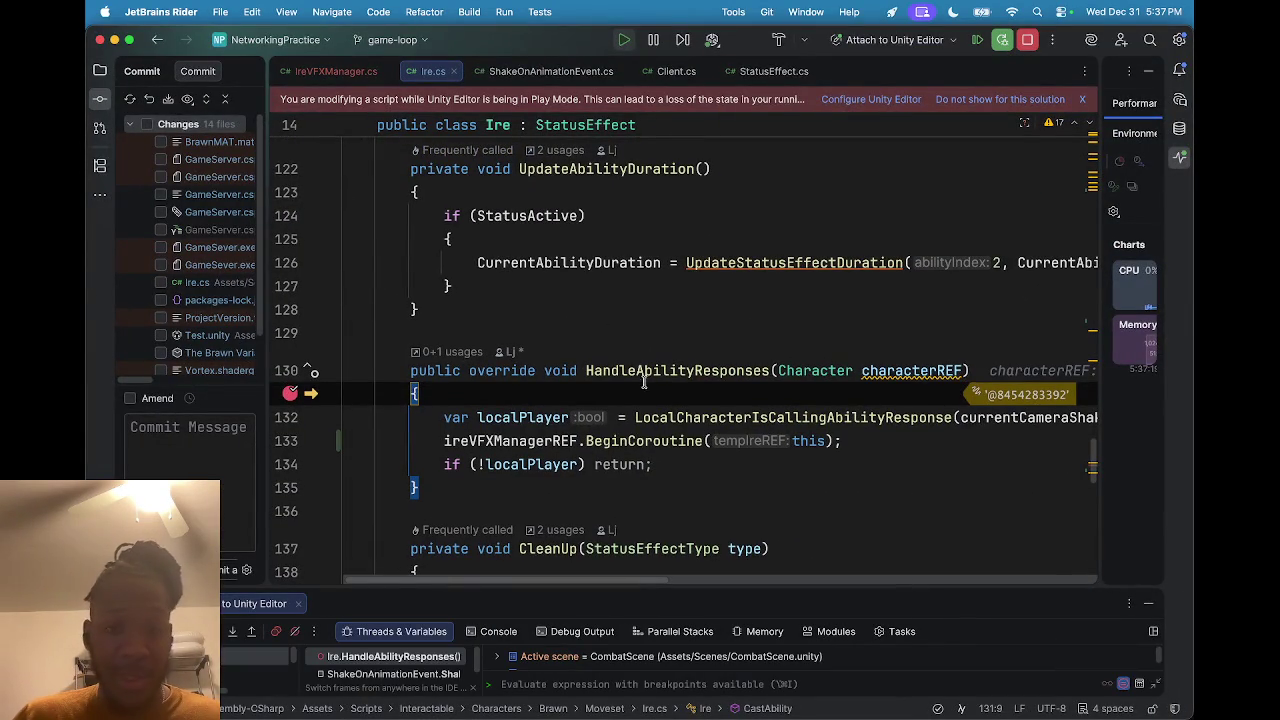
click(214, 632)
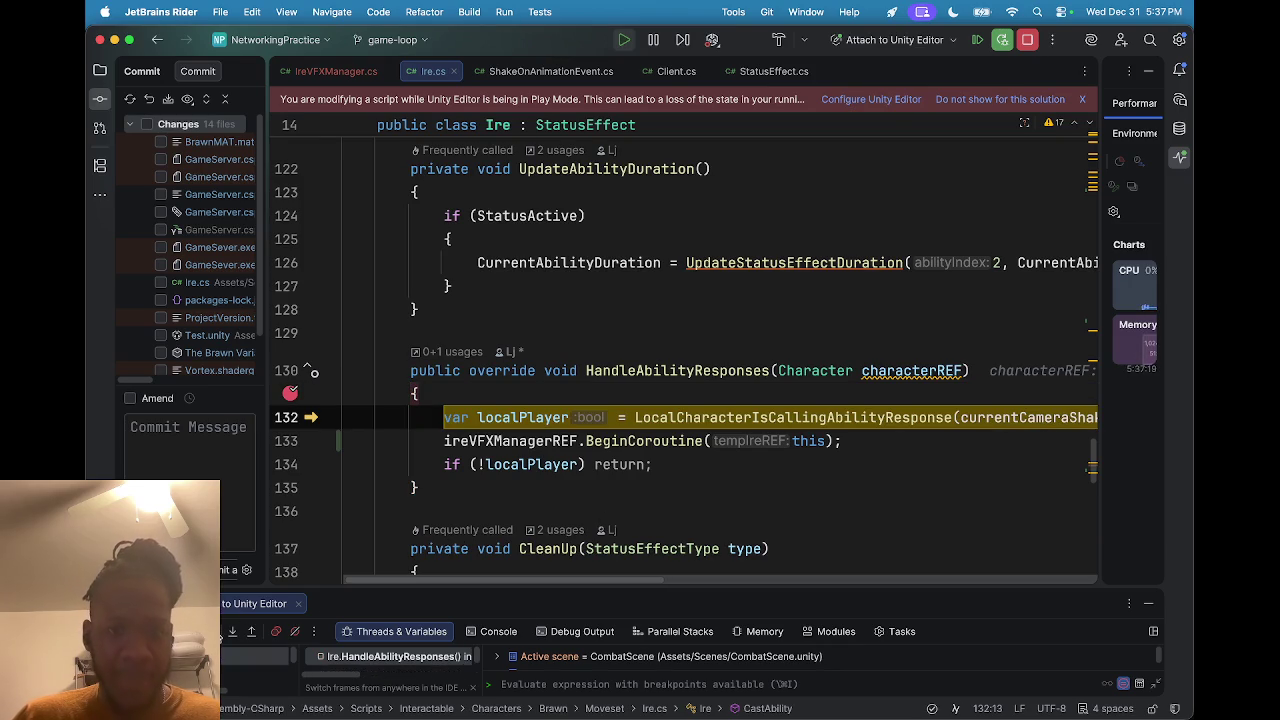
click(214, 632)
mouse_move(588, 466)
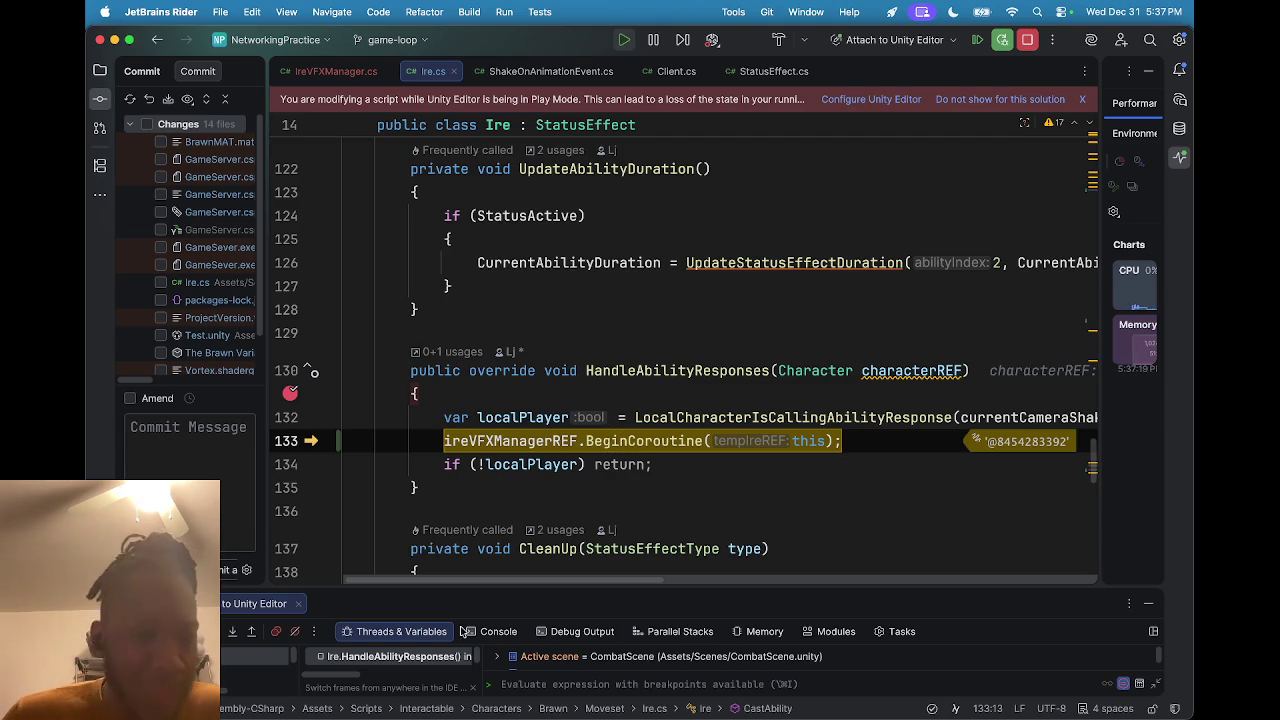
click(233, 635)
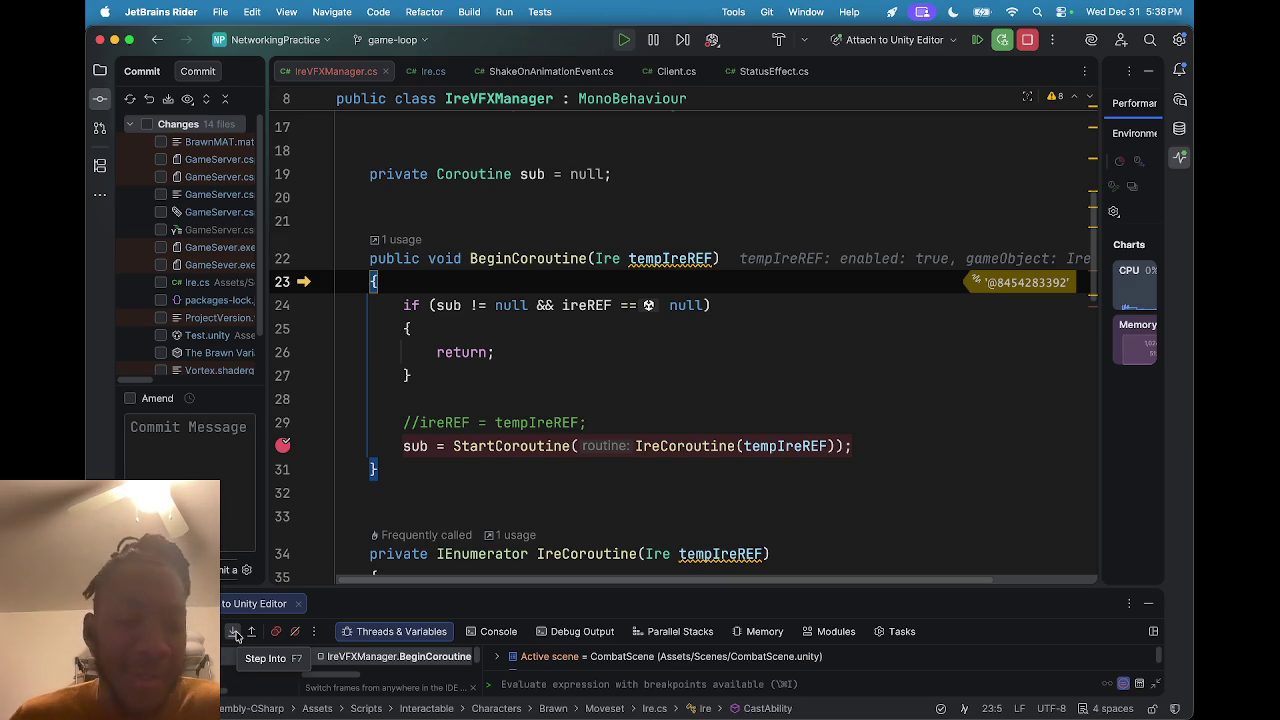
Step to the null check on line 24, inspect sub's value, then step to line 30 and inspect ireREF.
click(232, 632)
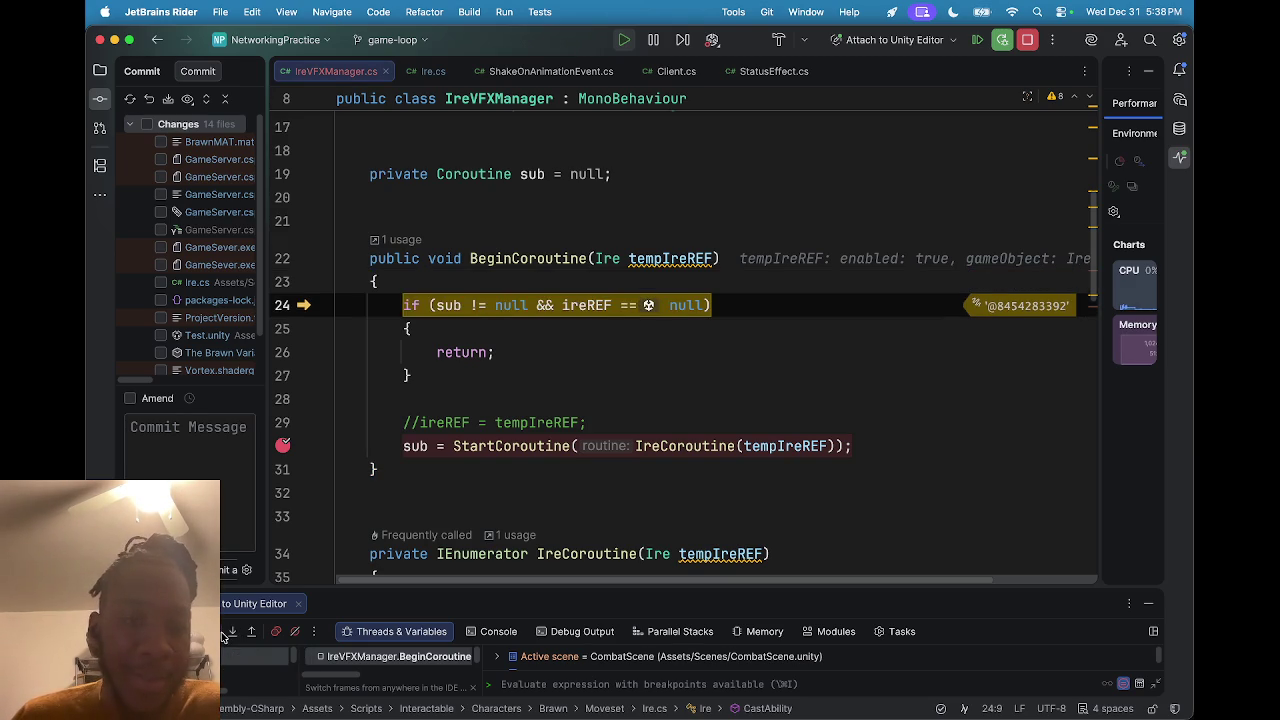
mouse_move(441, 305)
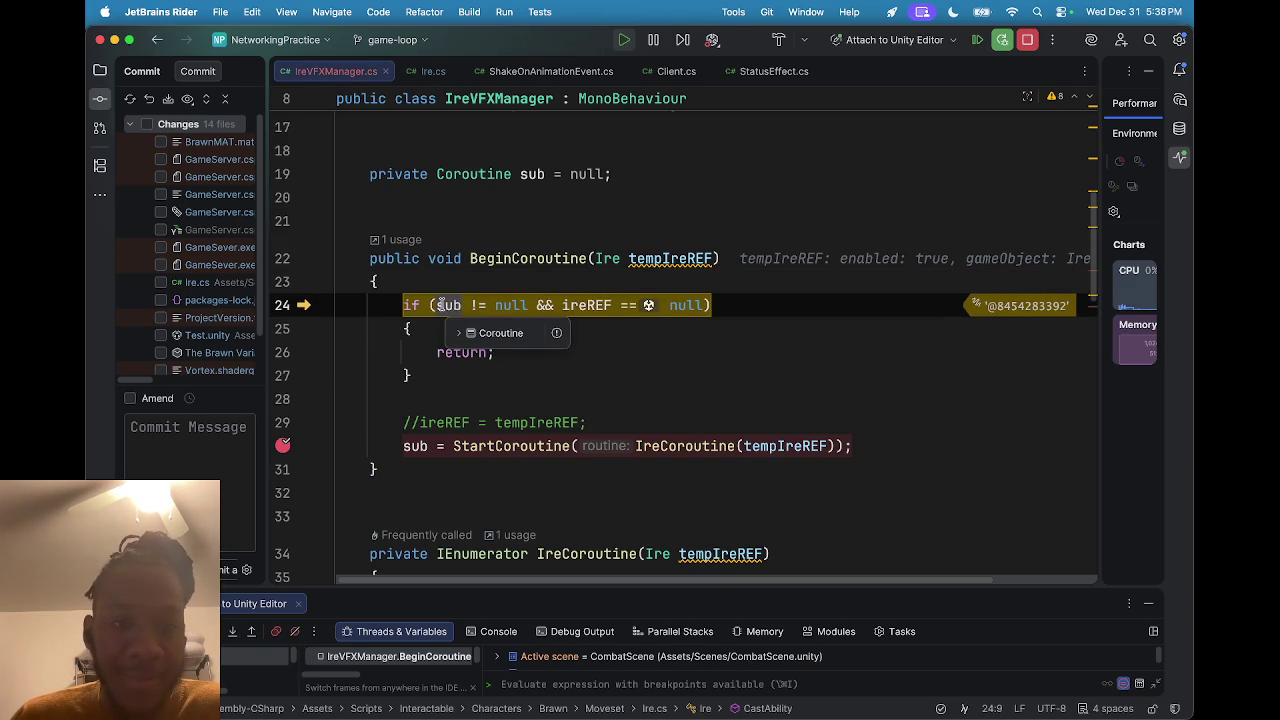
click(458, 332)
click(458, 330)
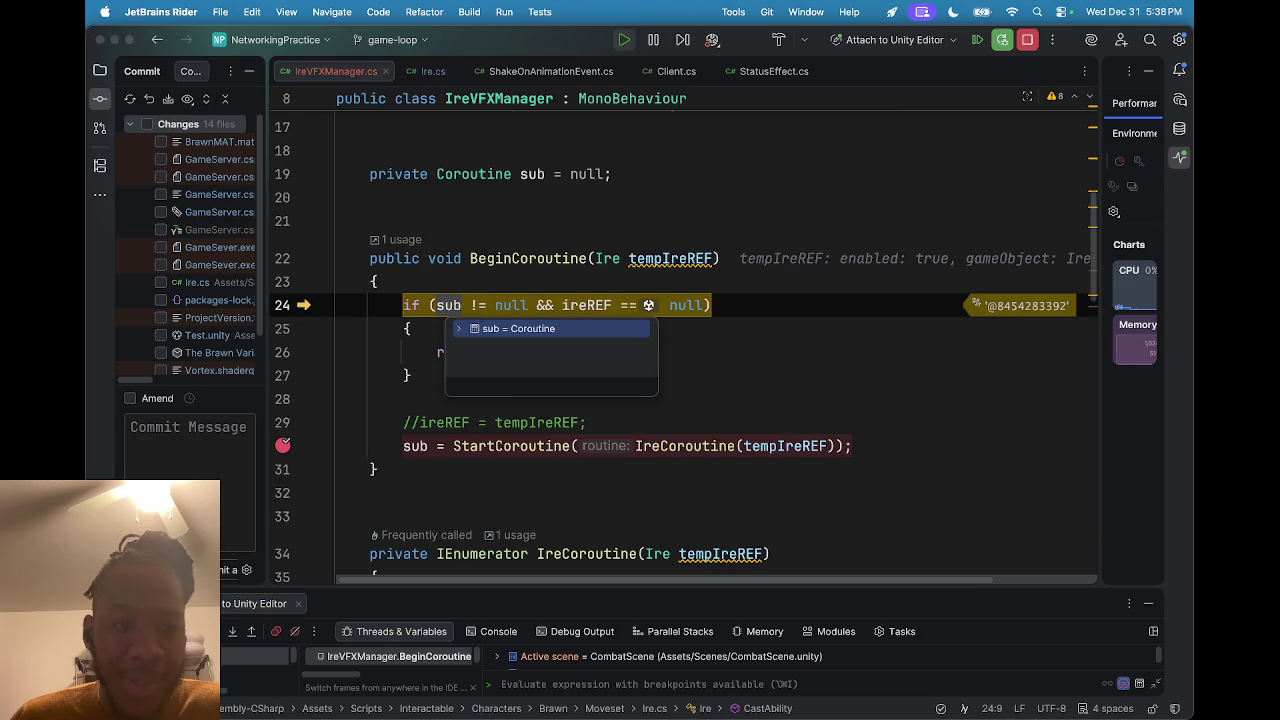
key(F10)
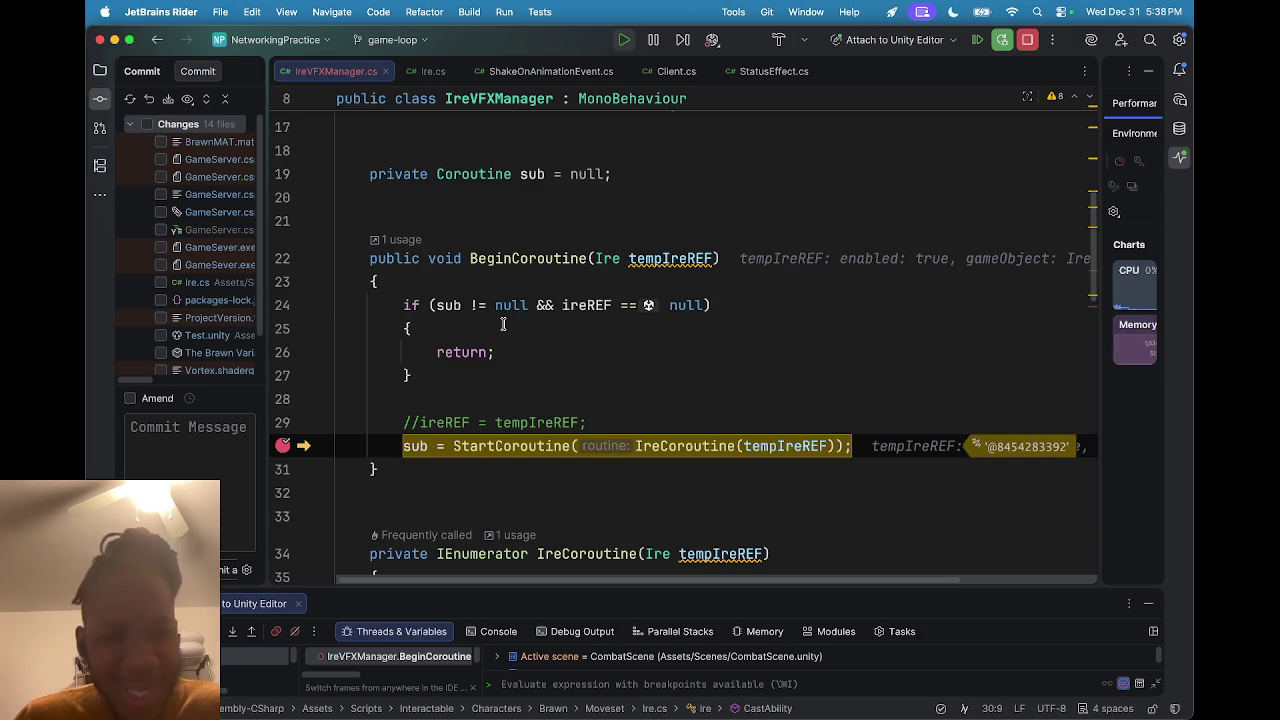
mouse_move(455, 306)
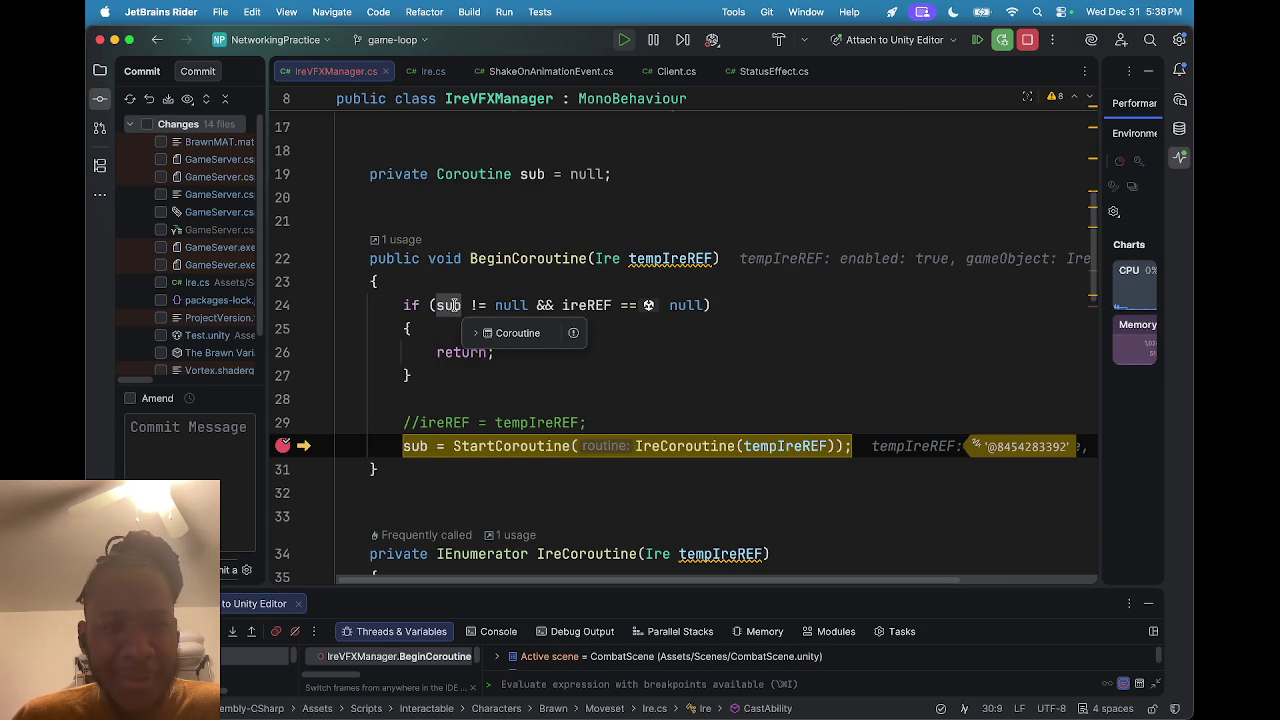
mouse_move(579, 305)
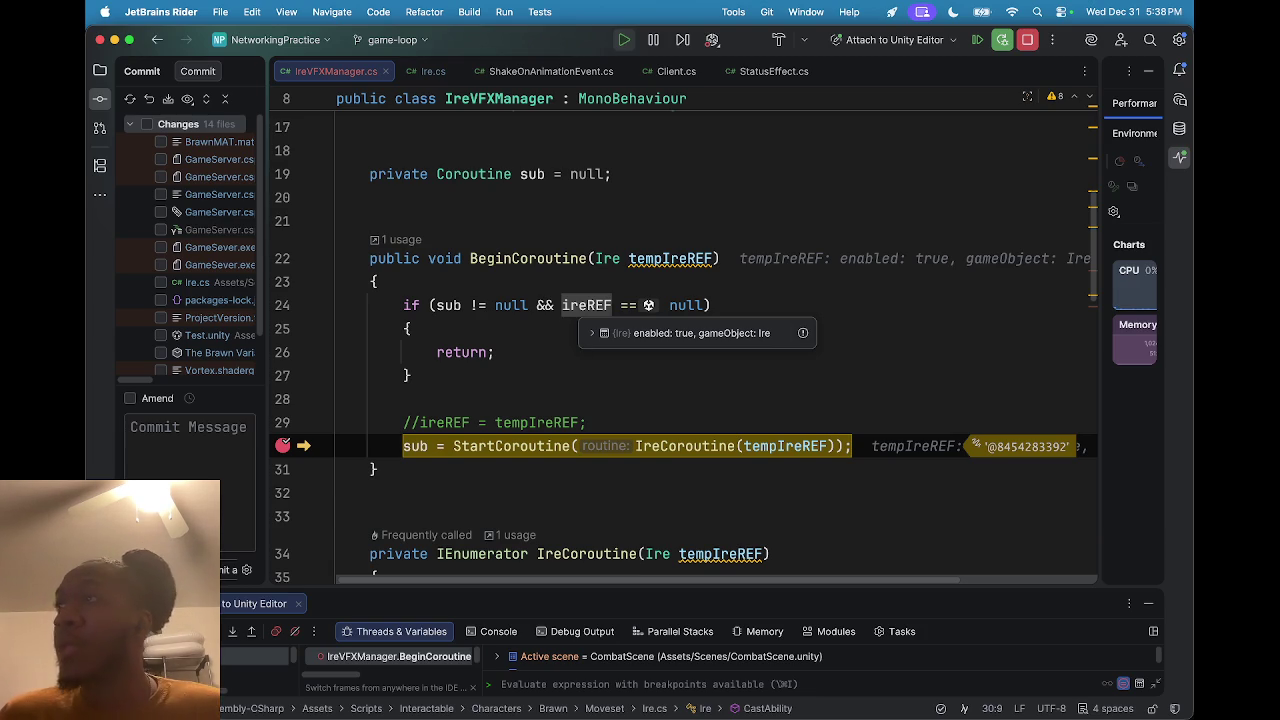
key(super+Tab)
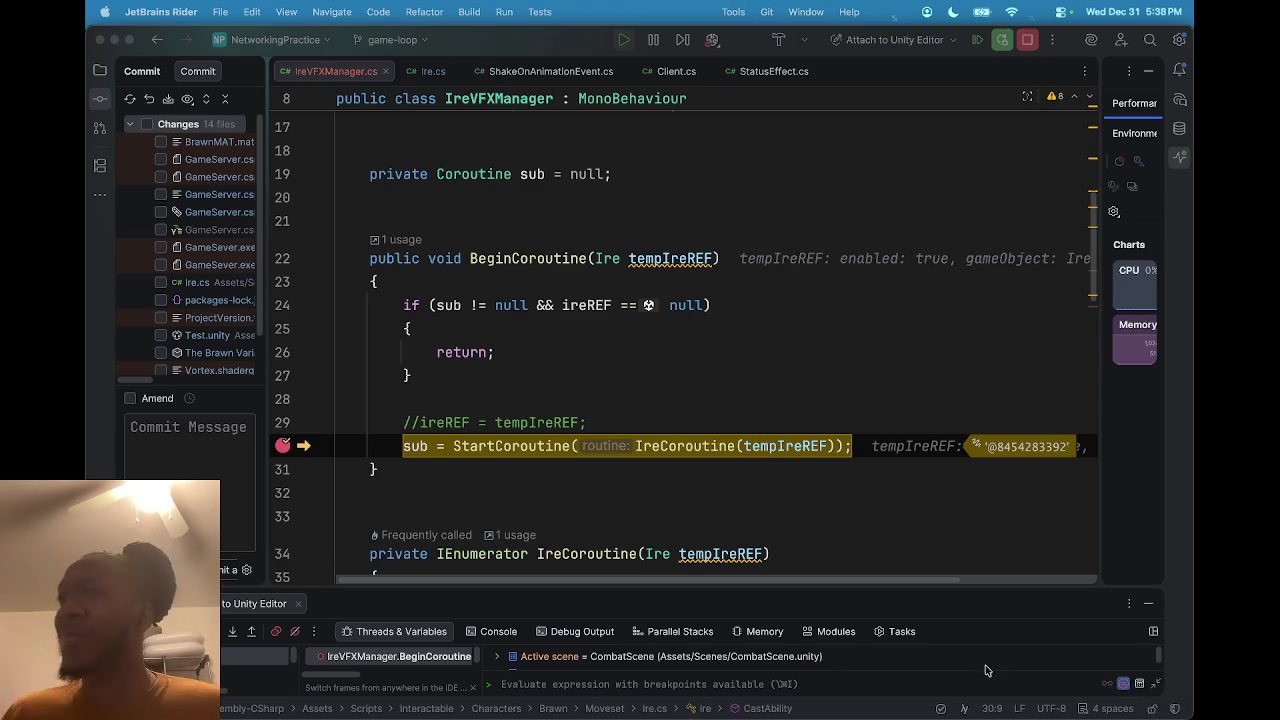
scroll(688, 432, down, 1)
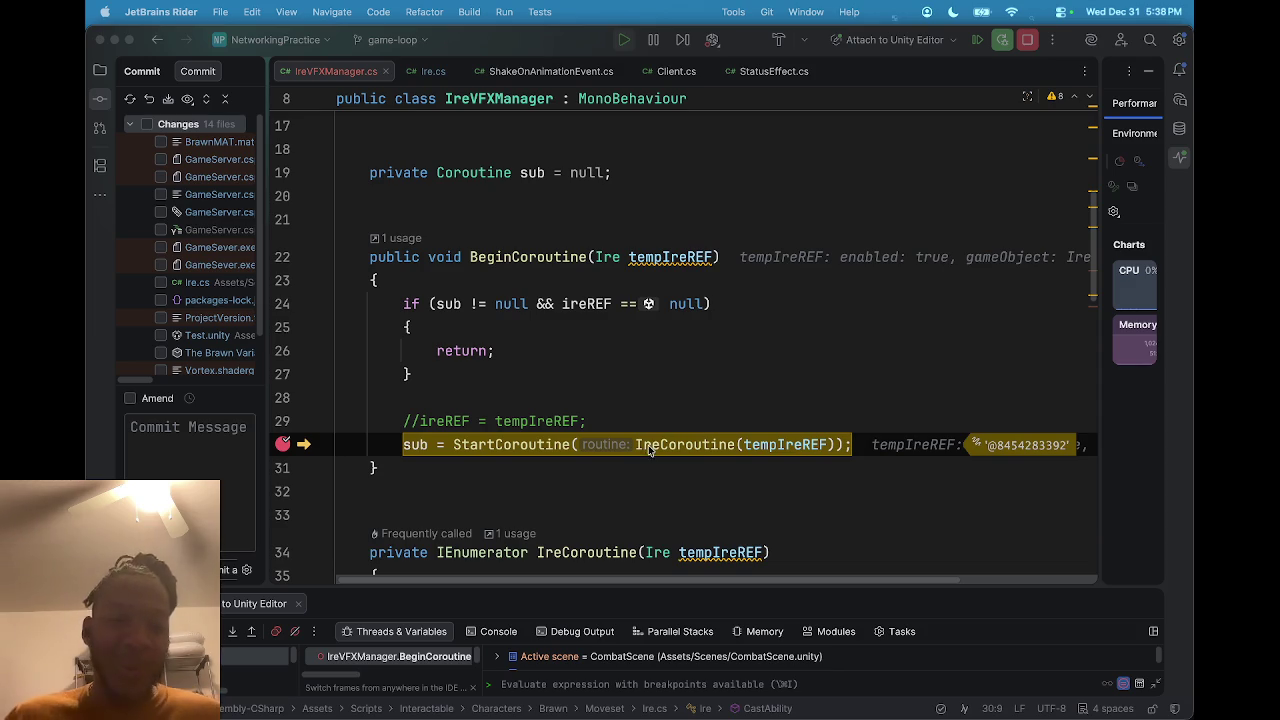
scroll(650, 440, down, 5)
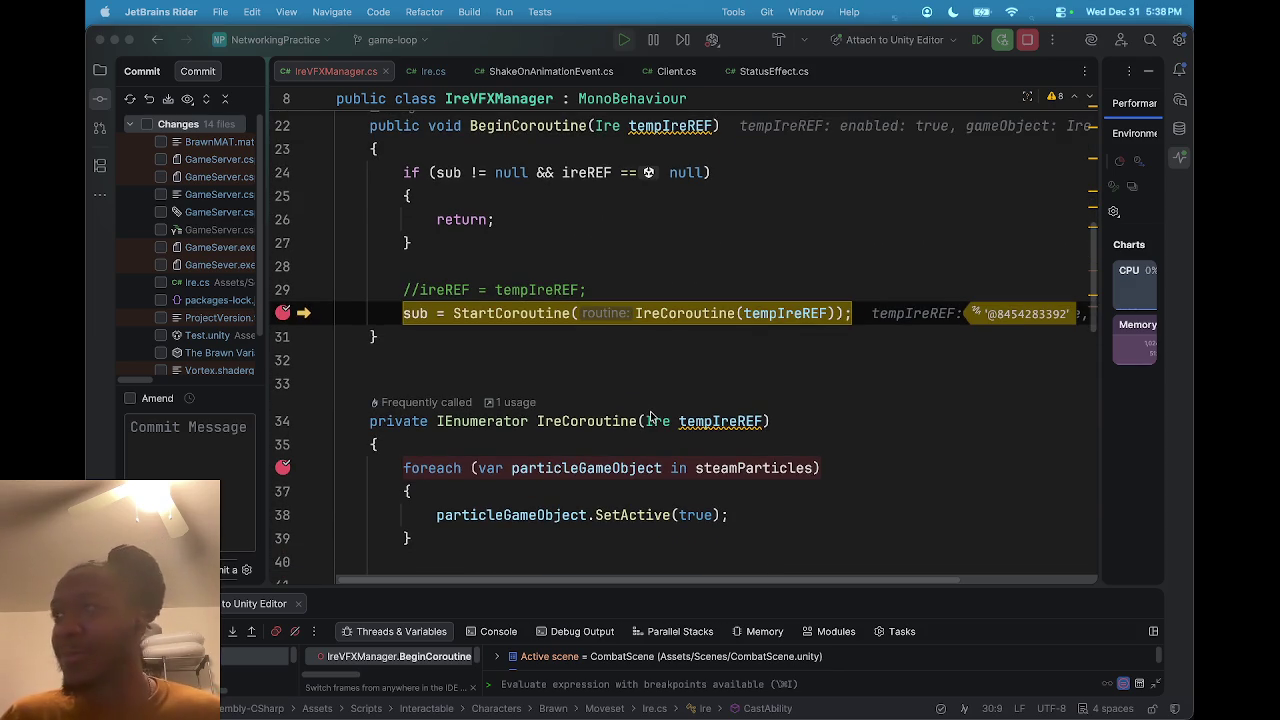
Scroll down IreVFXManager.cs and resume to the breakpoint inside IreCoroutine at line 36's foreach.
scroll(651, 405, down, 1)
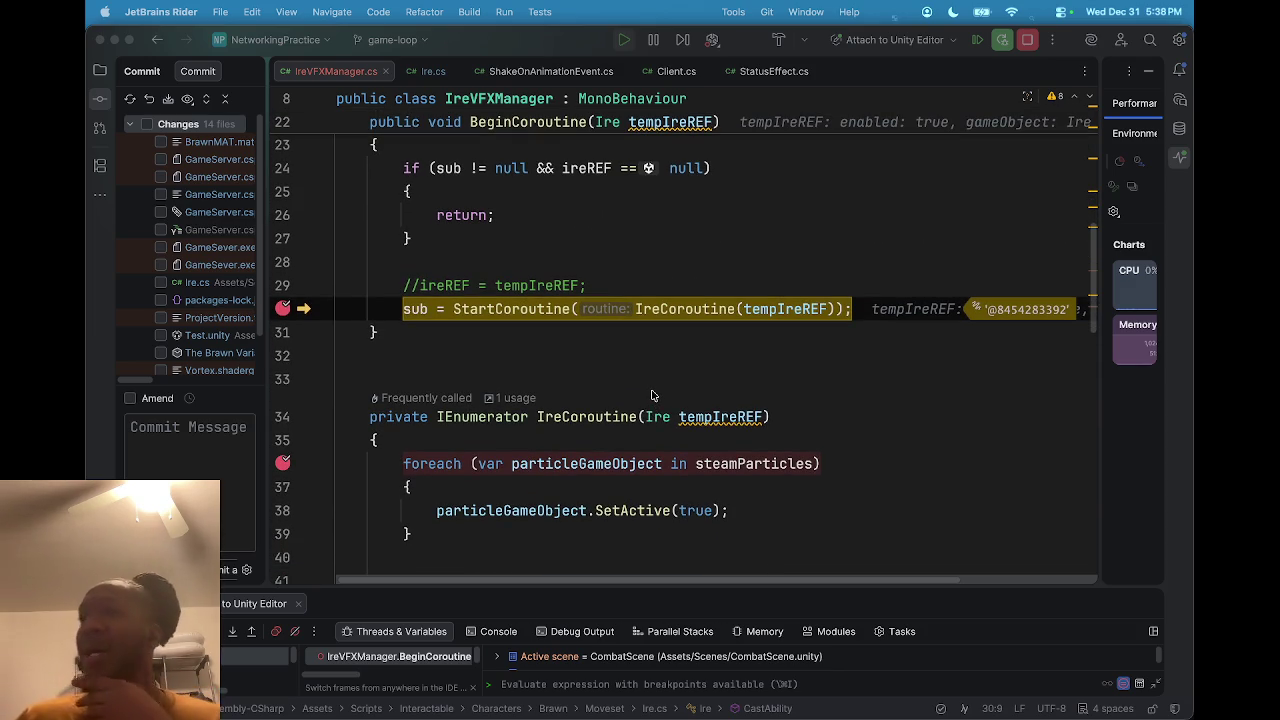
scroll(543, 418, down, 1)
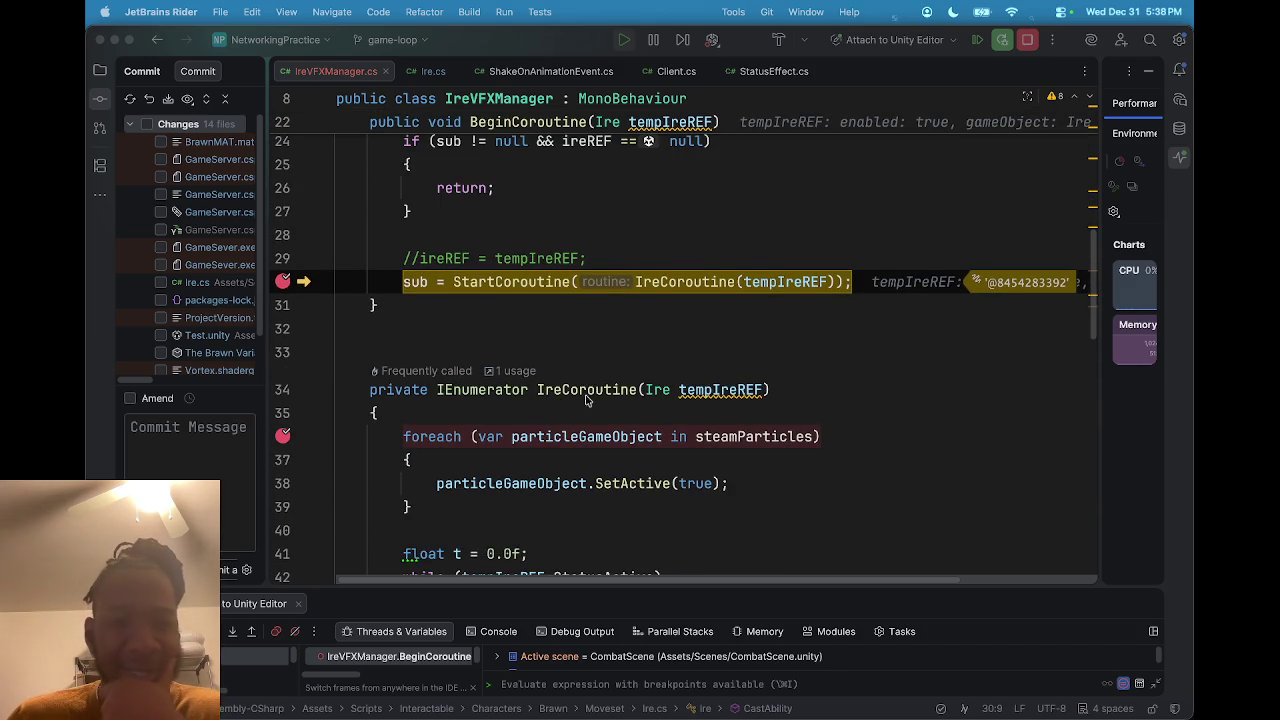
scroll(591, 396, down, 1)
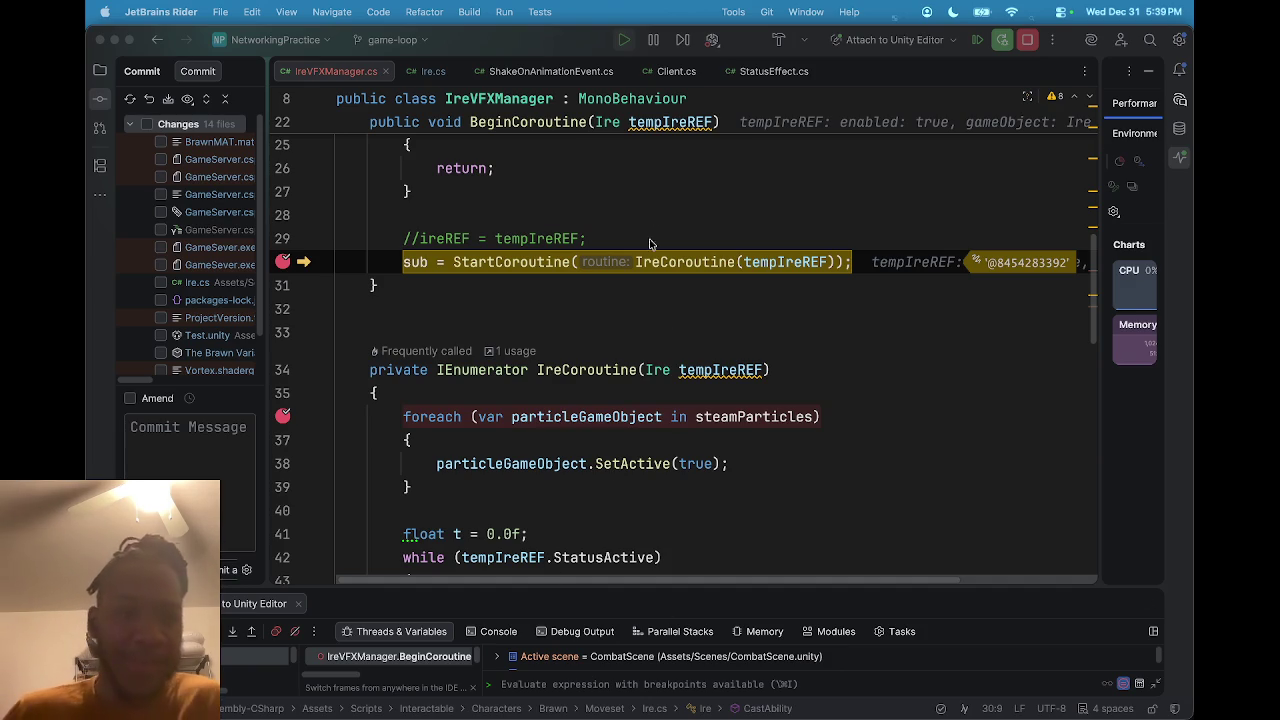
scroll(658, 298, down, 1)
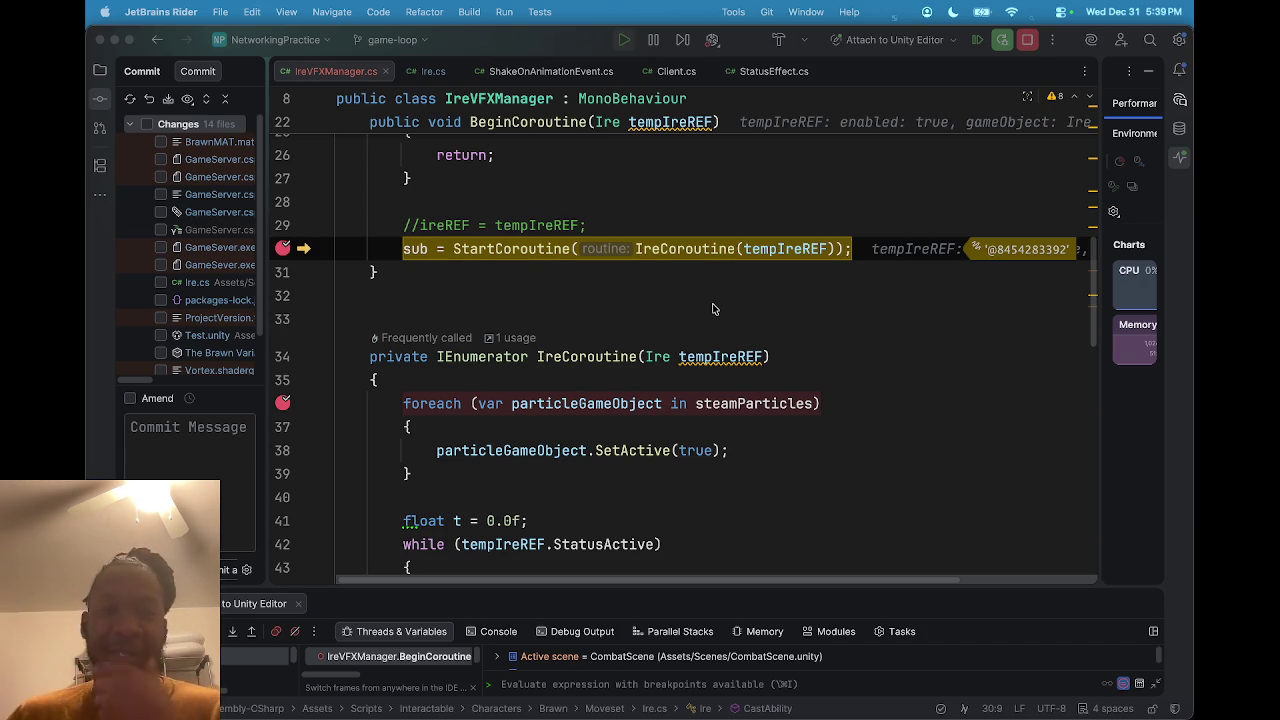
scroll(716, 300, down, 1)
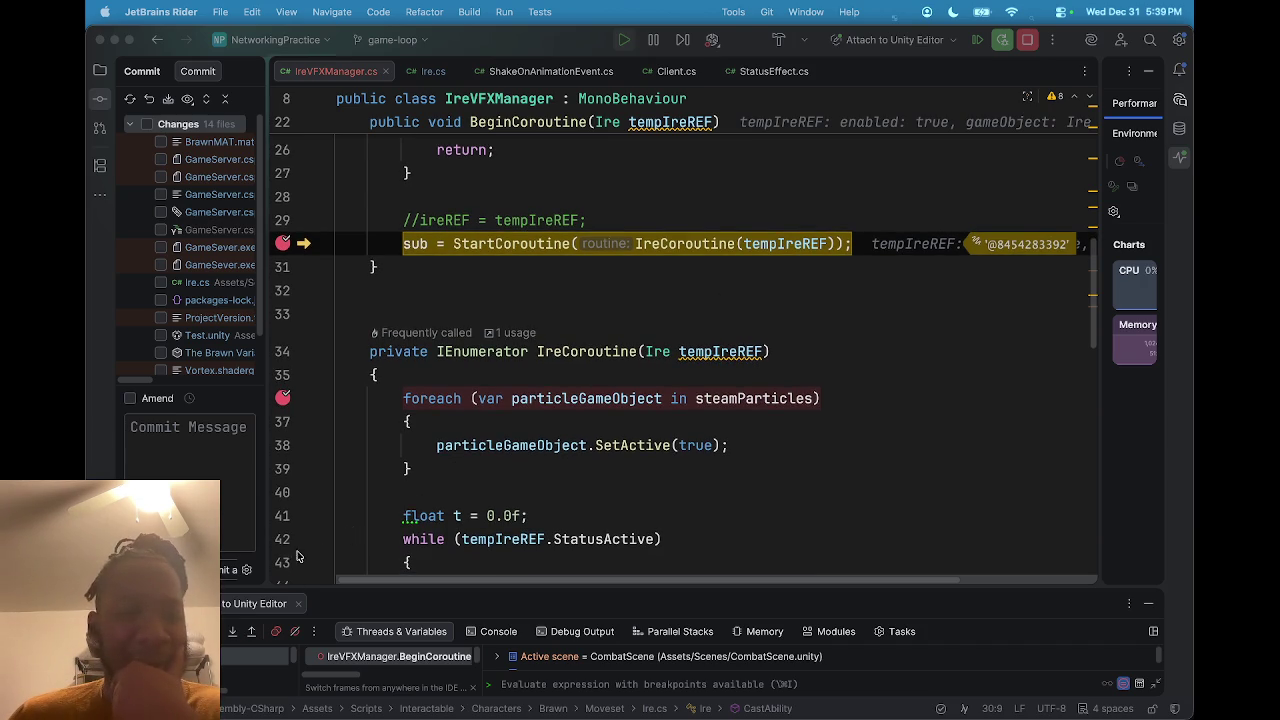
scroll(490, 350, up, 1)
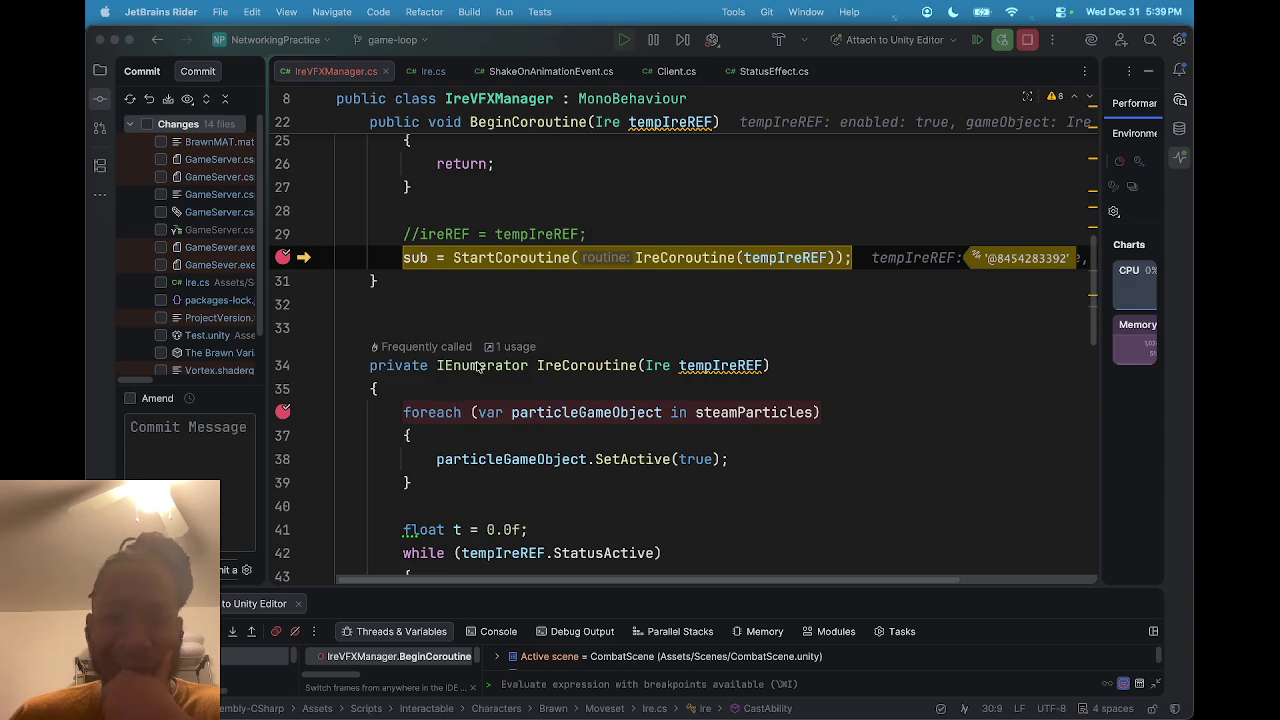
scroll(651, 343, down, 1)
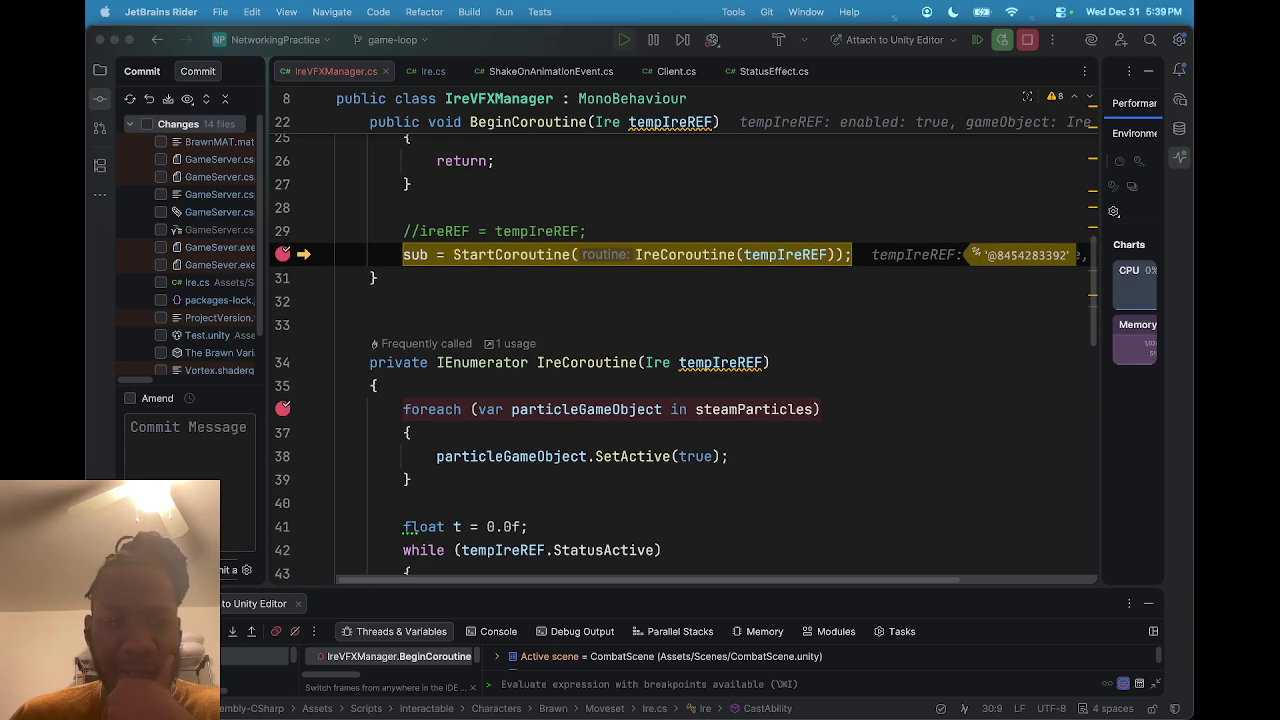
click(214, 631)
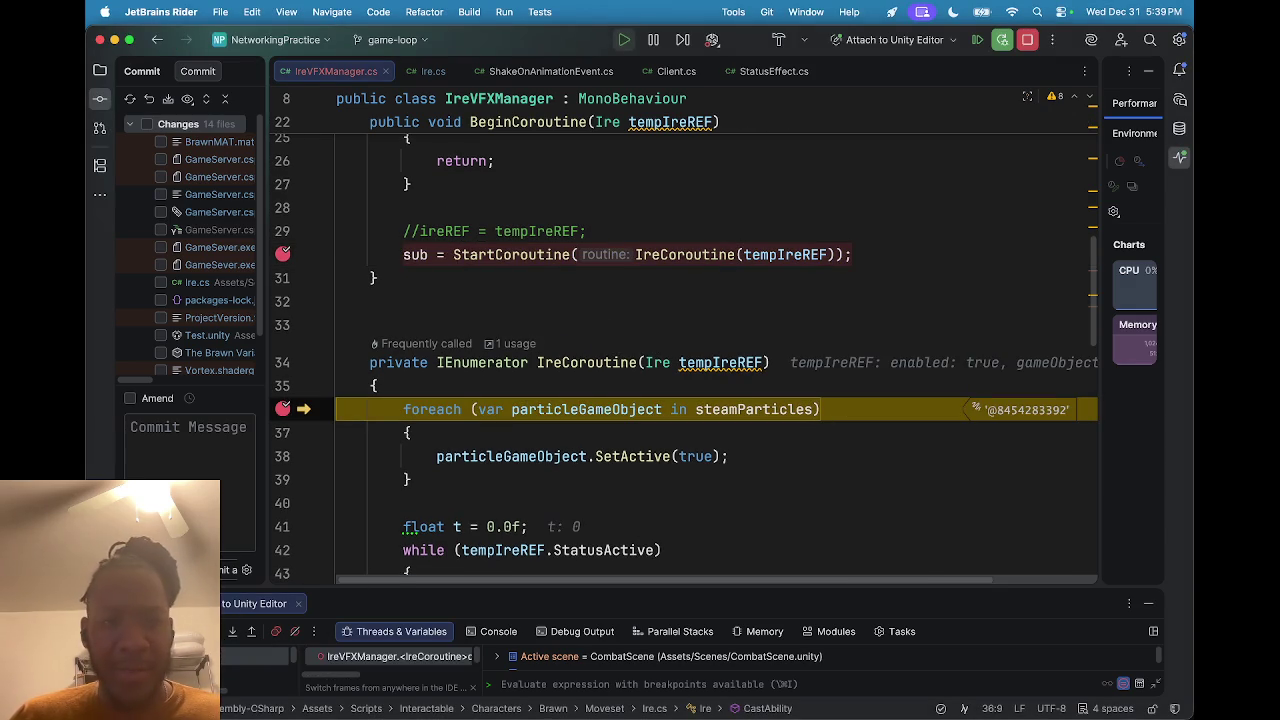
Inspect the steamParticles value on the foreach line, then dismiss its popup.
scroll(550, 382, down, 1)
mouse_move(555, 385)
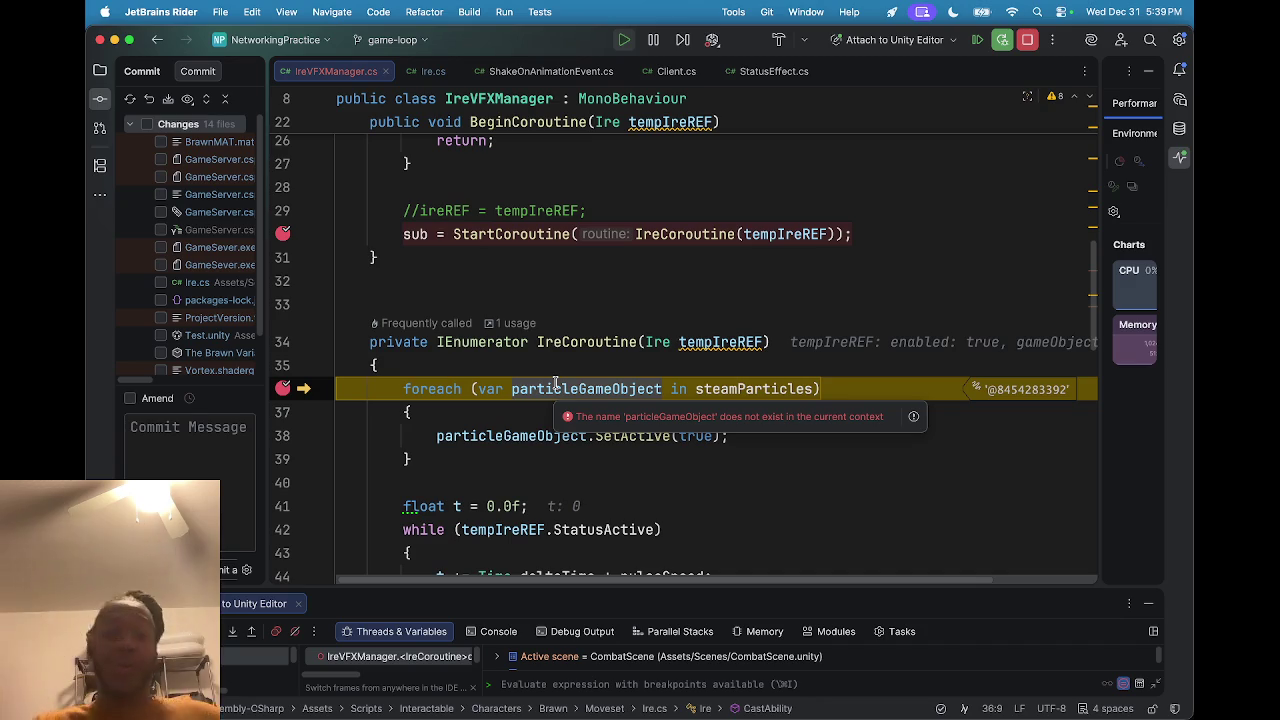
mouse_move(698, 341)
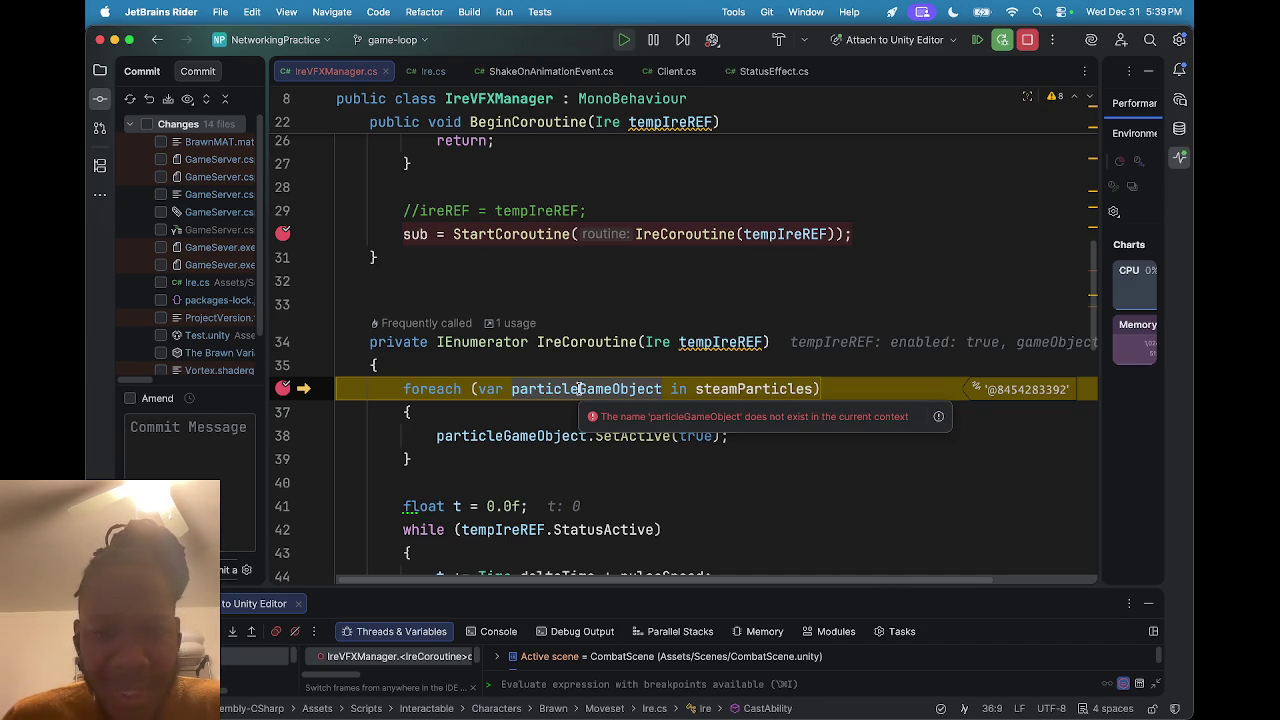
mouse_move(729, 390)
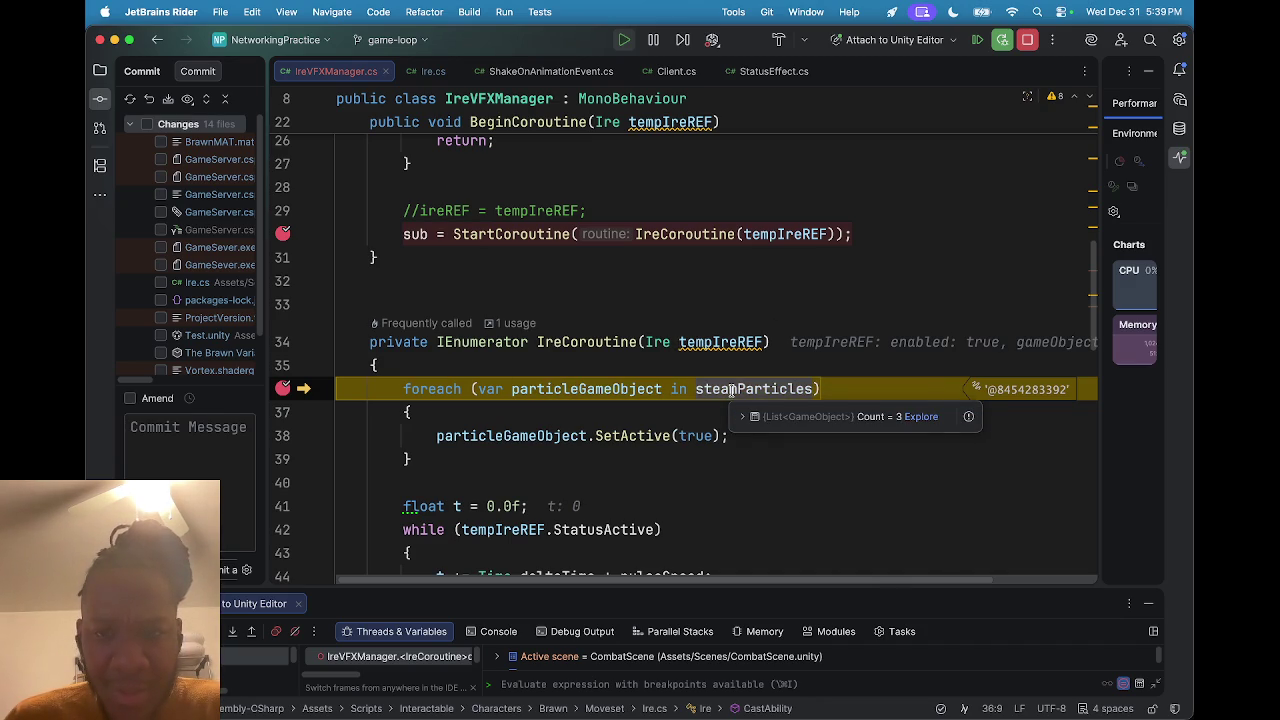
click(219, 637)
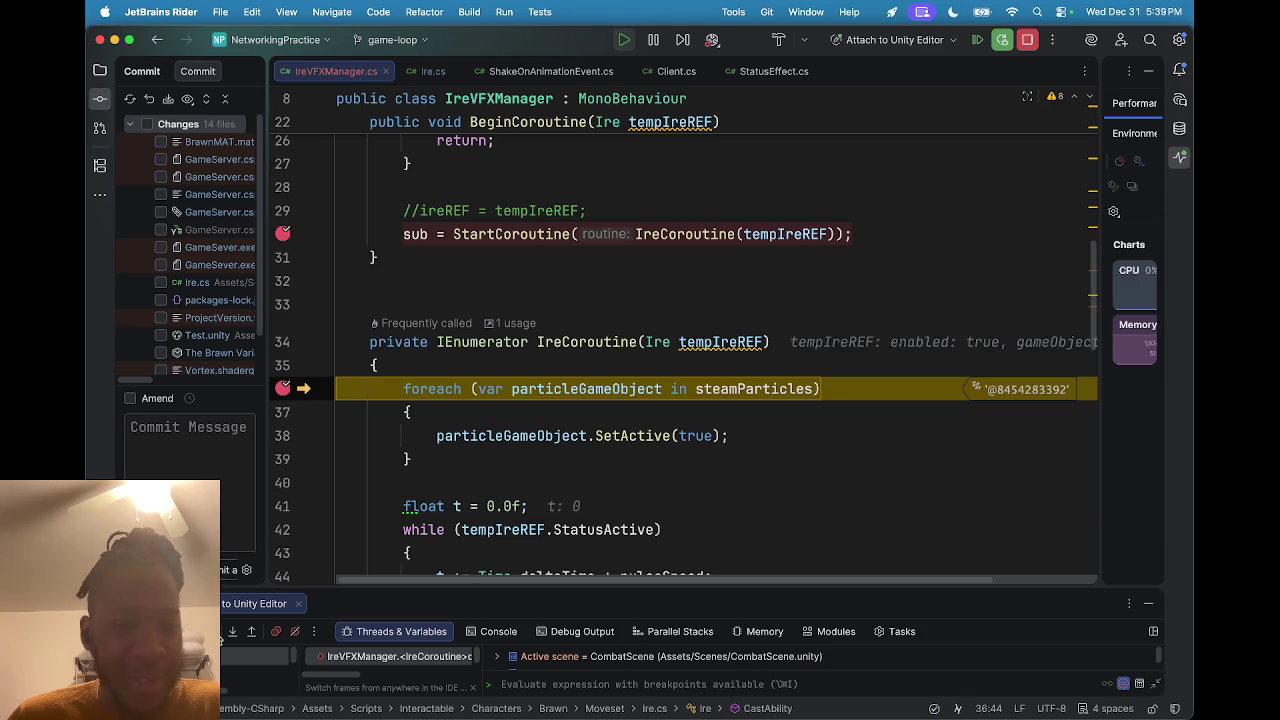
Step through the foreach, activating Head Steam and reaching SetActive(true) for L Arm Steam.
key(F10)
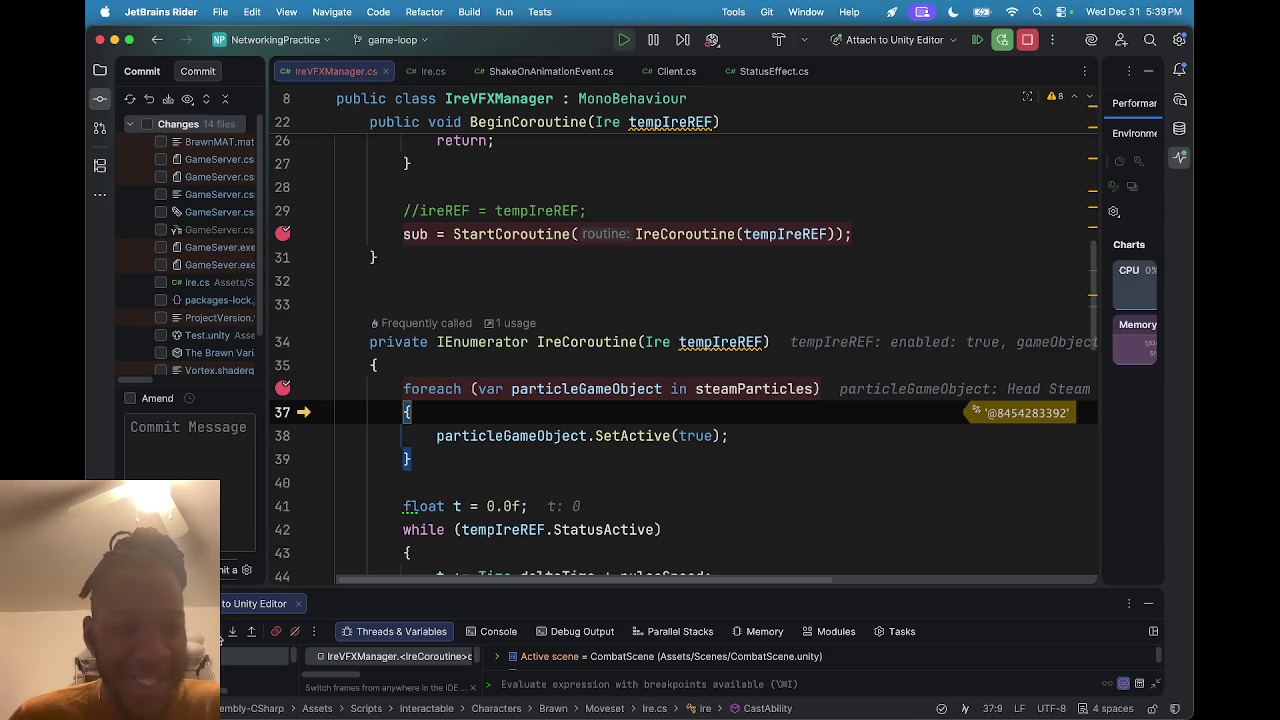
mouse_move(584, 390)
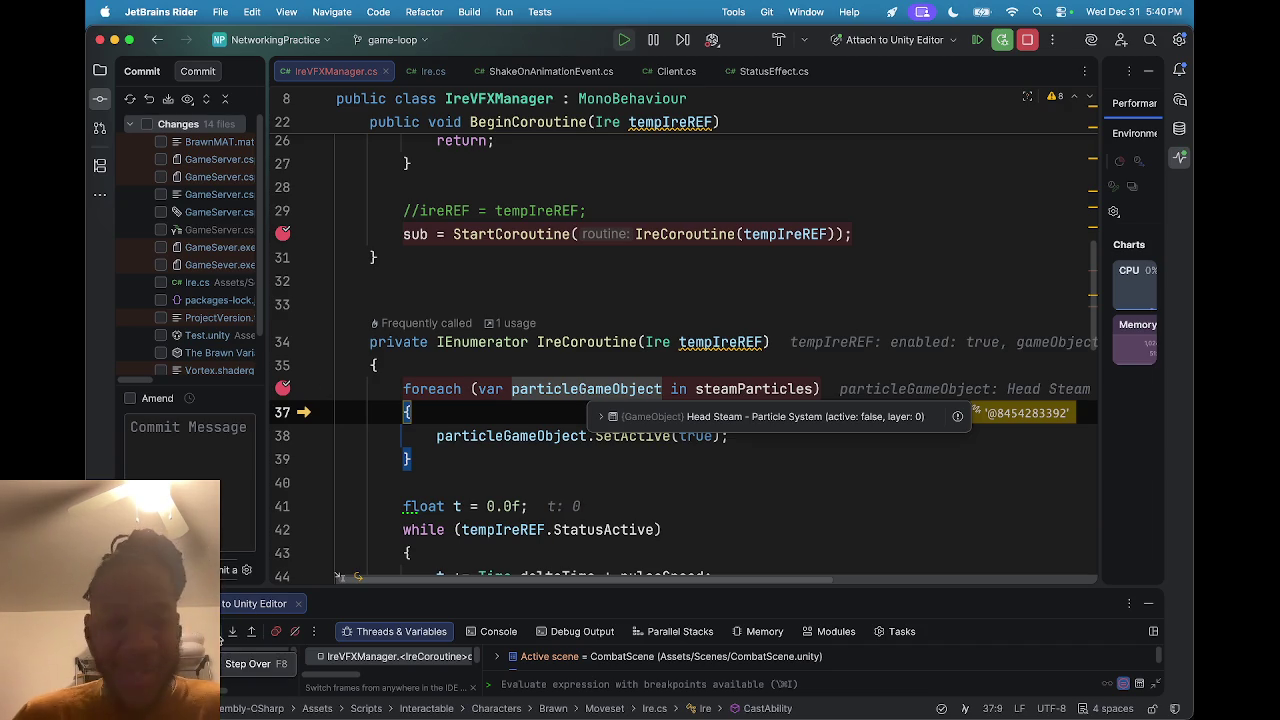
scroll(624, 364, down, 3)
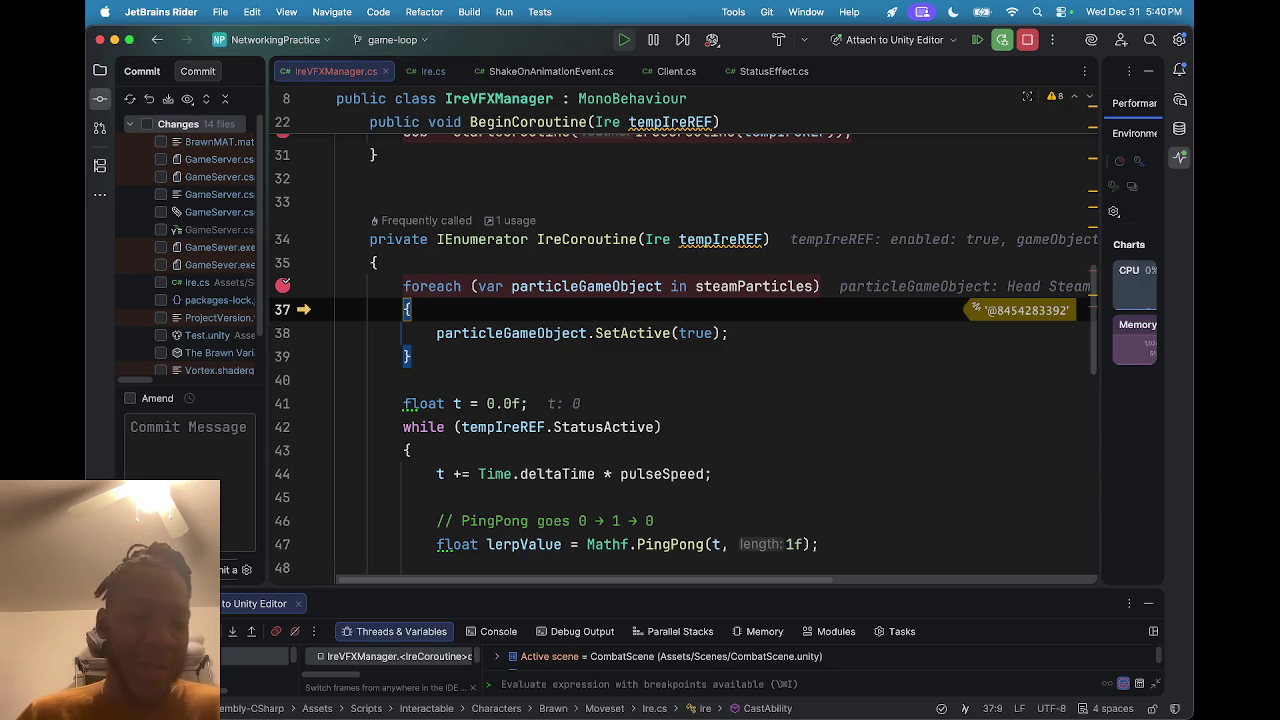
key(F8)
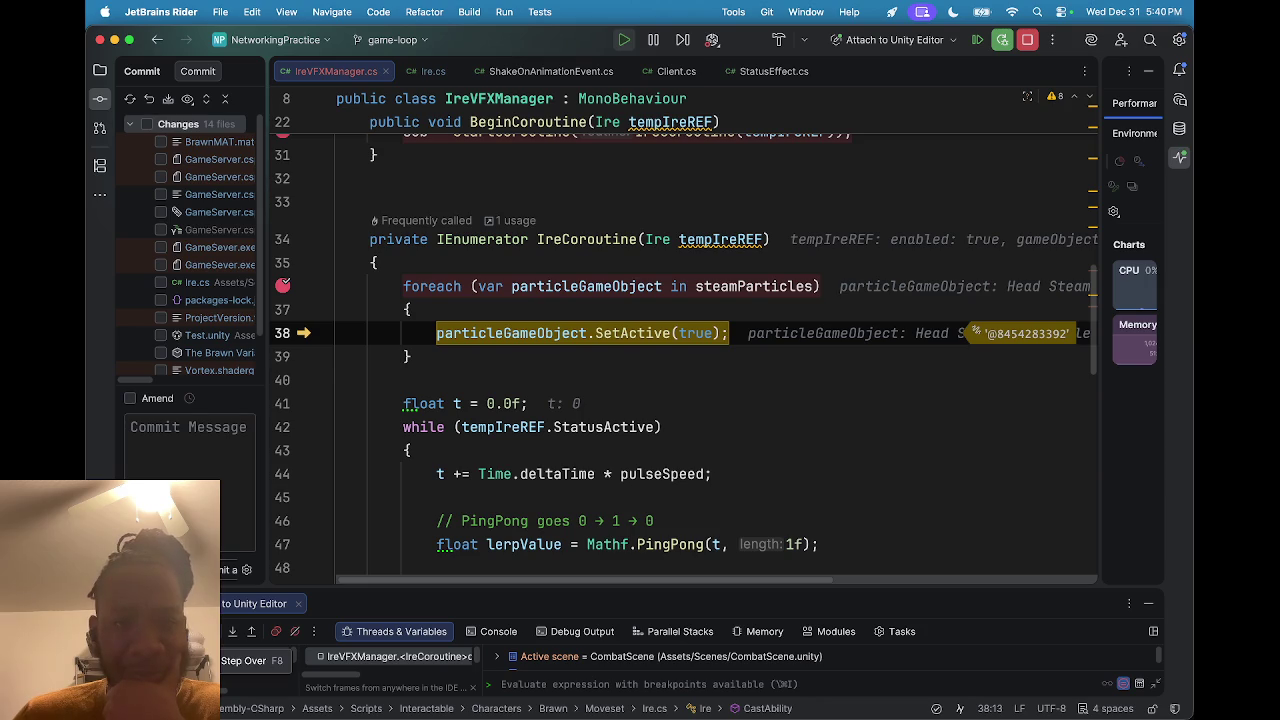
key(F8)
key(F8)
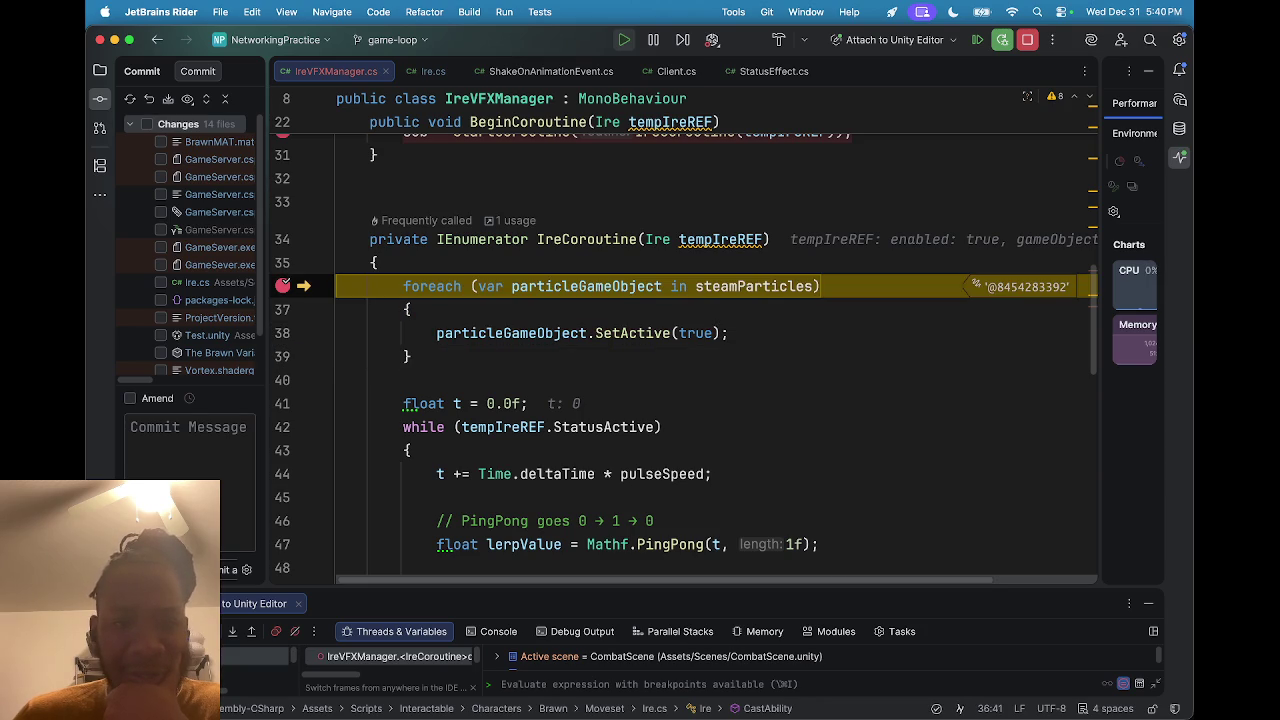
key(F8)
key(F8)
key(F8)
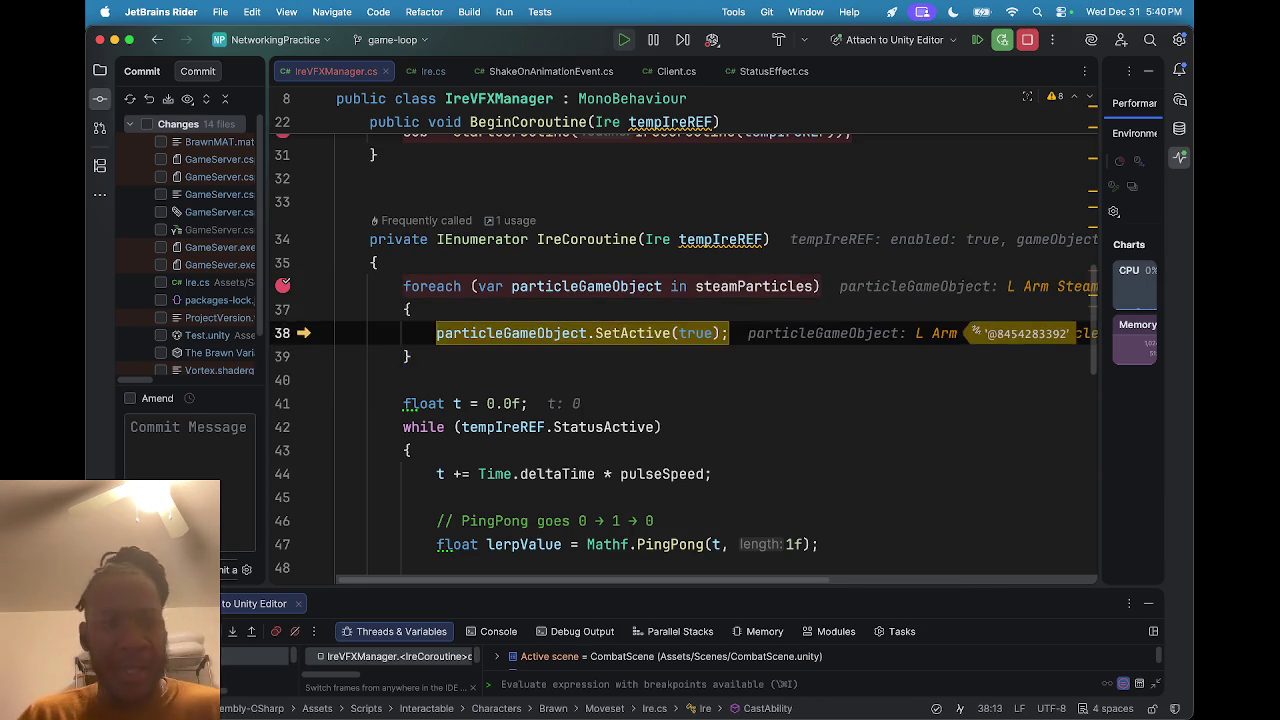
key(F8)
key(F8)
key(F8)
key(F8)
key(F8)
key(F8)
key(F8)
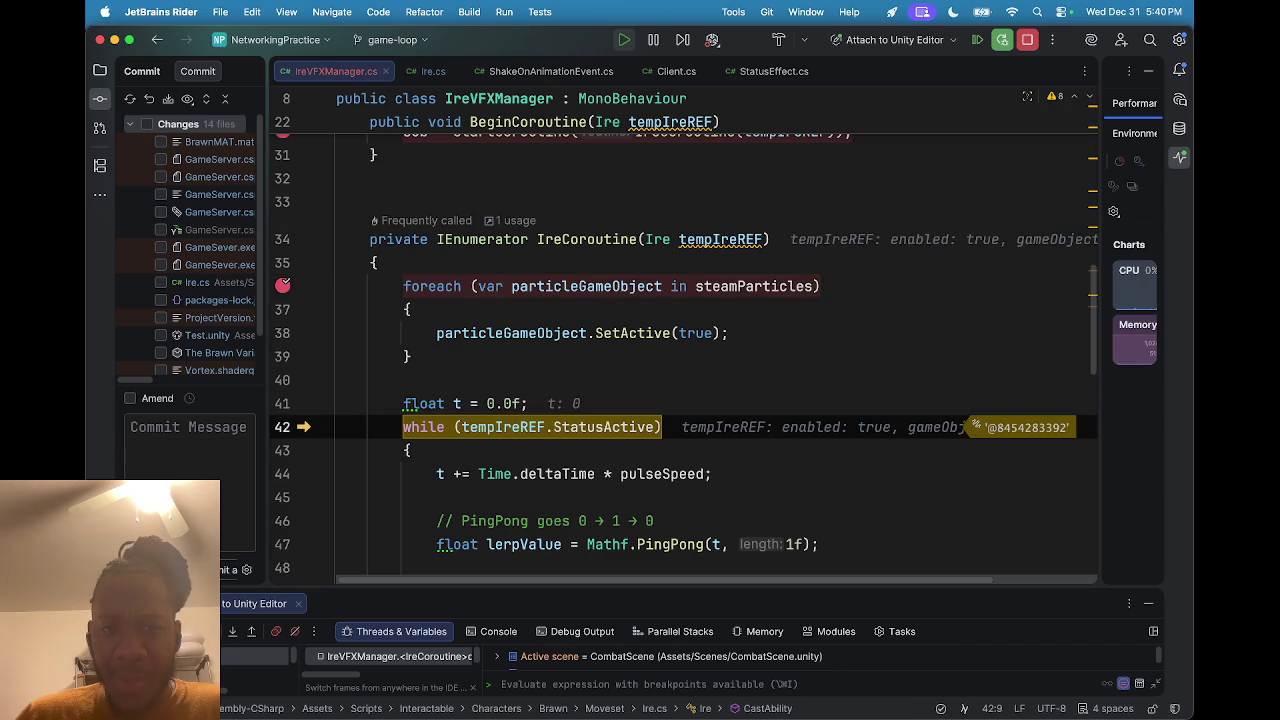
Step past the skipped while (StatusActive) loop to the foreach that deactivates the particles.
scroll(464, 486, down, 1)
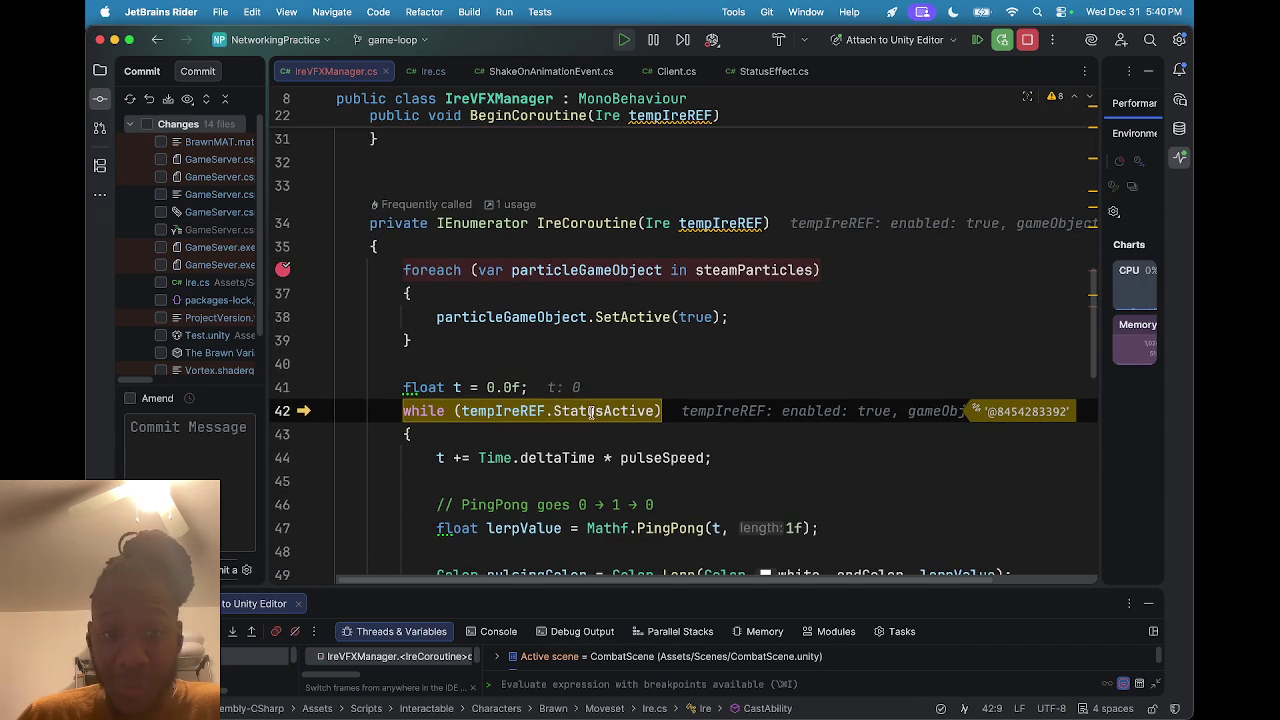
mouse_move(593, 412)
scroll(593, 412, down, 1)
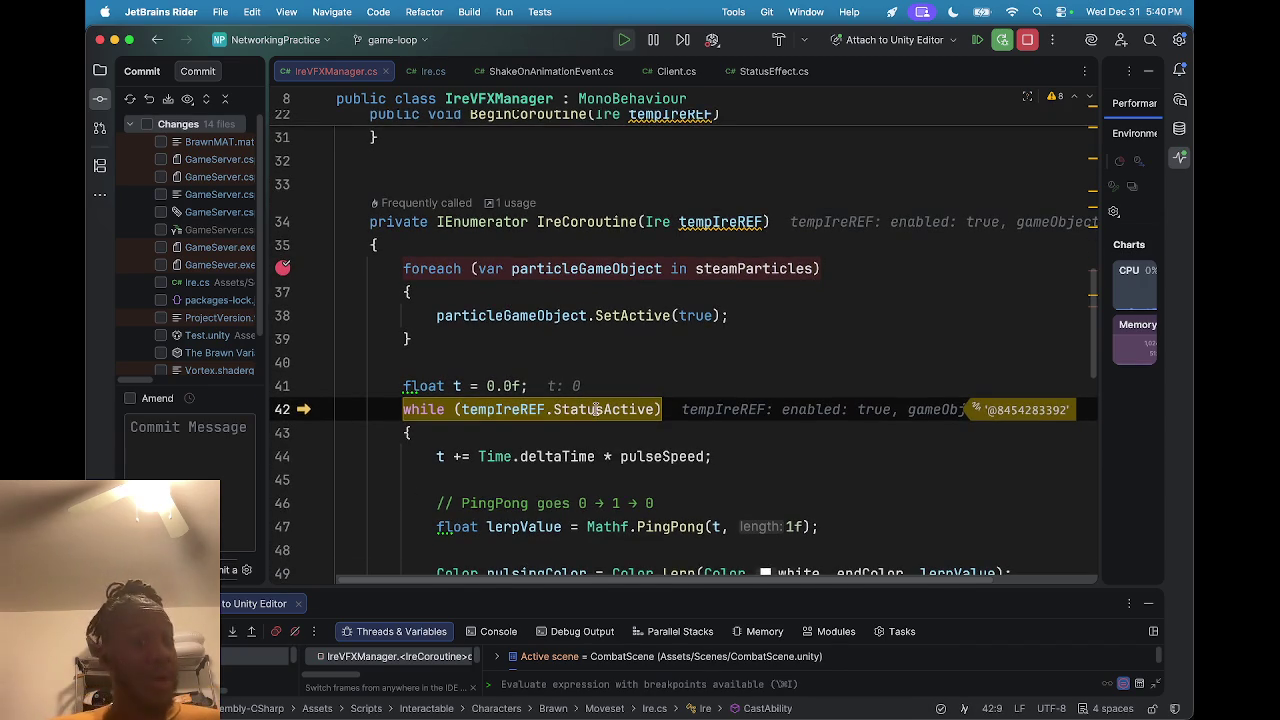
scroll(591, 412, down, 1)
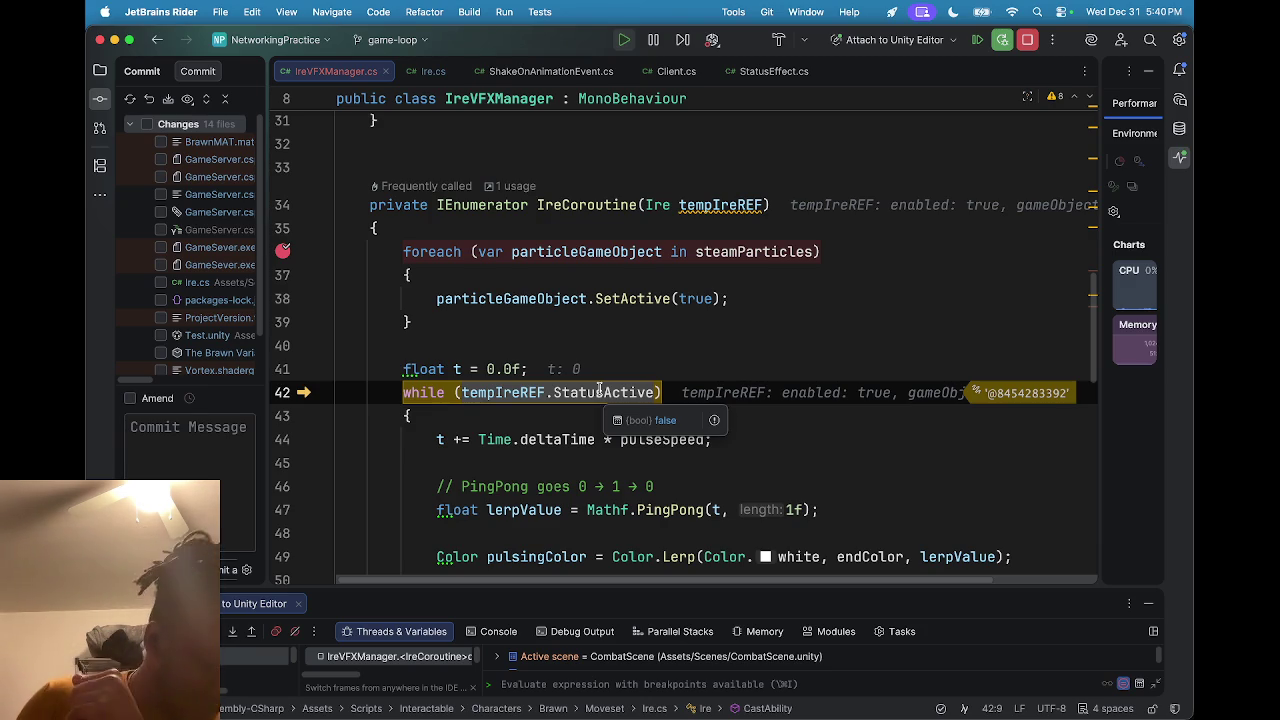
click(232, 632)
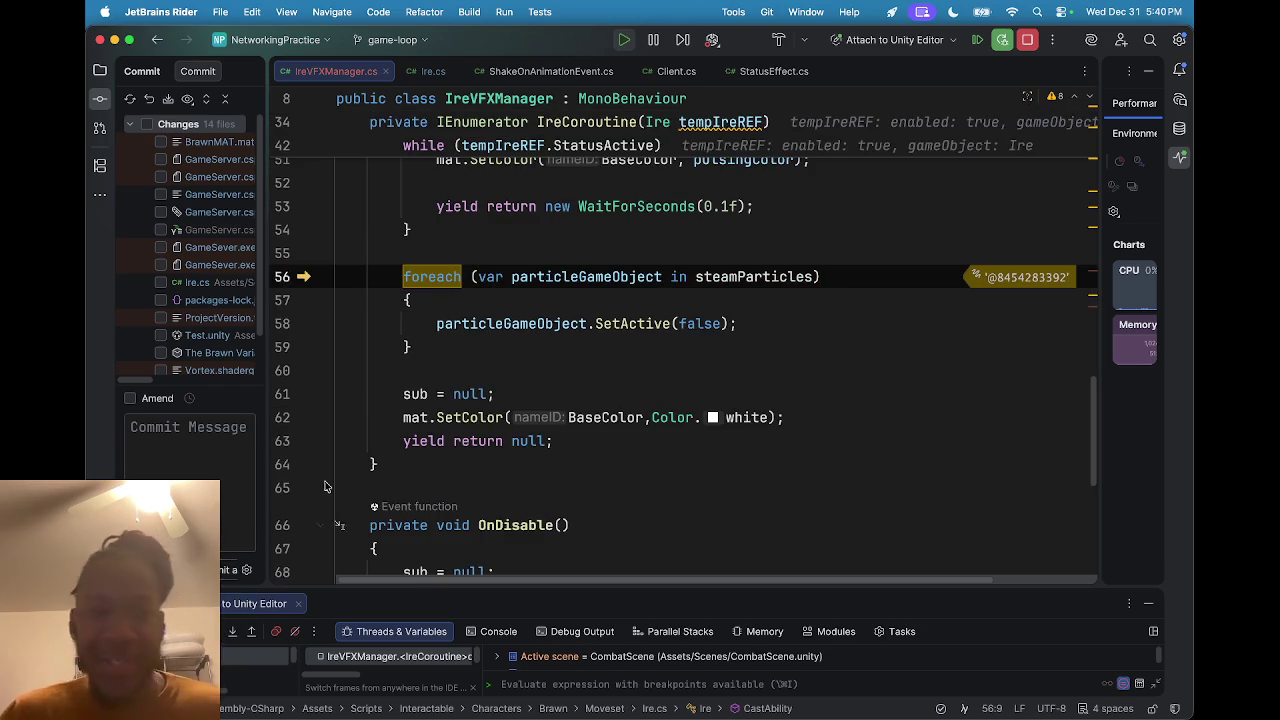
Step through the SetActive(false) calls for the particles, then step out of IreCoroutine.
scroll(486, 346, up, 2)
scroll(489, 355, up, 5)
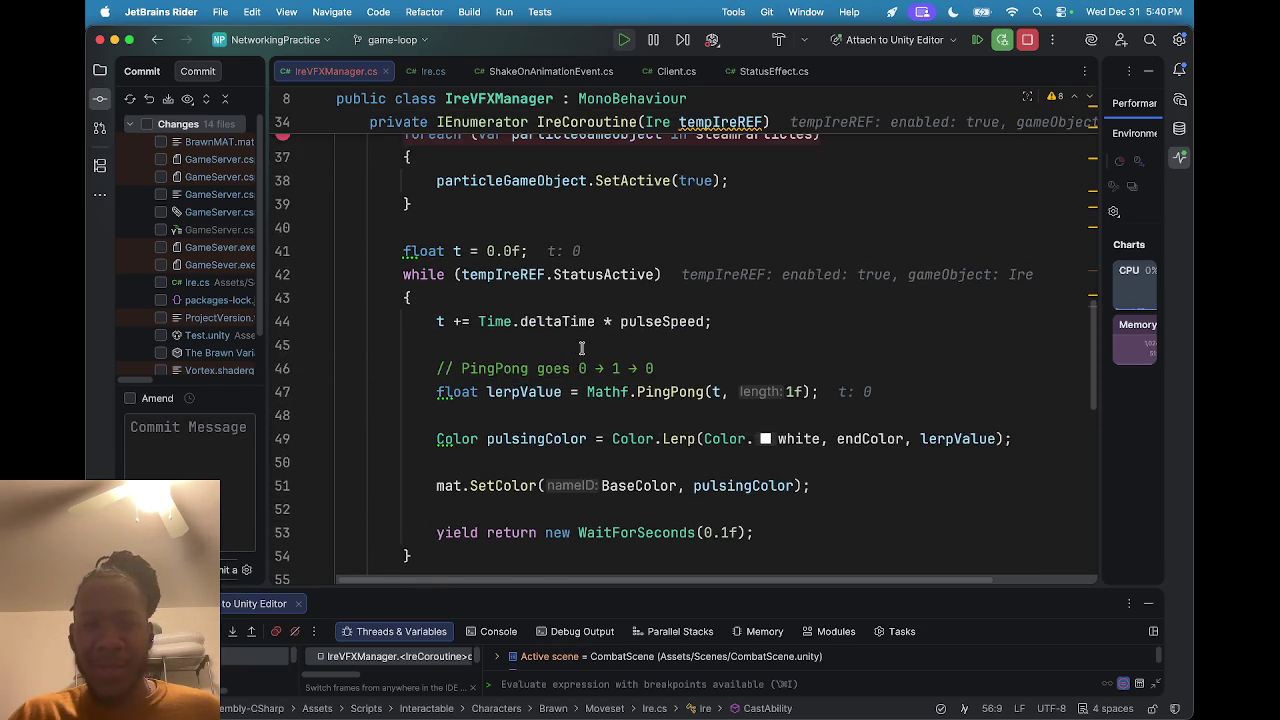
scroll(579, 352, down, 3)
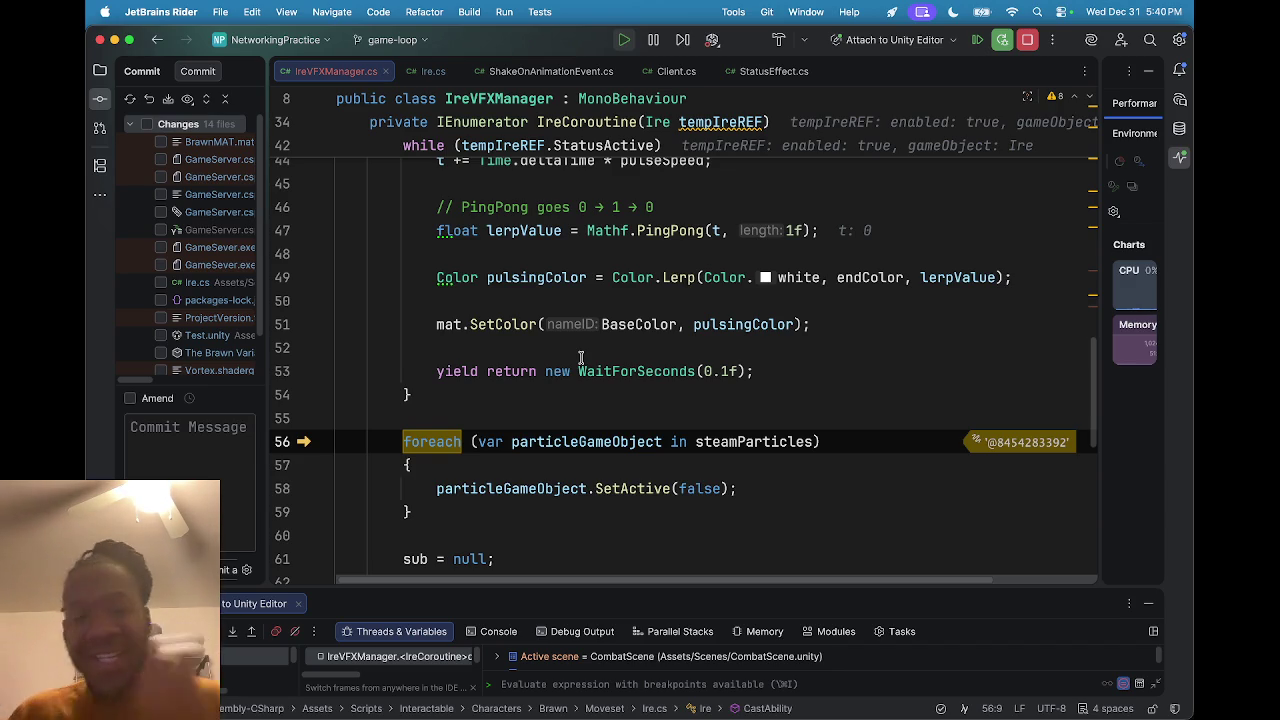
key(F8)
key(F8)
key(F8)
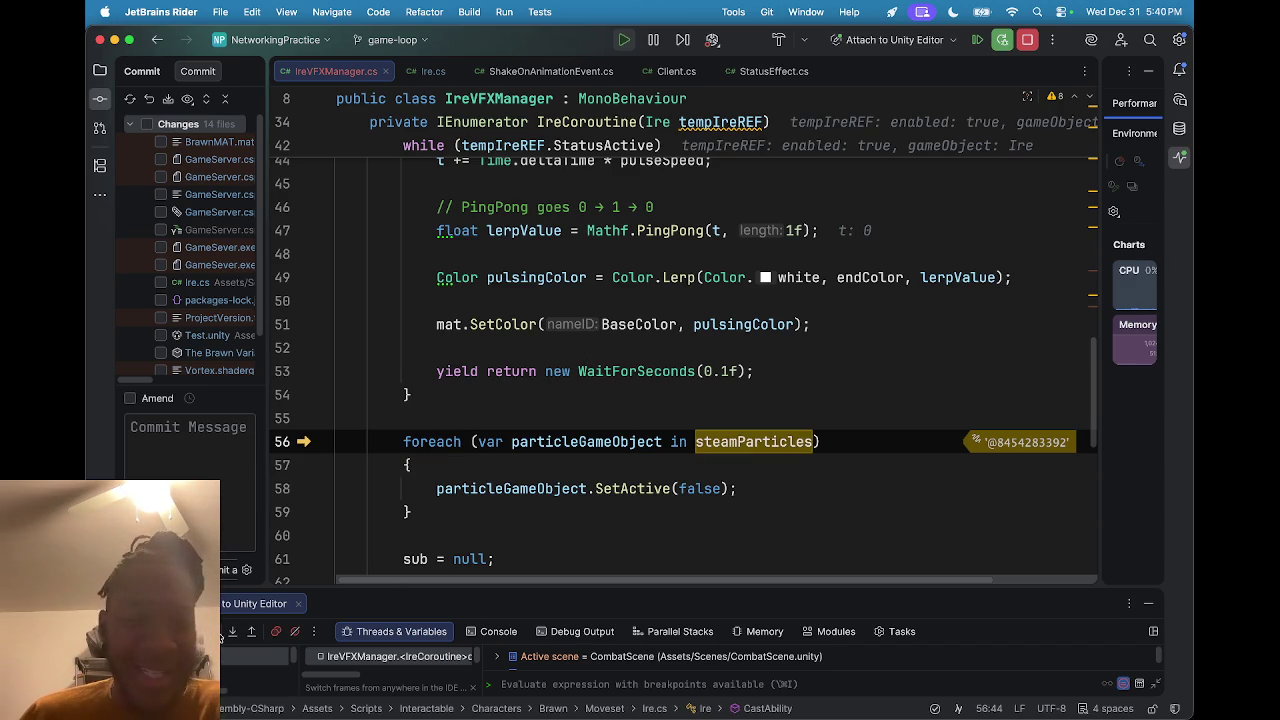
key(F8)
key(F8)
key(F8)
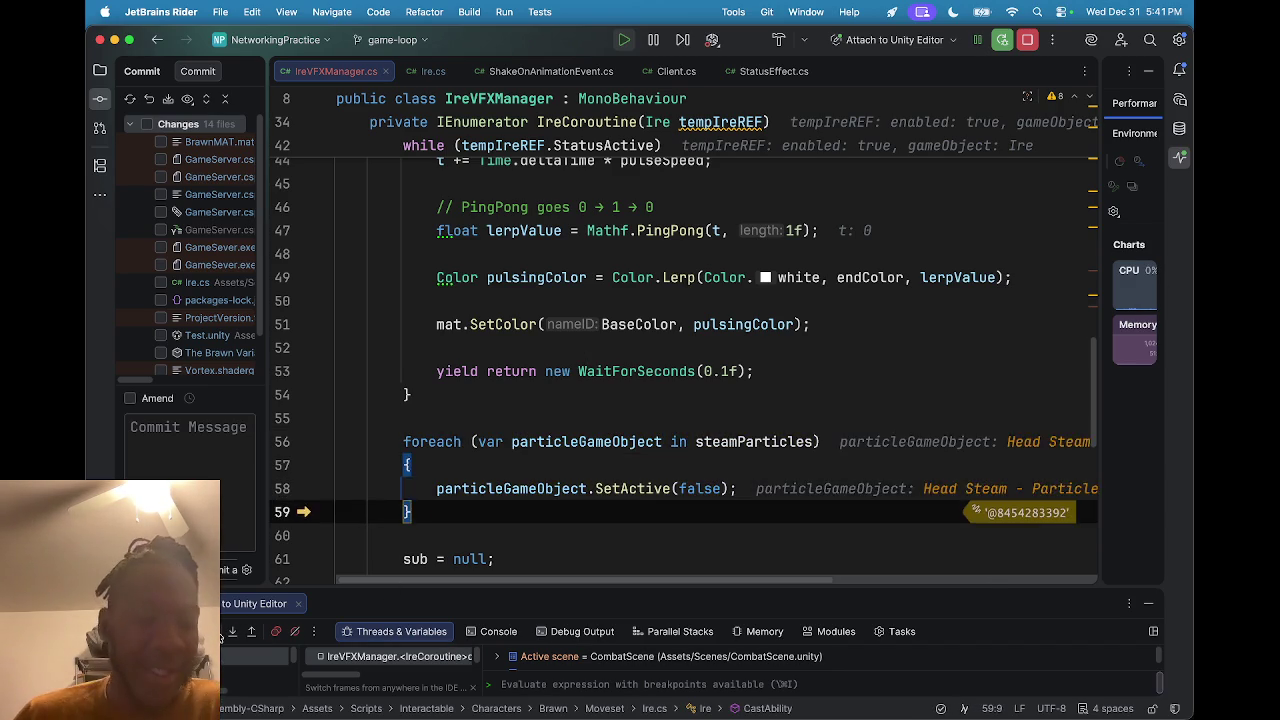
click(250, 637)
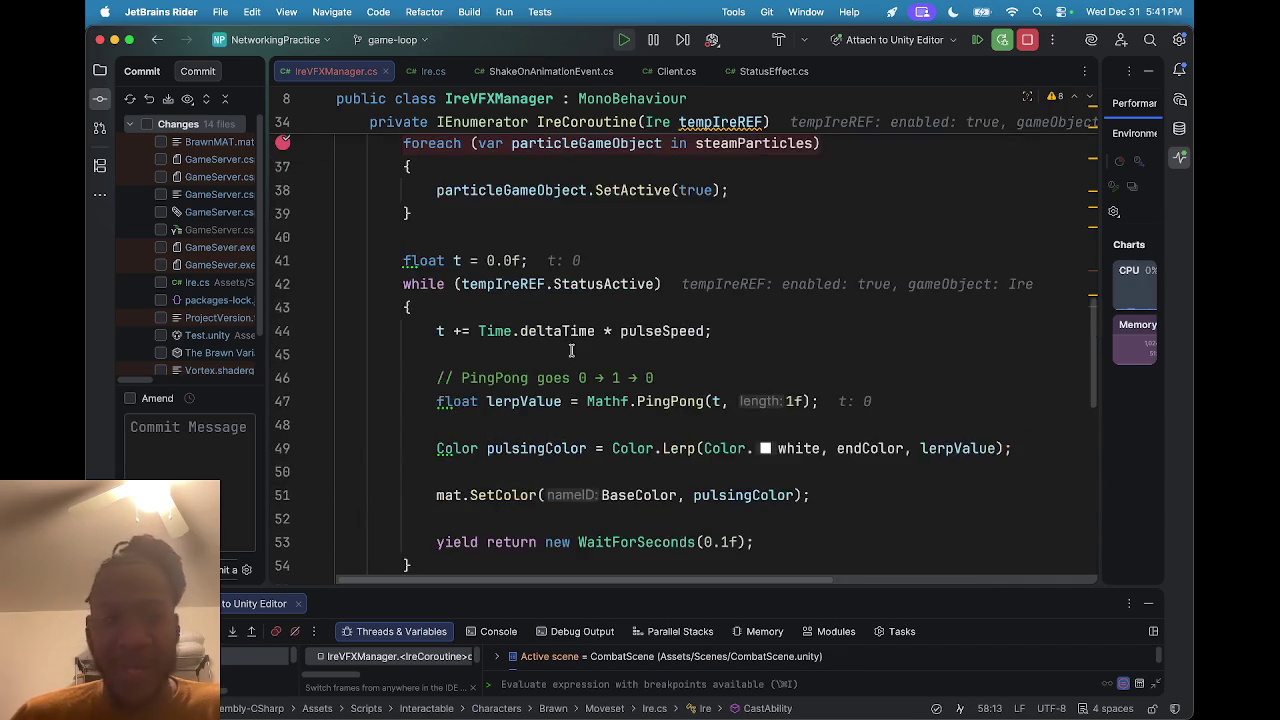
mouse_move(633, 290)
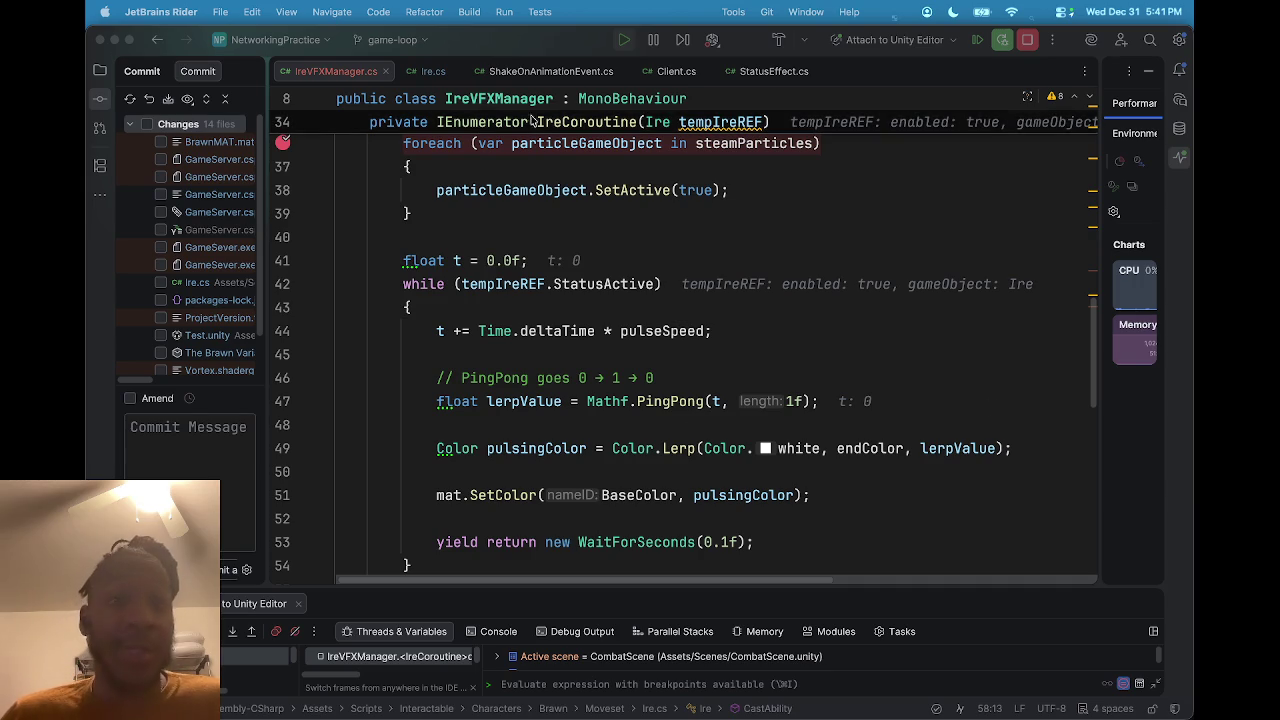
Place the cursor before the ireVFXManagerREF.BeginCoroutine(this) call on line 133 of Ire.cs.
click(413, 71)
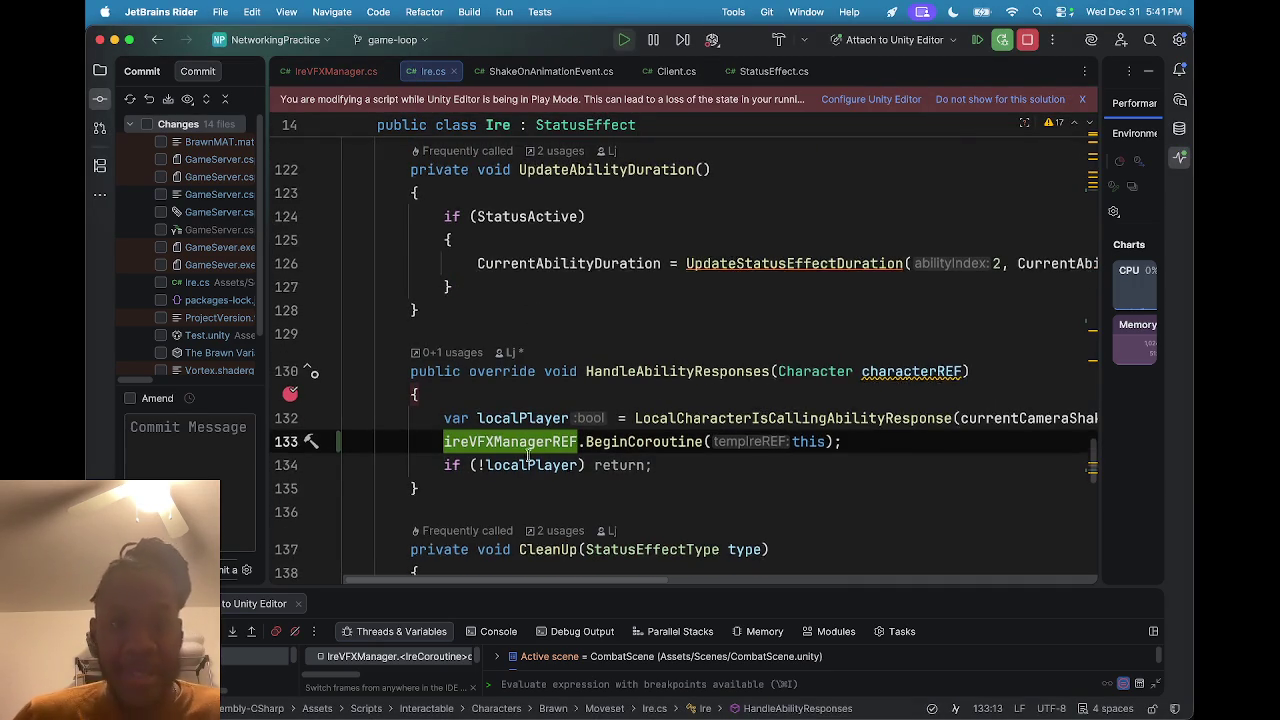
scroll(524, 466, down, 3)
scroll(524, 466, down, 1)
click(436, 313)
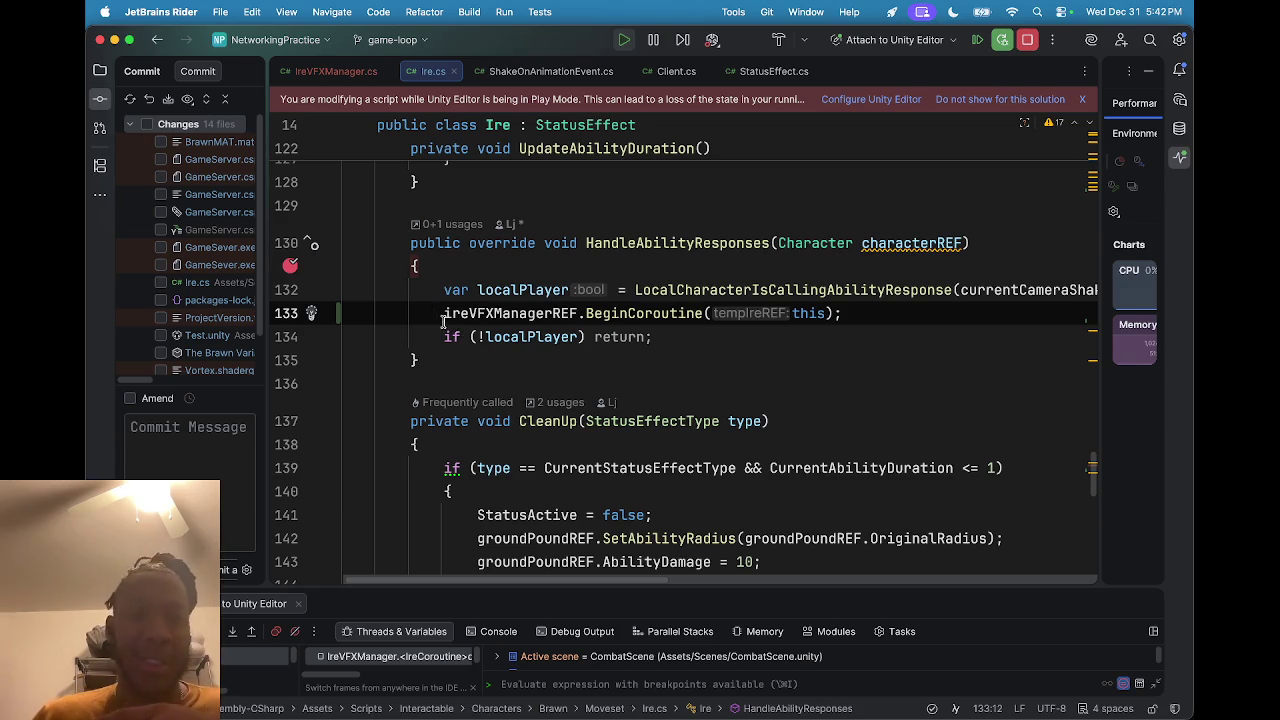
Review the surrounding HandleAbilityResponses code, then return to IreVFXManager.cs.
scroll(449, 320, down, 1)
mouse_move(474, 290)
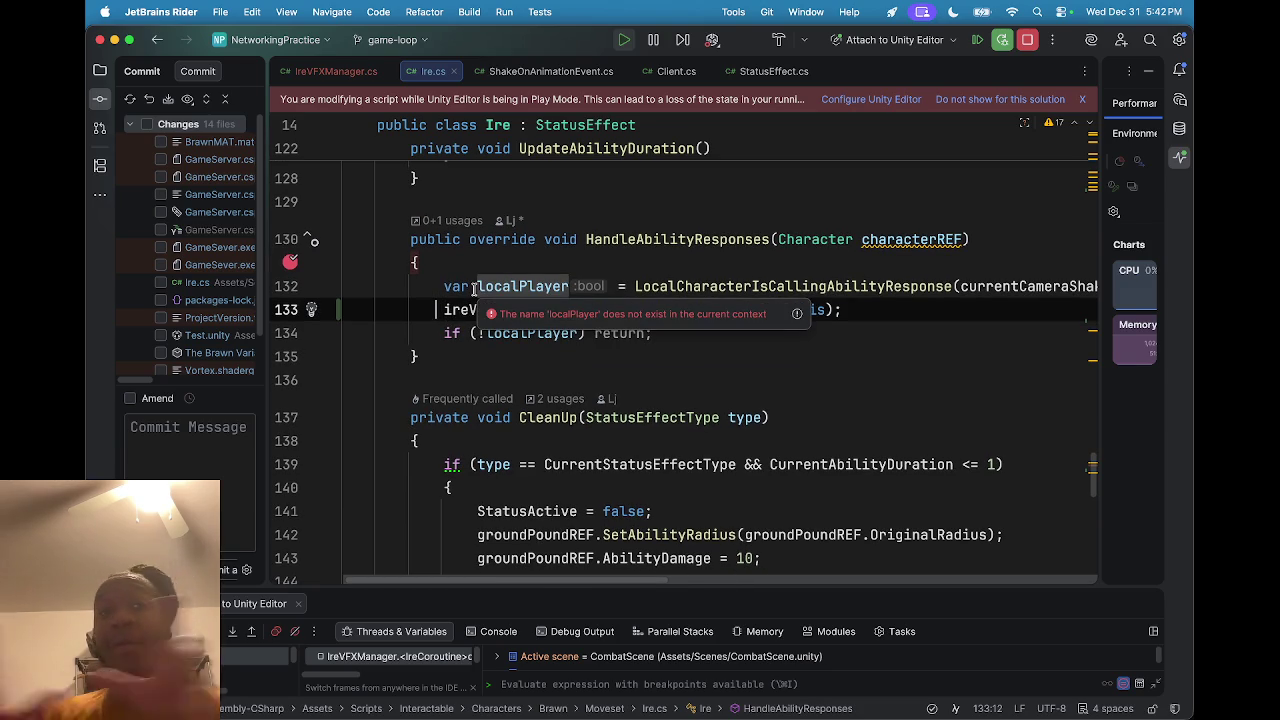
scroll(520, 240, up, 1)
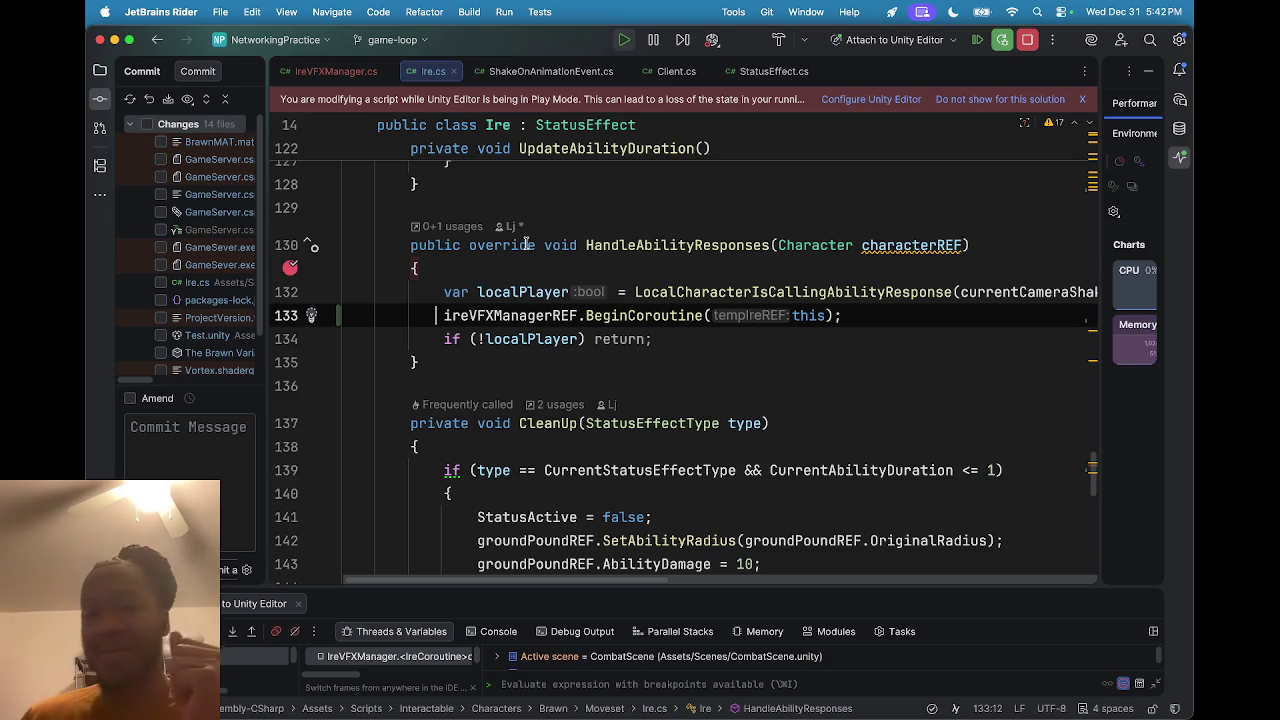
mouse_move(571, 325)
scroll(571, 325, up, 1)
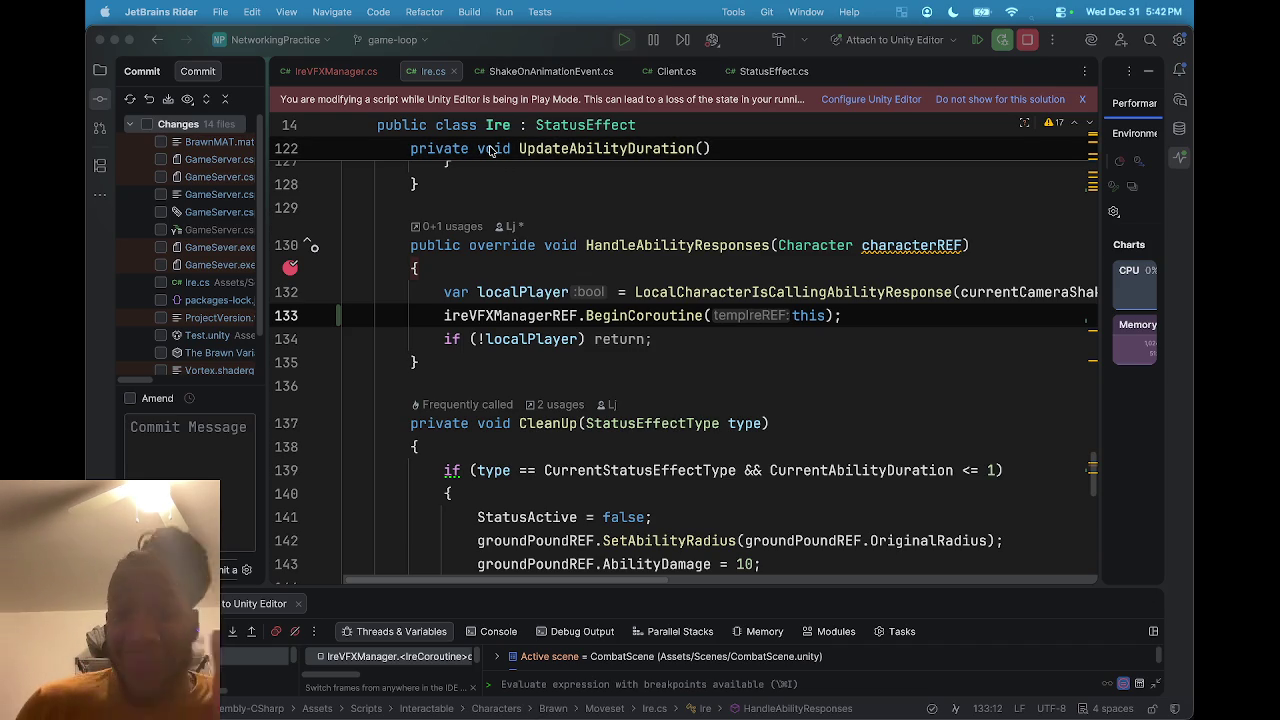
click(342, 60)
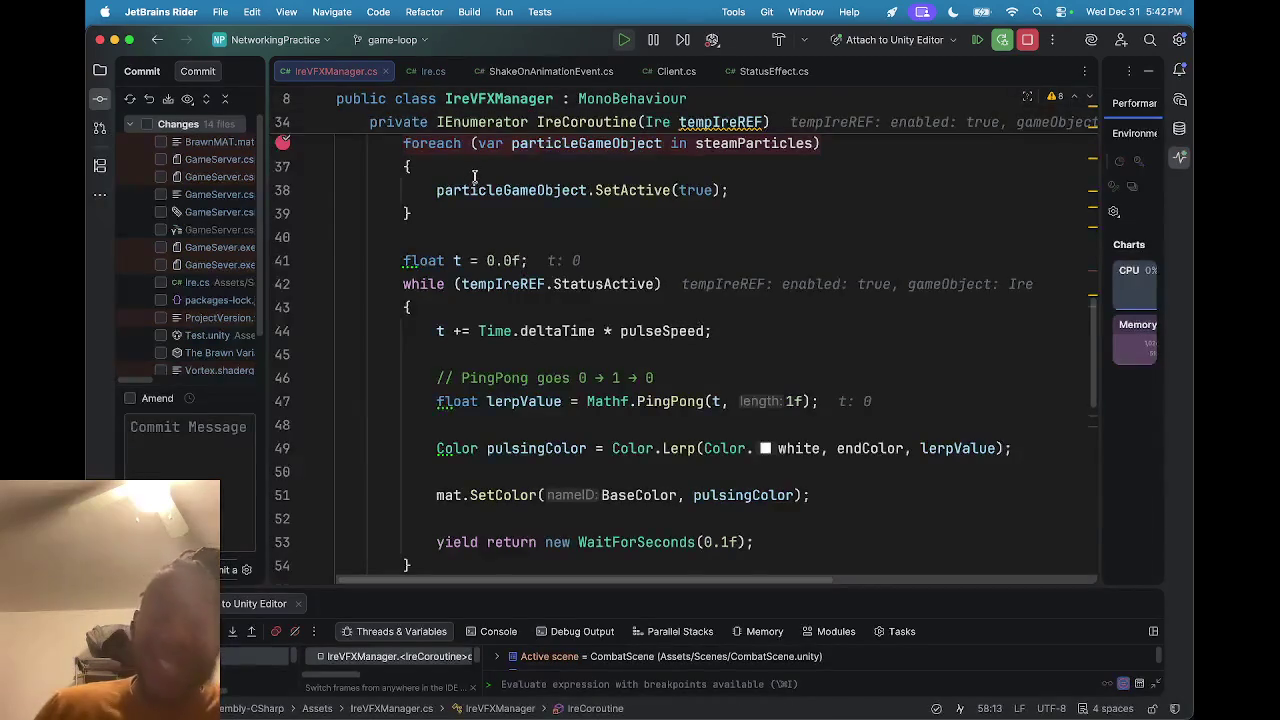
Append '||' after tempIreREF.StatusActive in line 42's while condition.
scroll(492, 189, down, 1)
scroll(592, 376, down, 3)
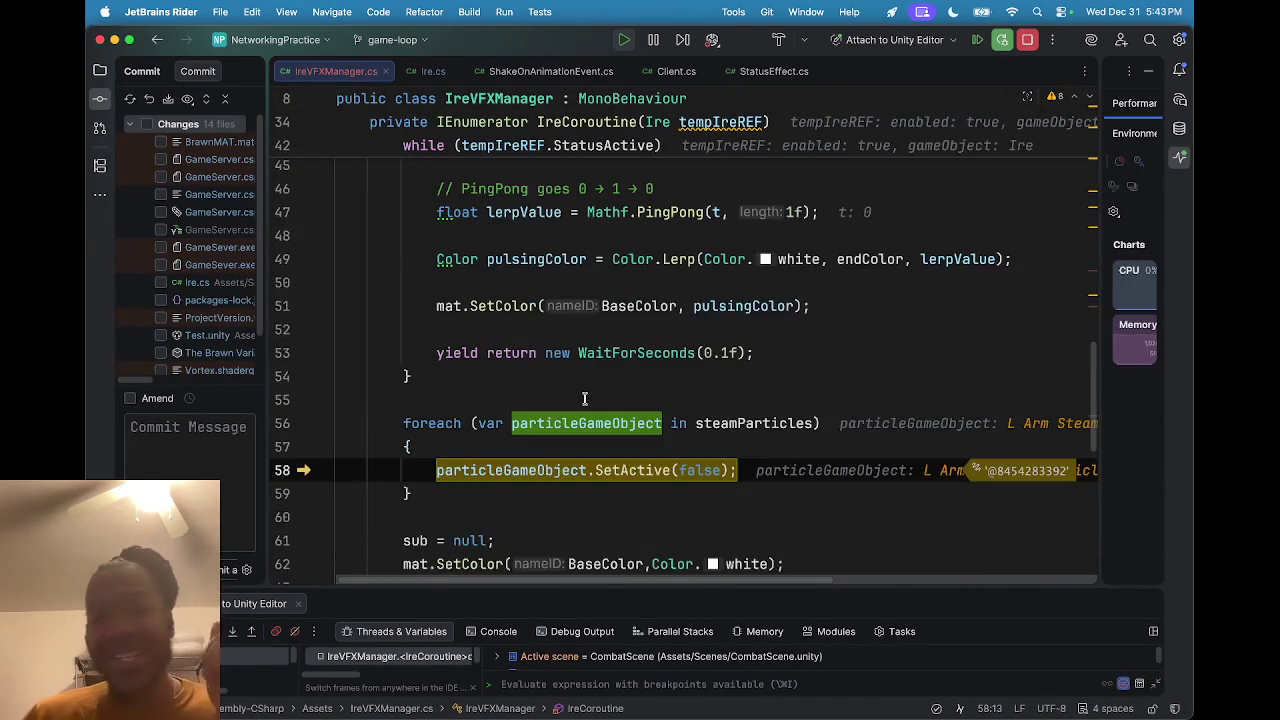
scroll(585, 398, up, 4)
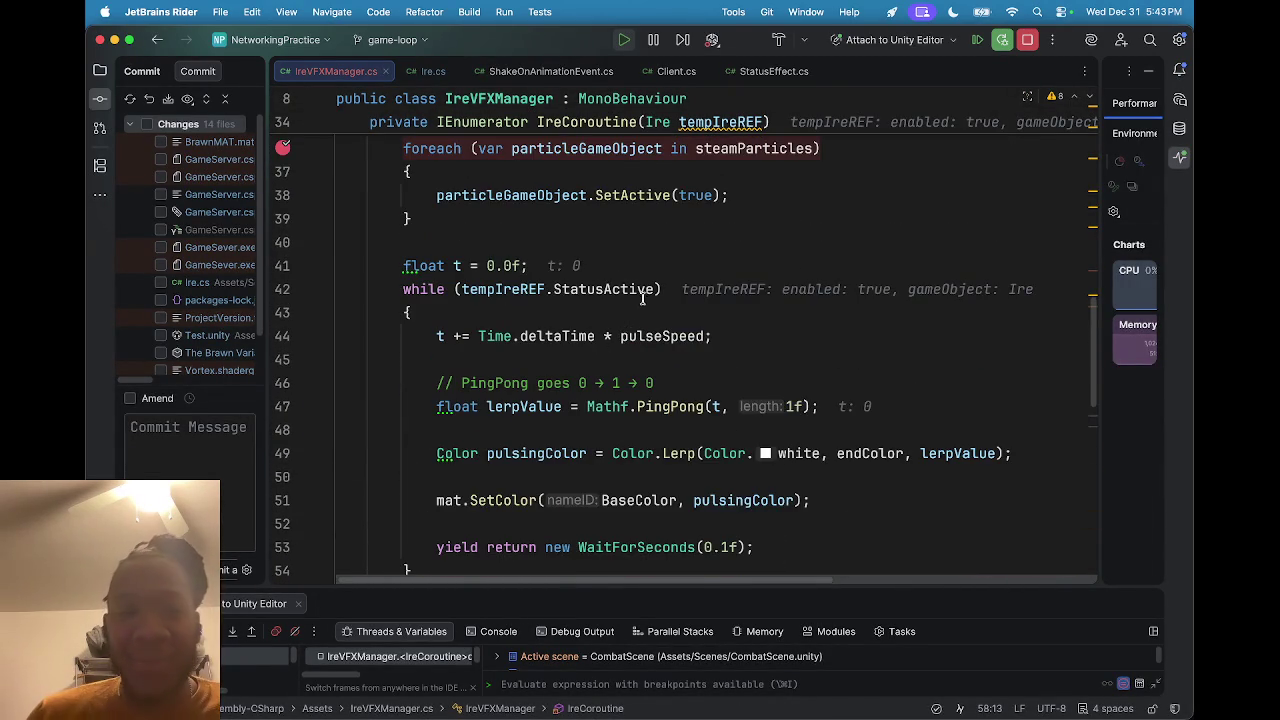
click(656, 289)
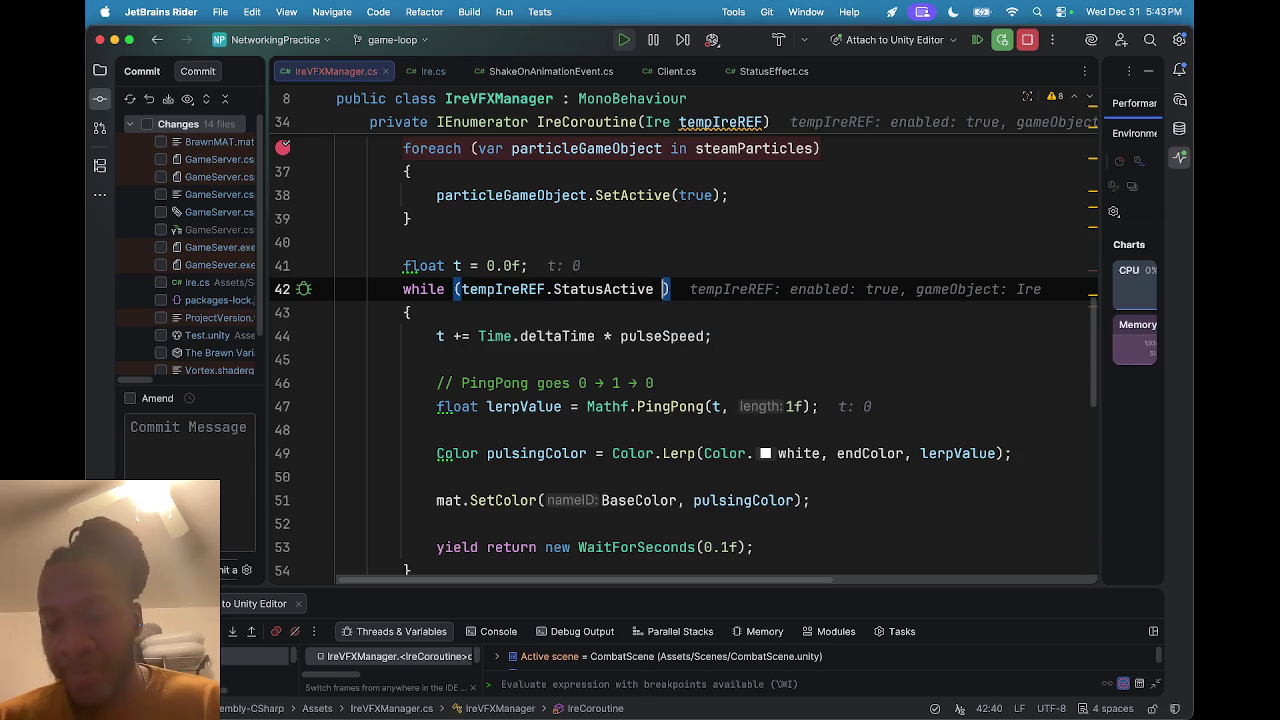
text(||)
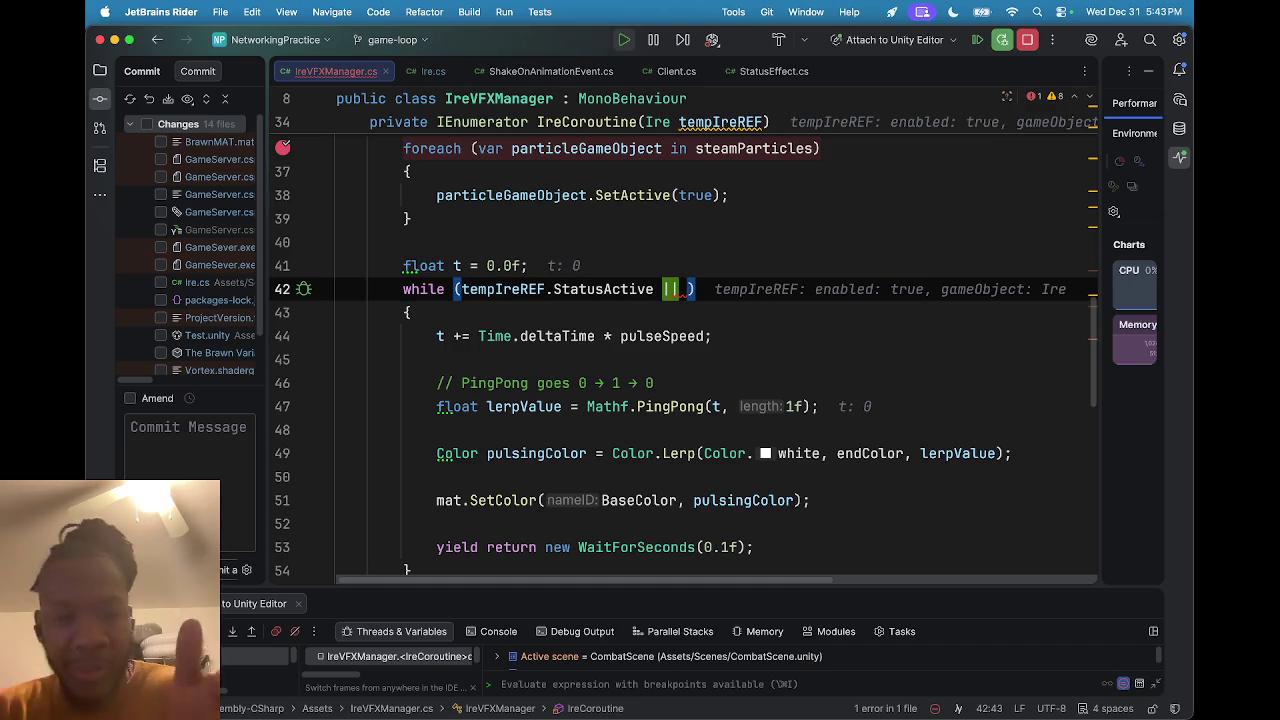
Select tempIreREF.StatusActive to confirm it evaluates to false, then switch to Ire.cs.
drag(497, 289, 565, 292)
mouse_move(567, 291)
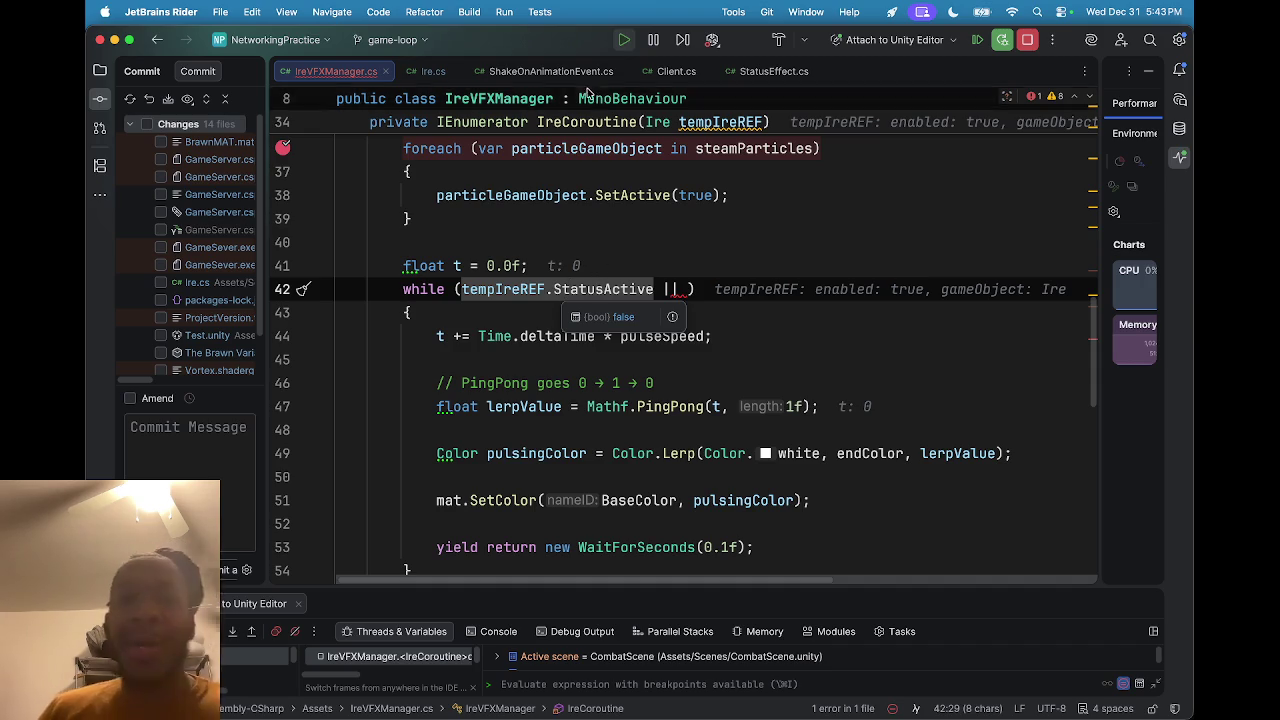
click(435, 71)
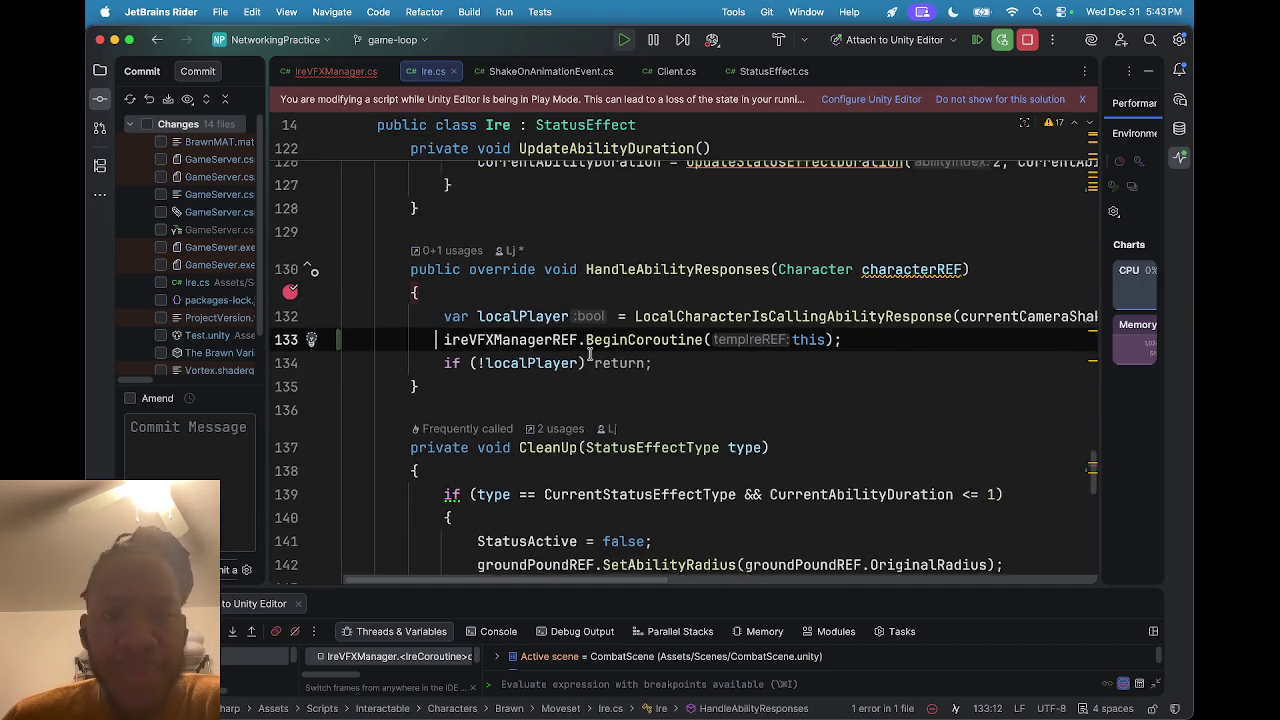
scroll(614, 352, right, 3)
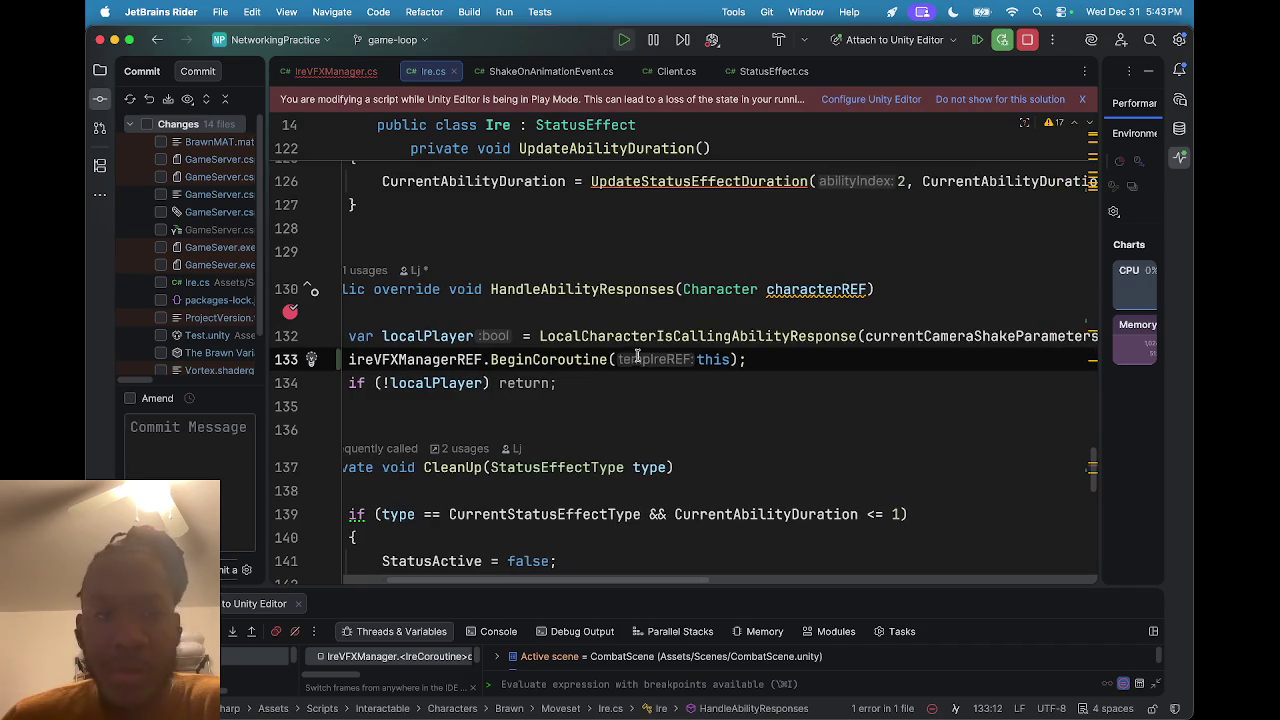
scroll(518, 362, left, 2)
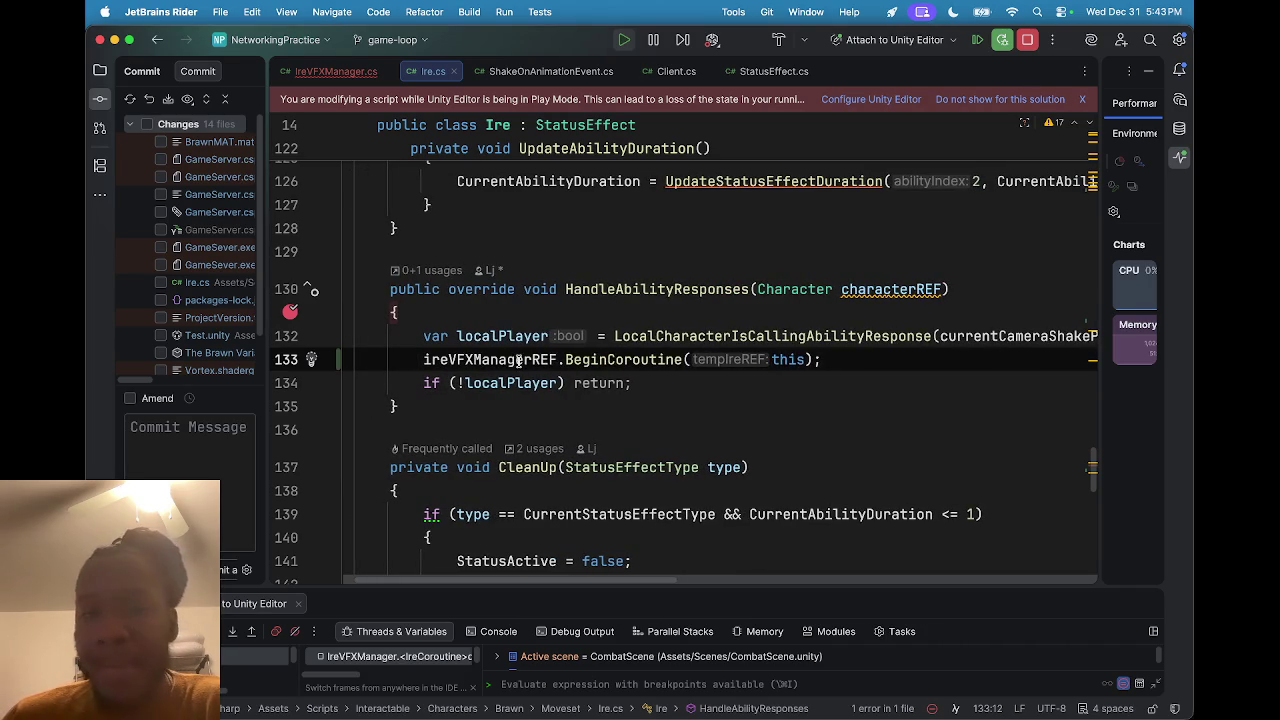
scroll(605, 362, right, 5)
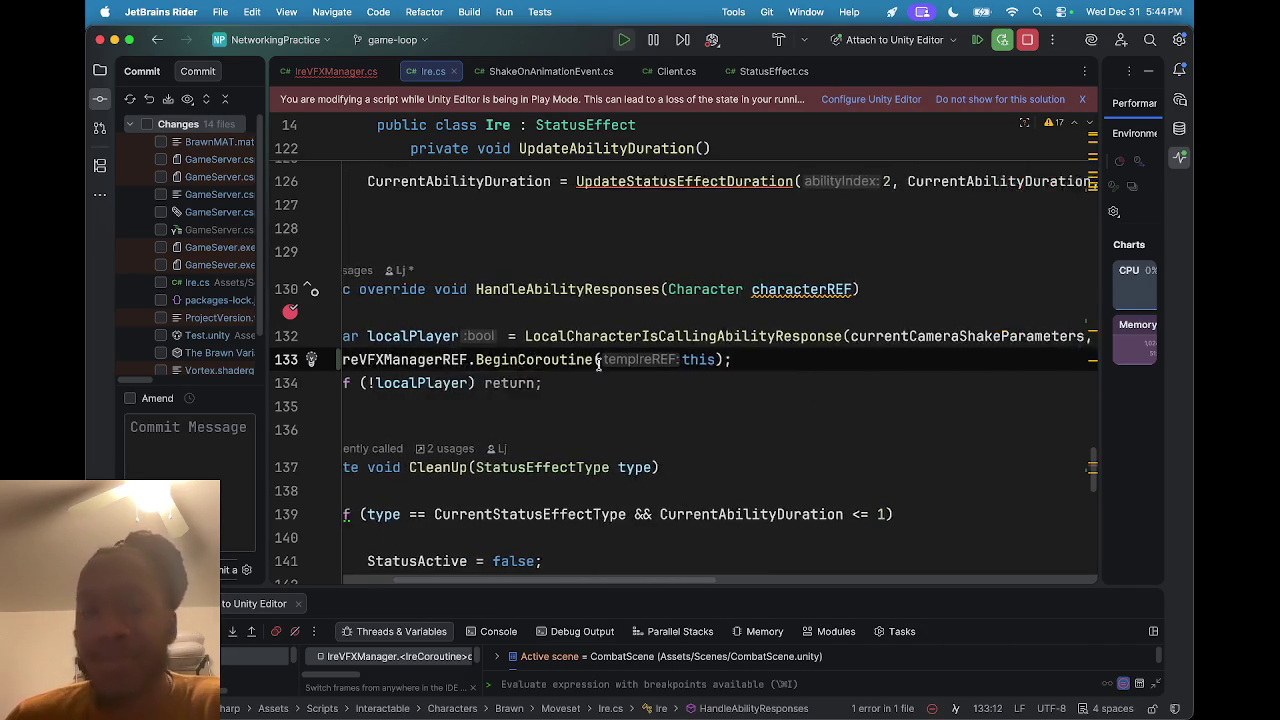
scroll(574, 359, left, 5)
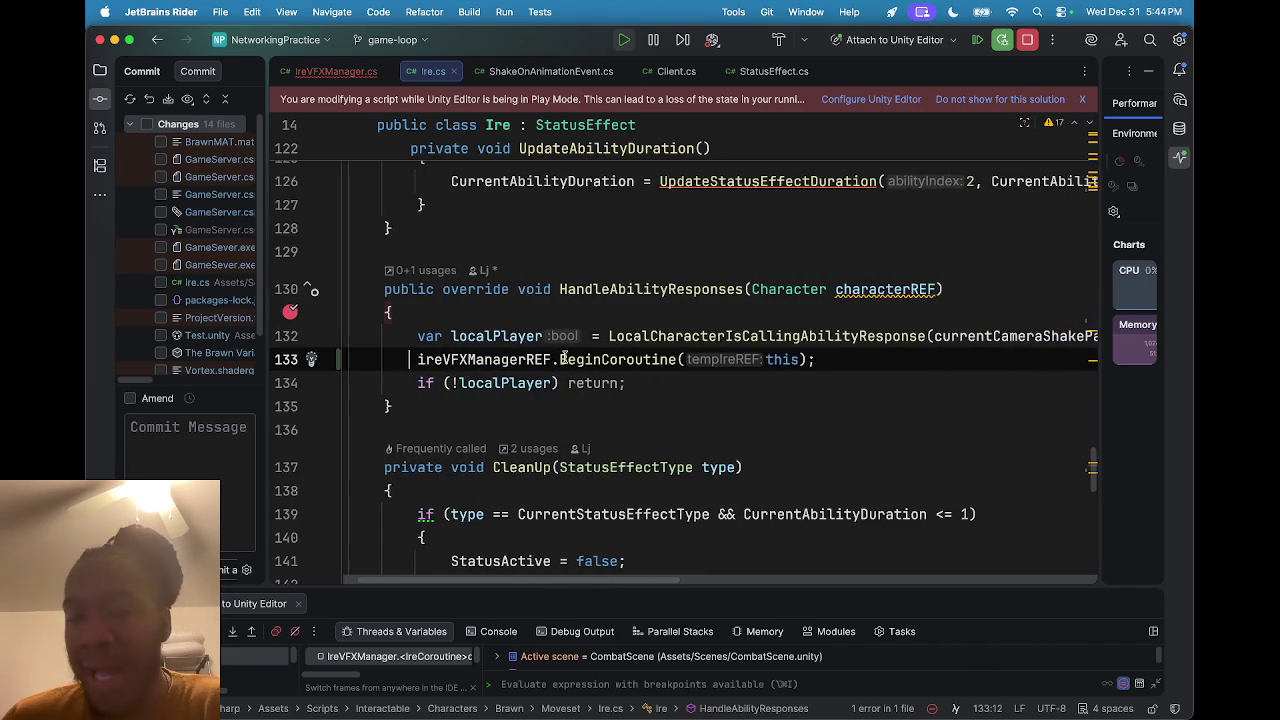
scroll(564, 357, right, 2)
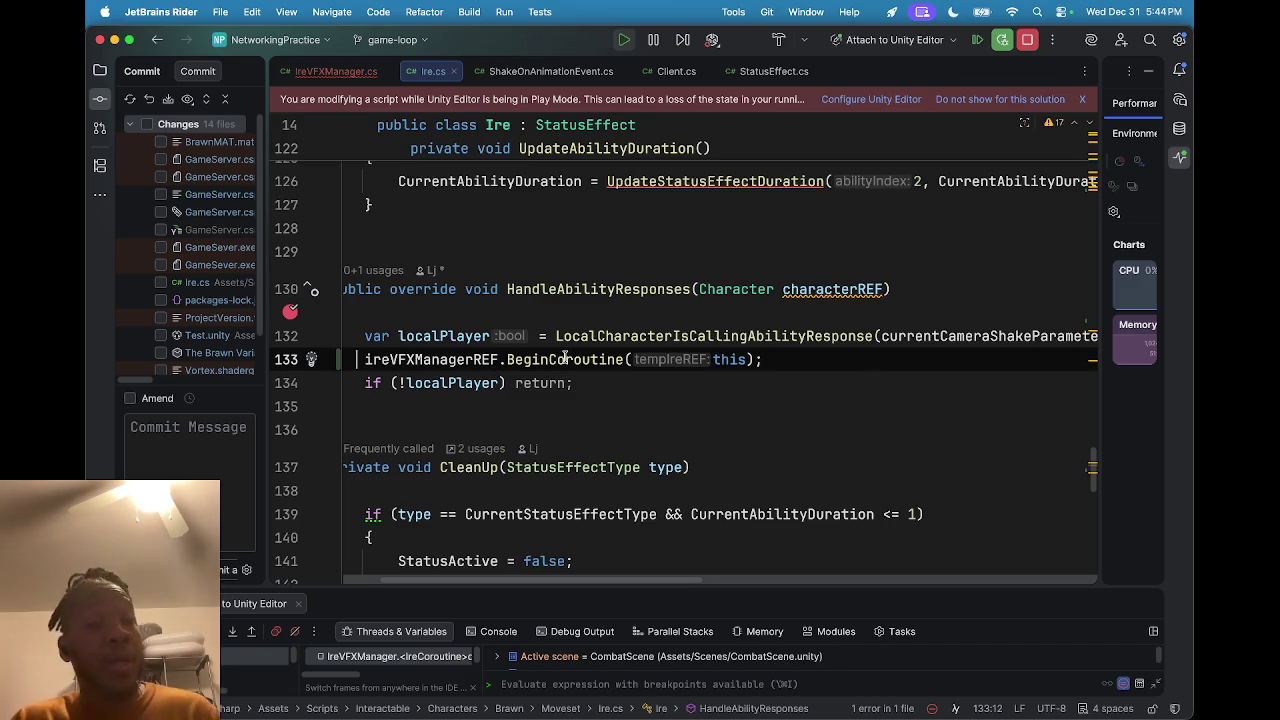
mouse_move(565, 357)
scroll(565, 357, left, 2)
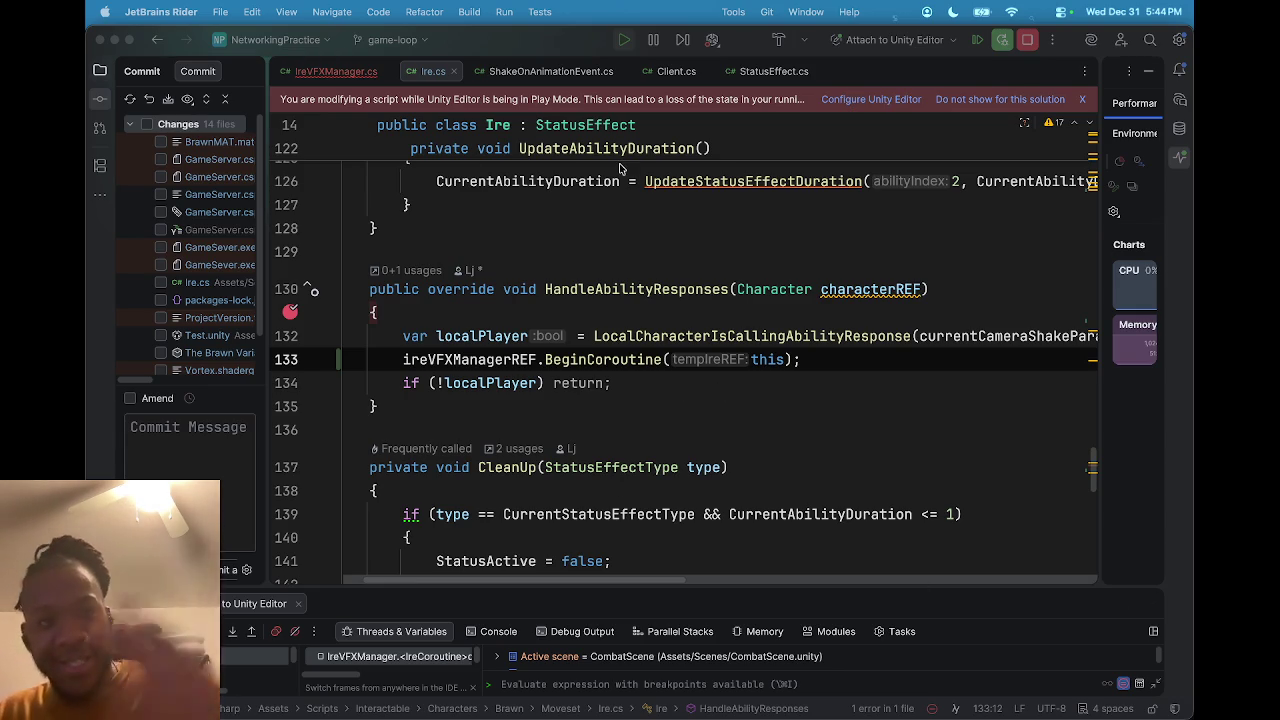
click(690, 72)
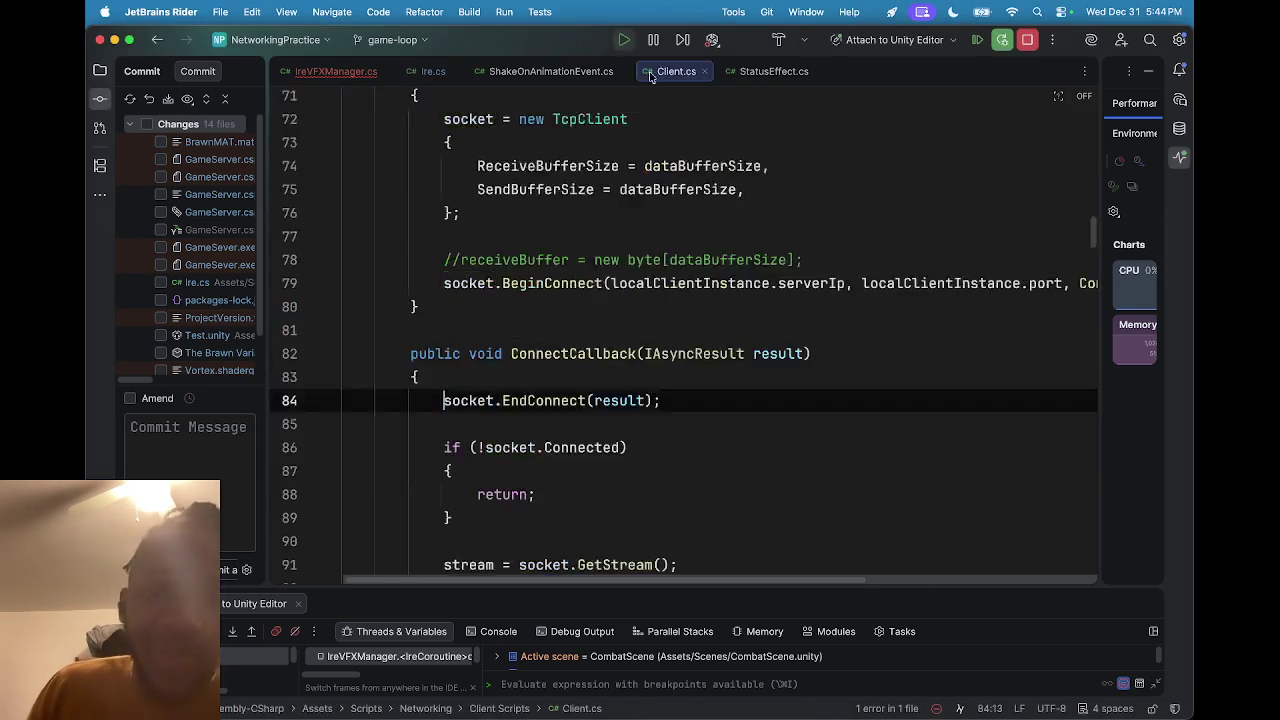
click(320, 72)
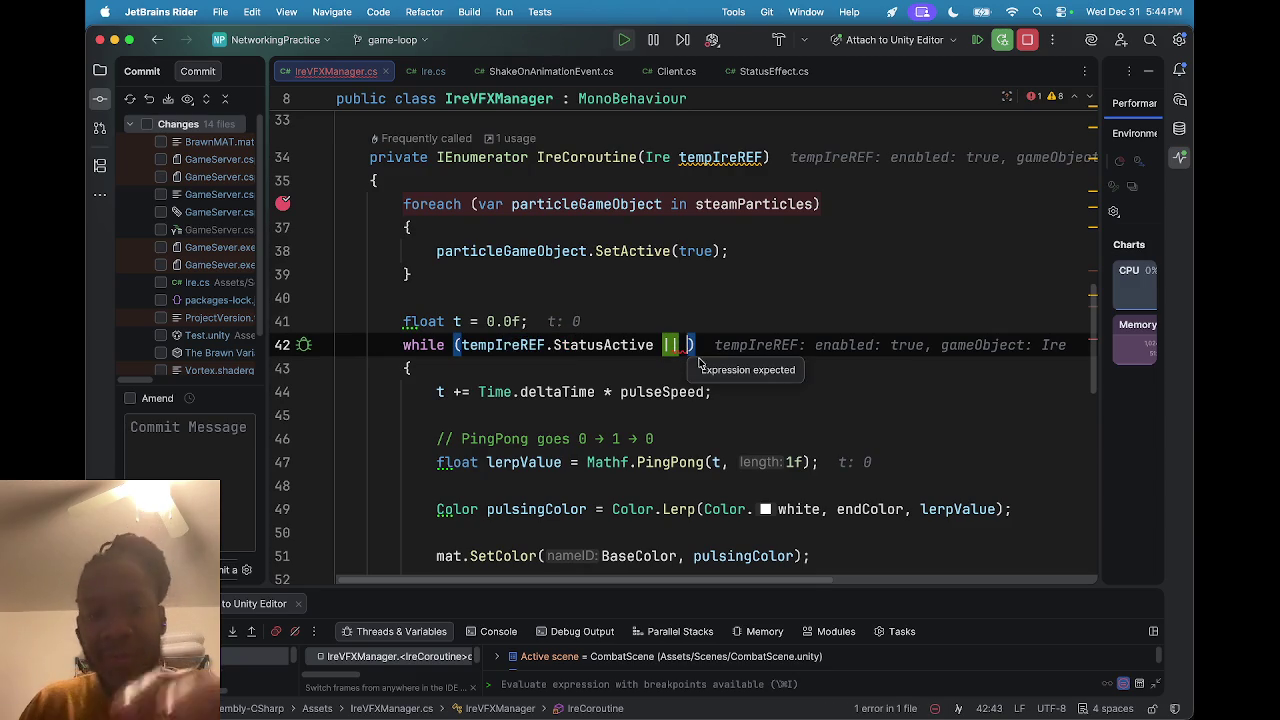
Insert a '//TODO:' line noting you need a way to ensure the ability is active and inactive.
click(598, 325)
key(Return)
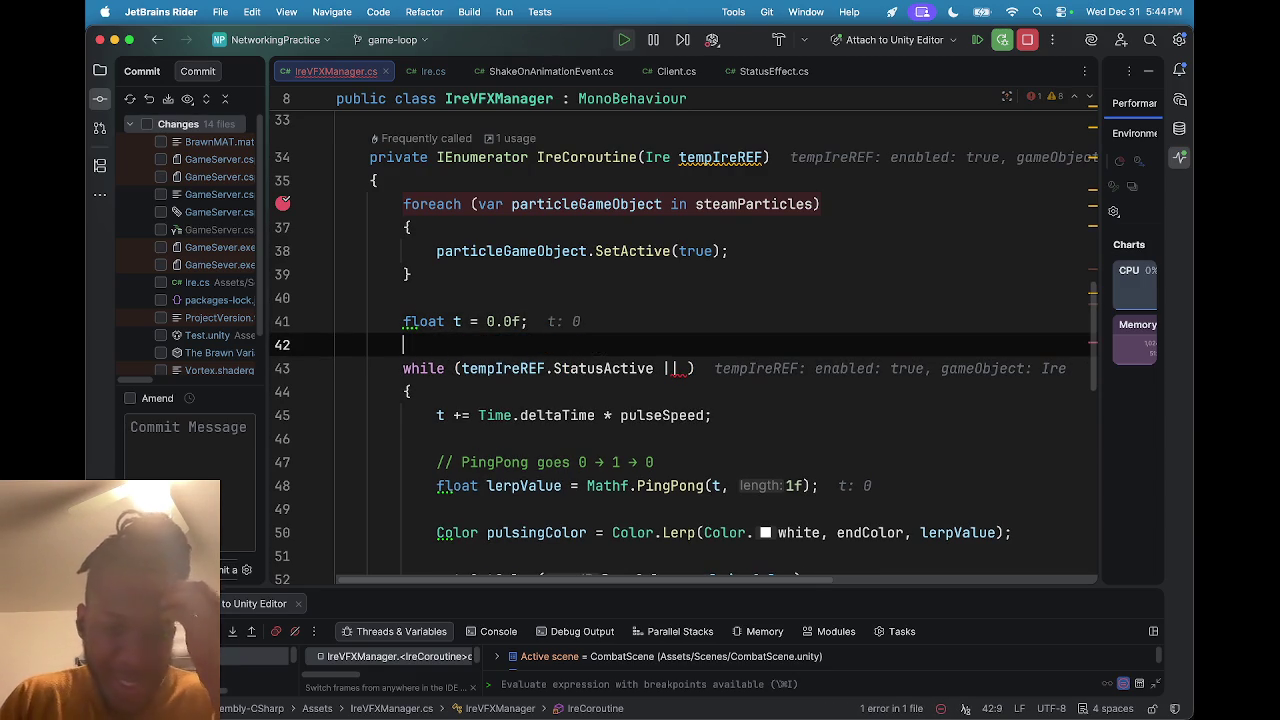
text(//)
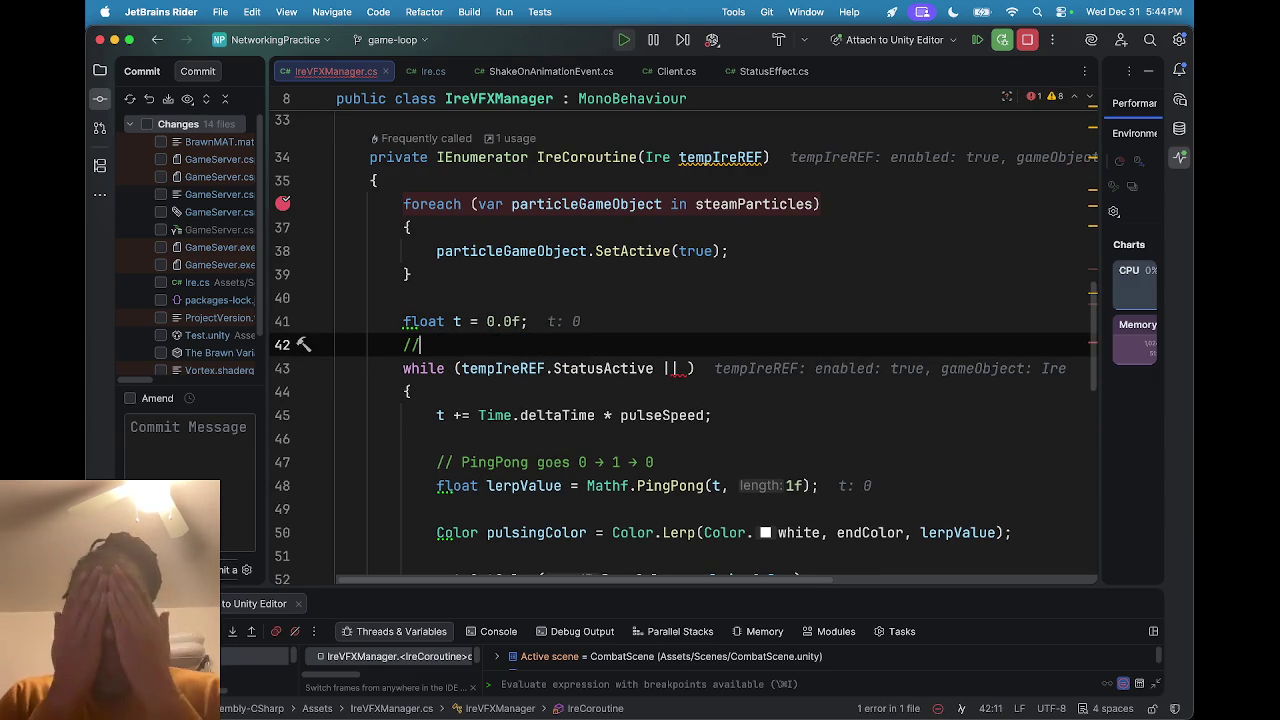
text(TODO)
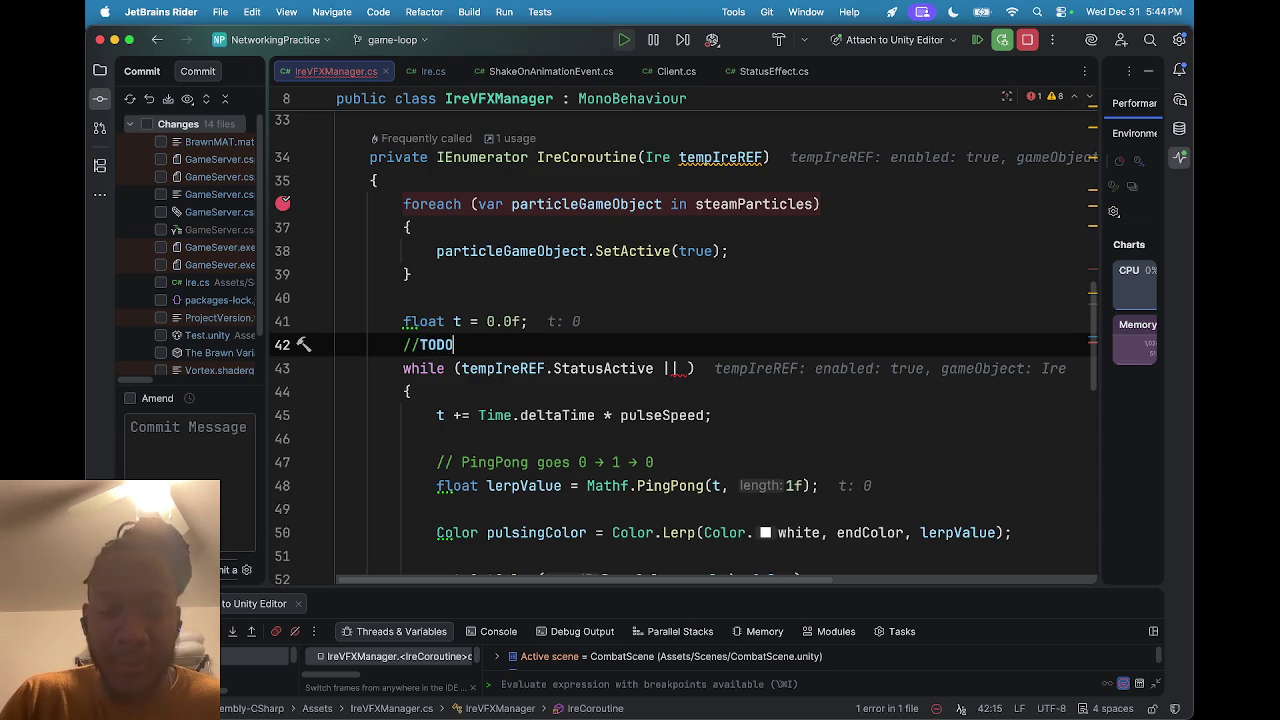
text(: )
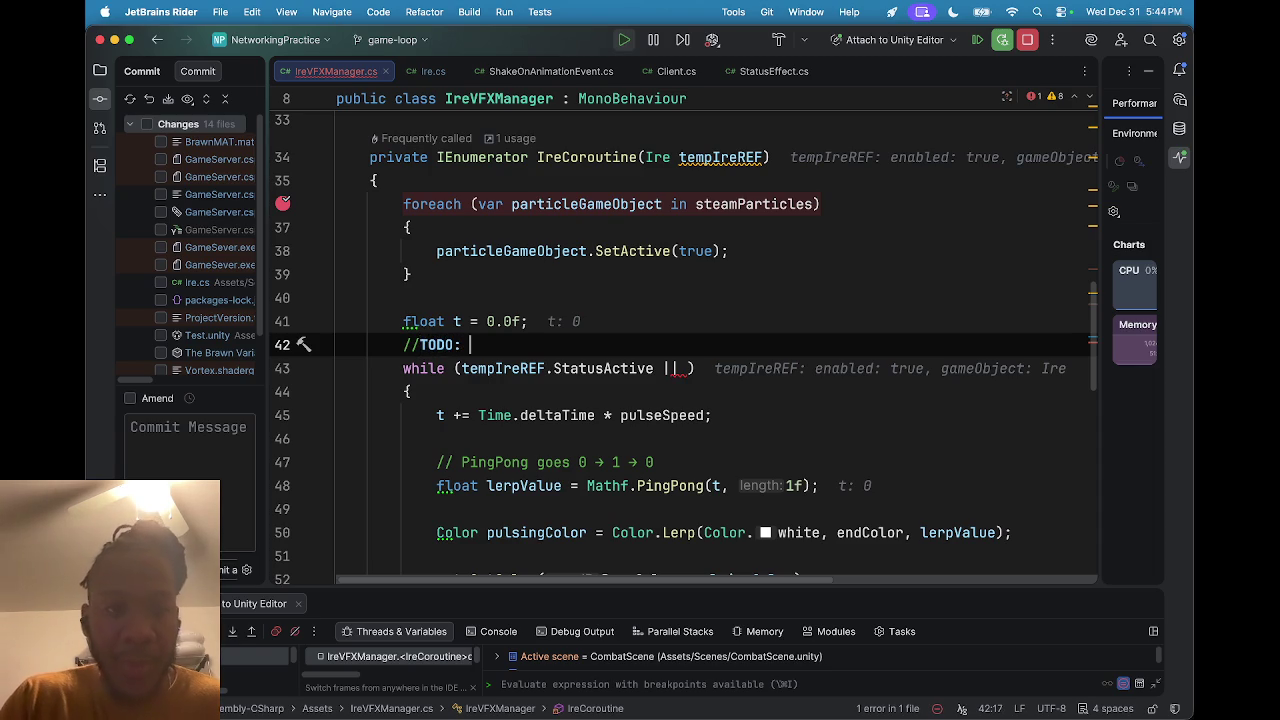
text(you need)
key(BackSpace)
text(to)
key(BackSpace)
key(BackSpace)
key(BackSpace)
key(BackSpace)
text(you need to find a way to ensure the abilty is )
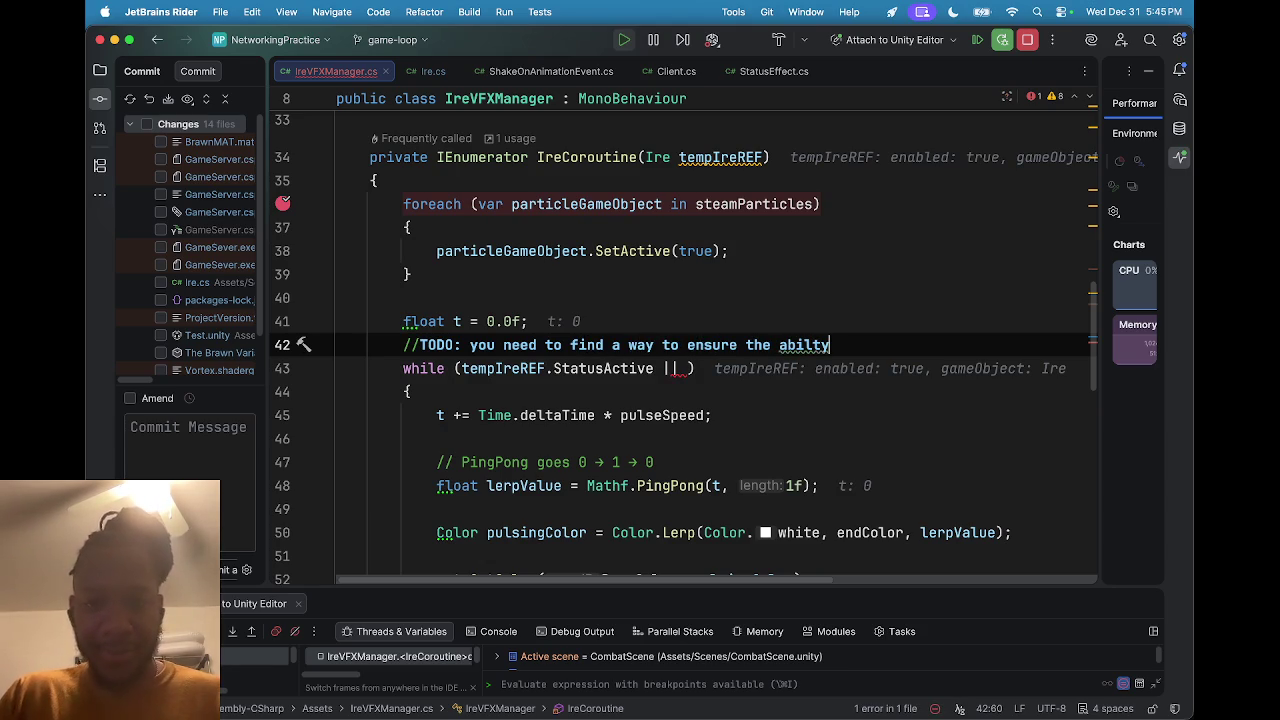
text(acti)
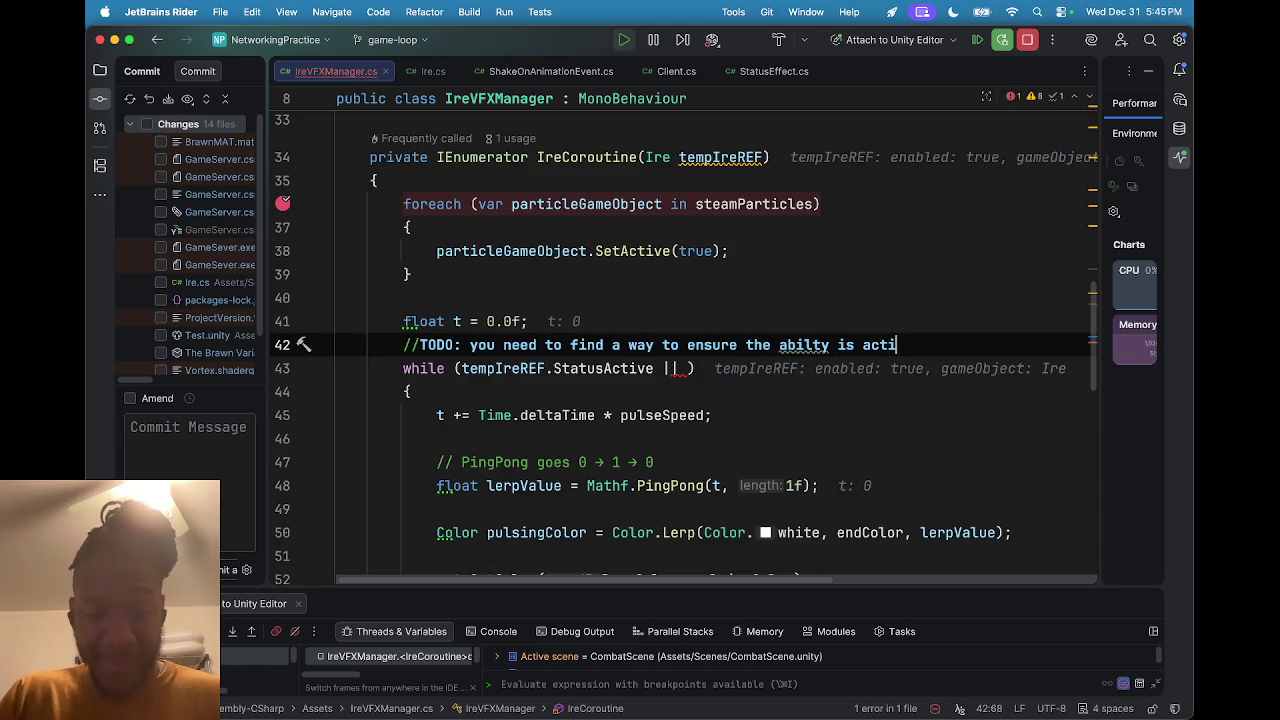
text(vate and )
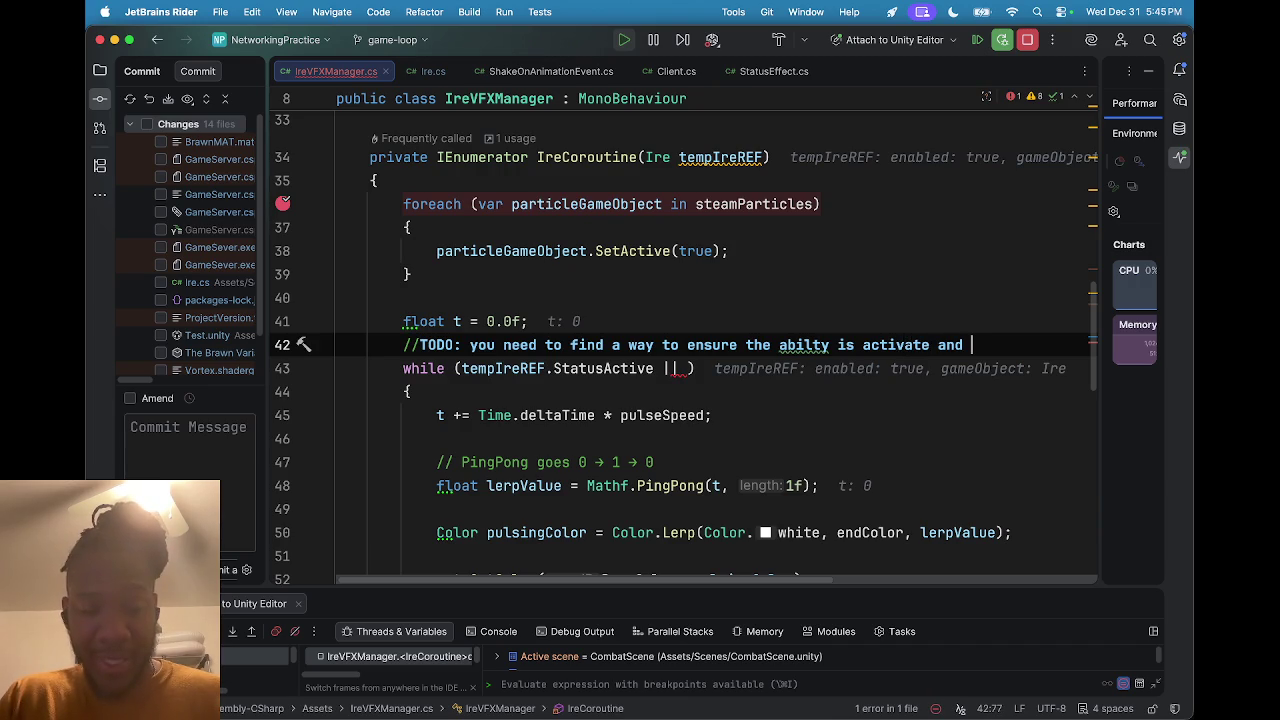
text(inactive)
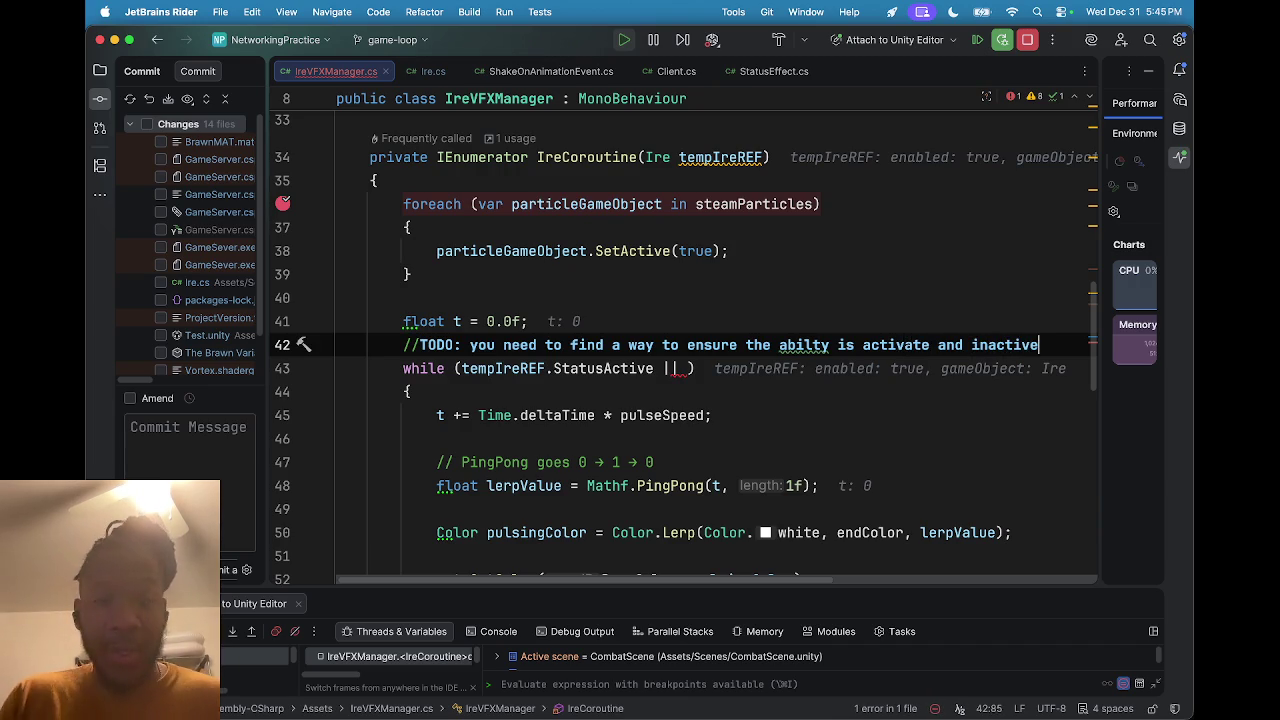
text( but you cant)
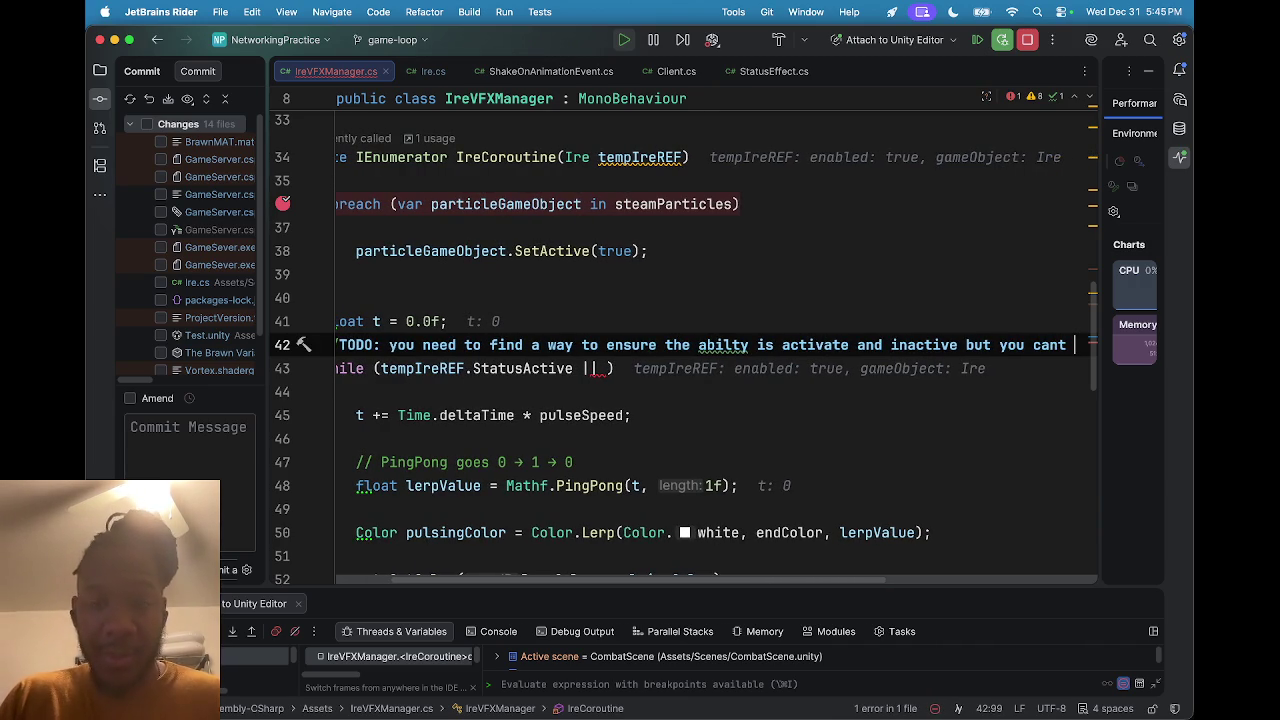
Add a second comment line: 'because its not active on the remote, you need to come up with a hacky way to fix this'.
key(Return)
text(//)
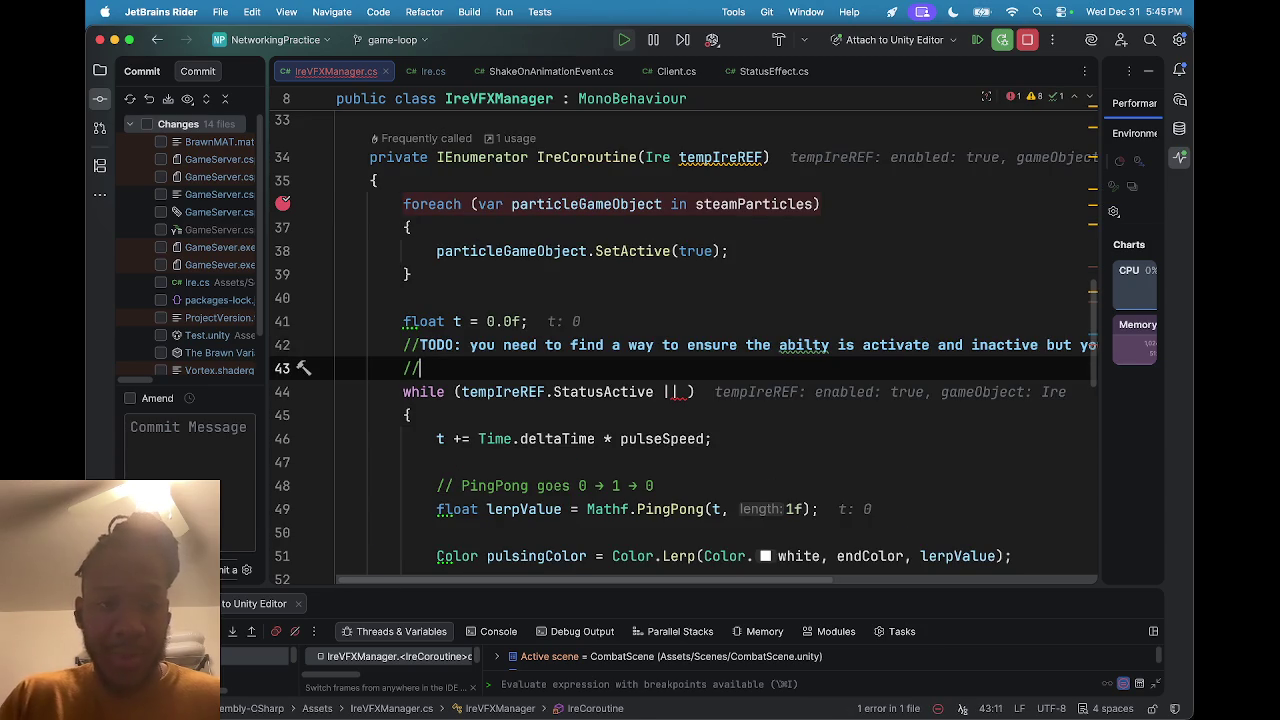
text( becau)
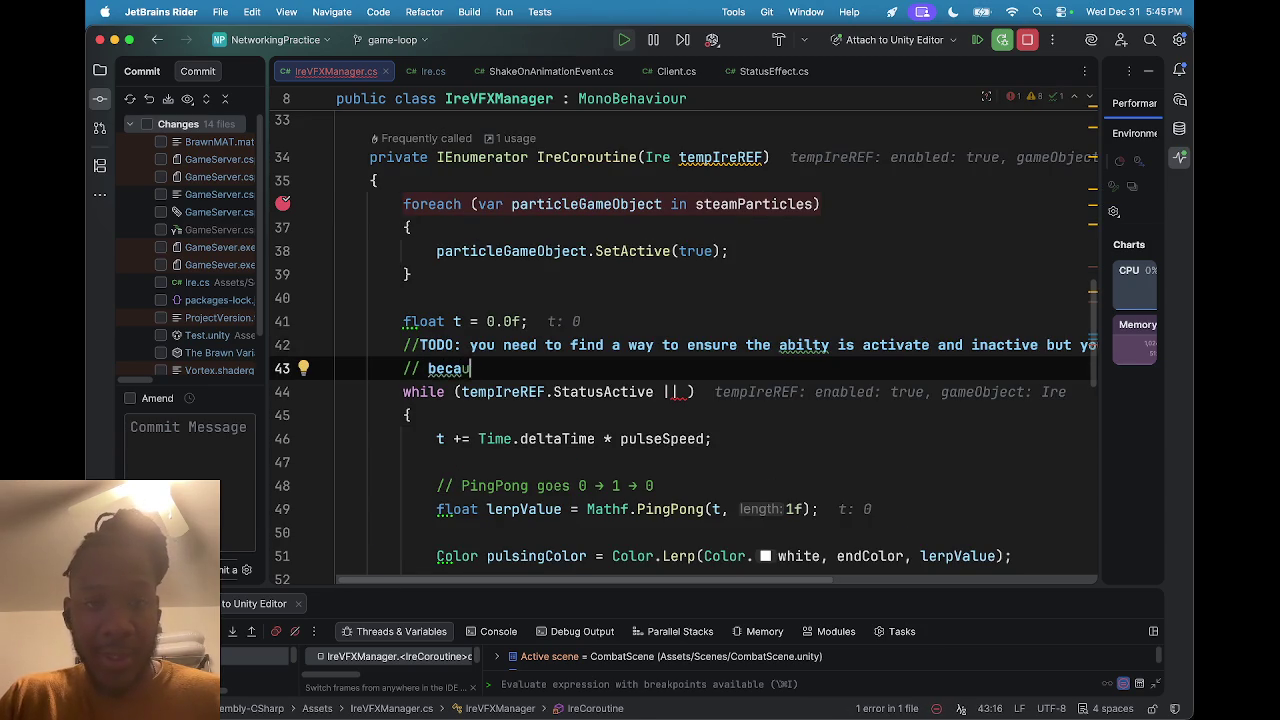
text(se i)
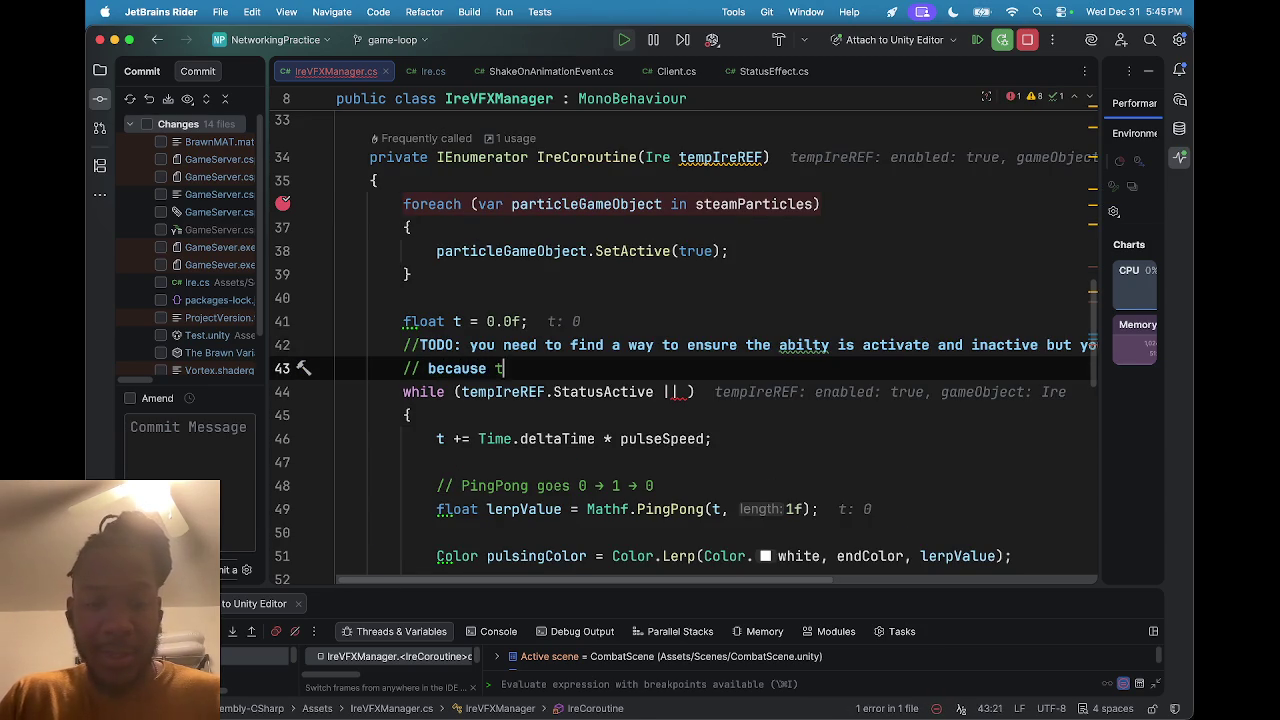
text(ts not acti)
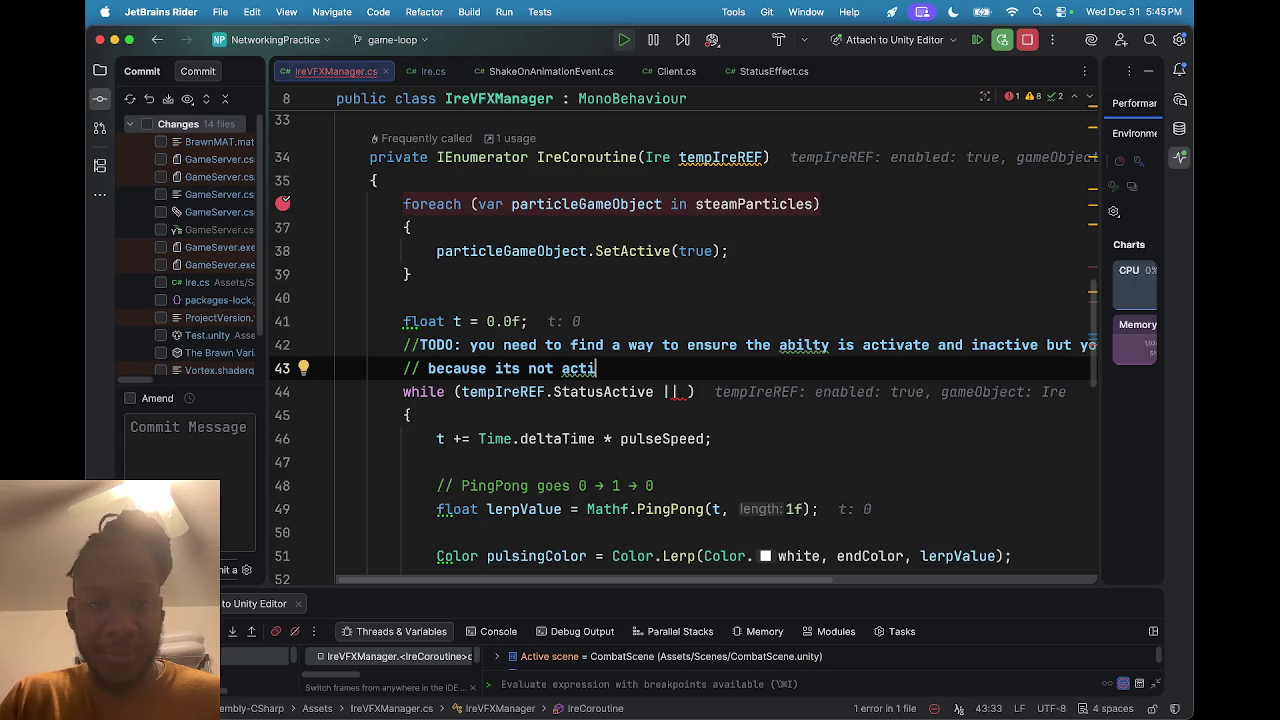
text(ve on the remote, t)
key(BackSpace)
text(you need t)
text(o )
text(bo)
key(BackSpace)
text(o)
key(BackSpace)
key(BackSpace)
text(come u)
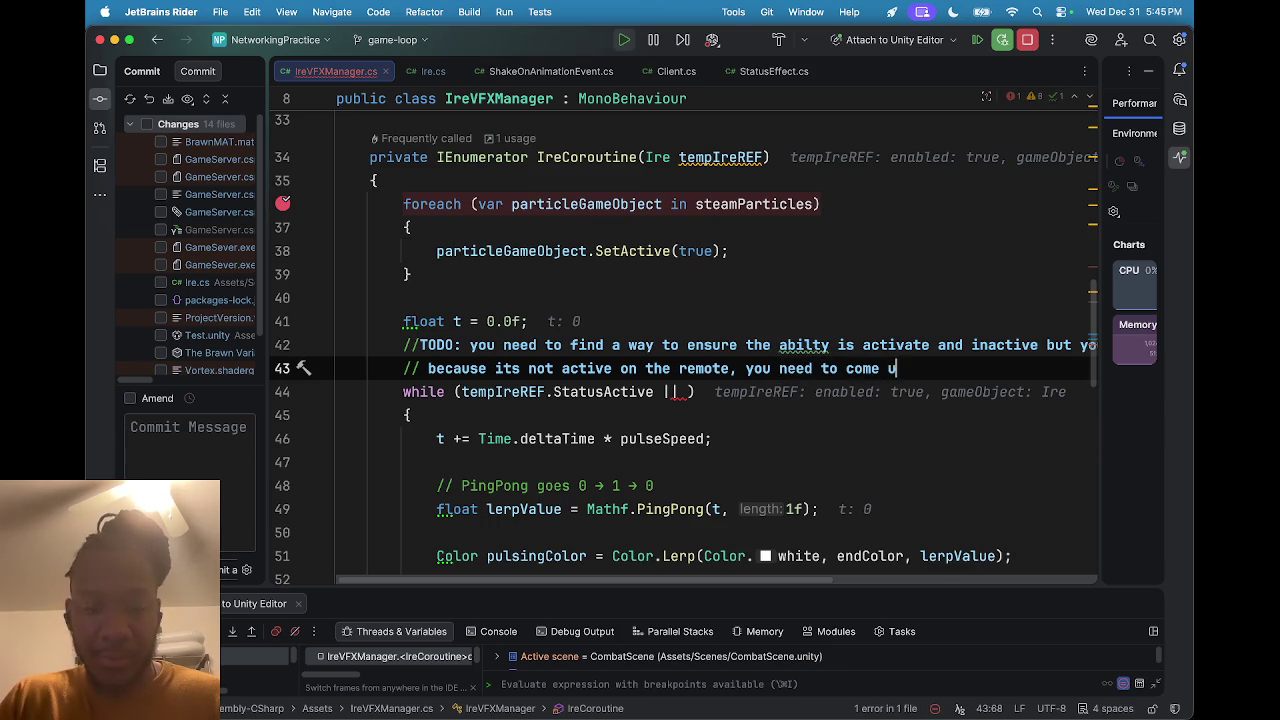
text(p with a hacky )
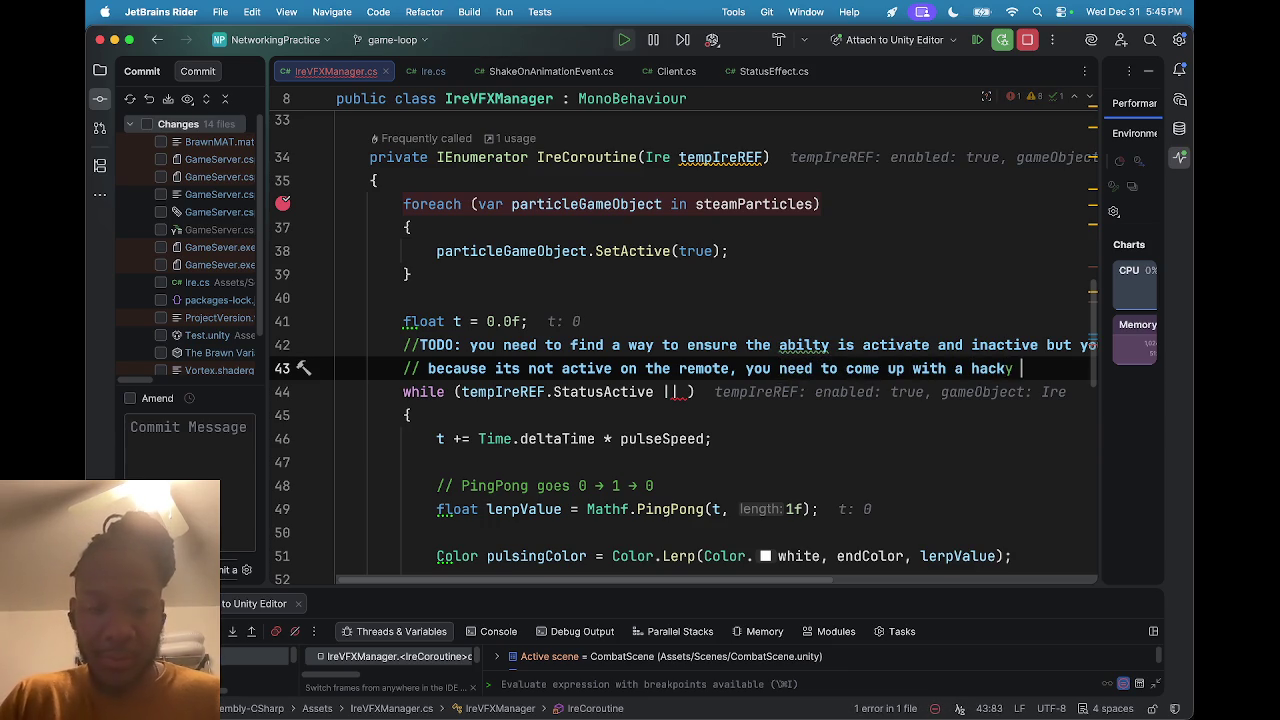
text(way to fix this)
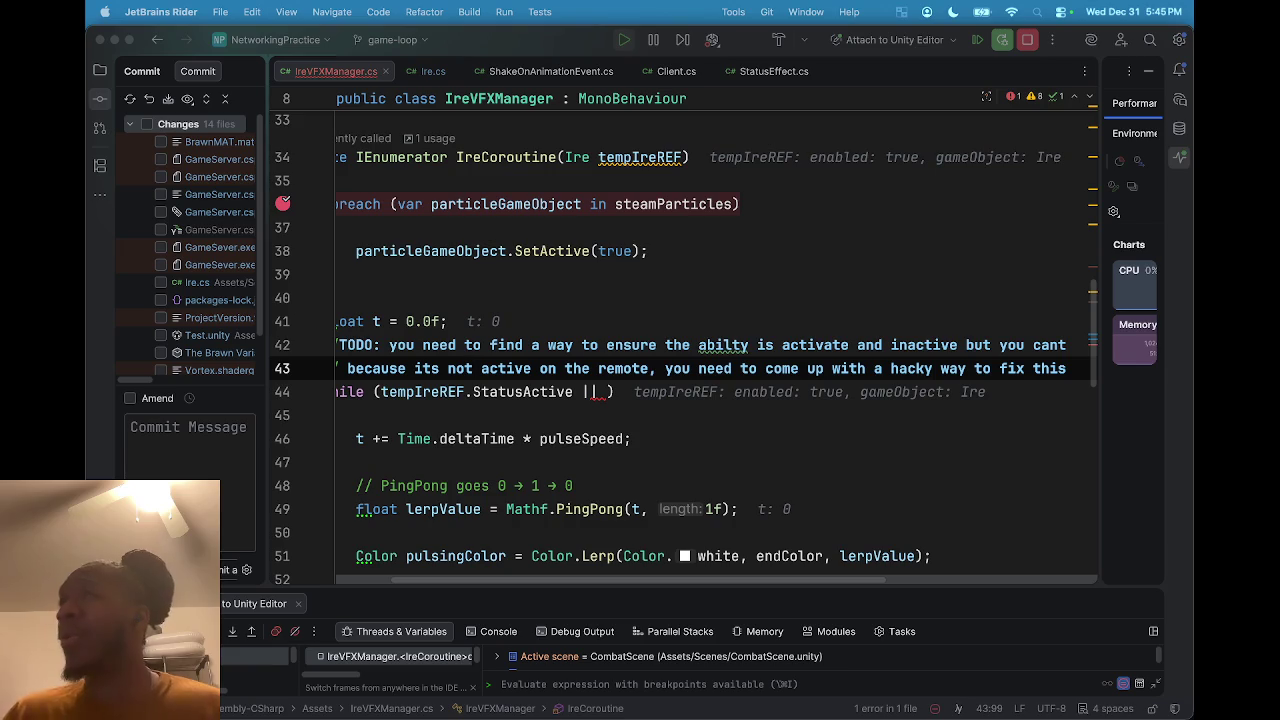
click(1075, 368)
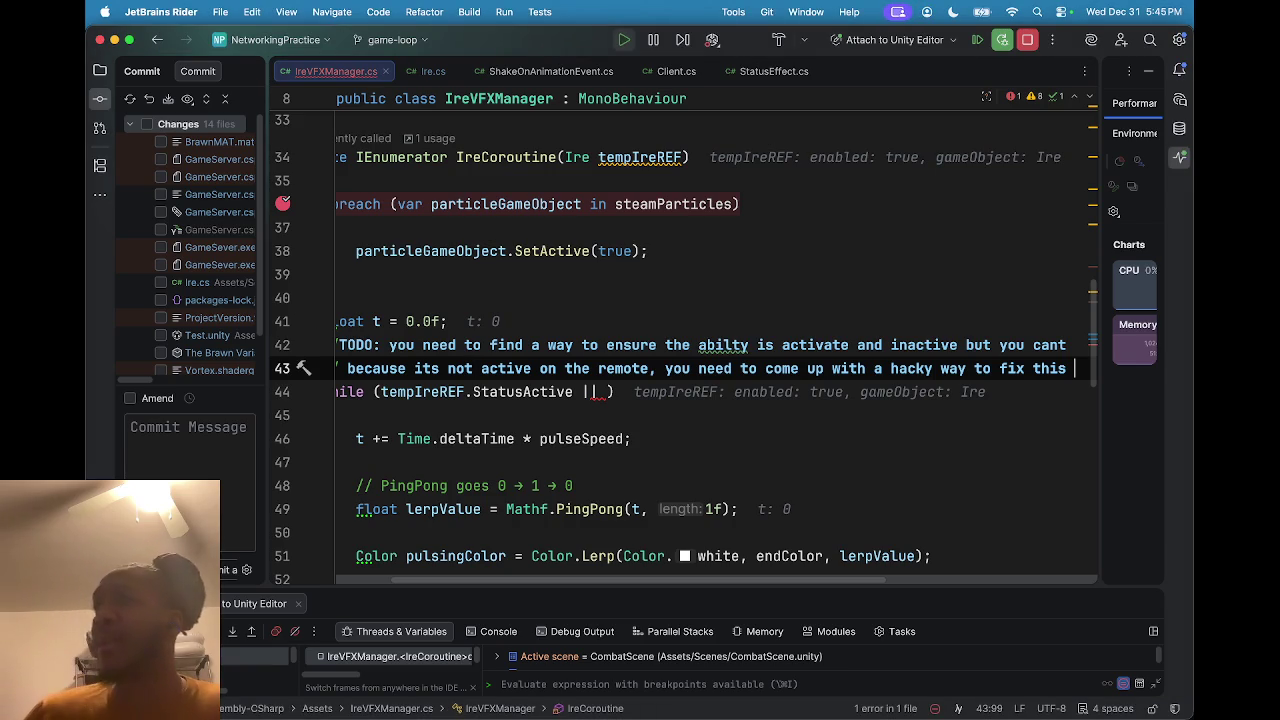